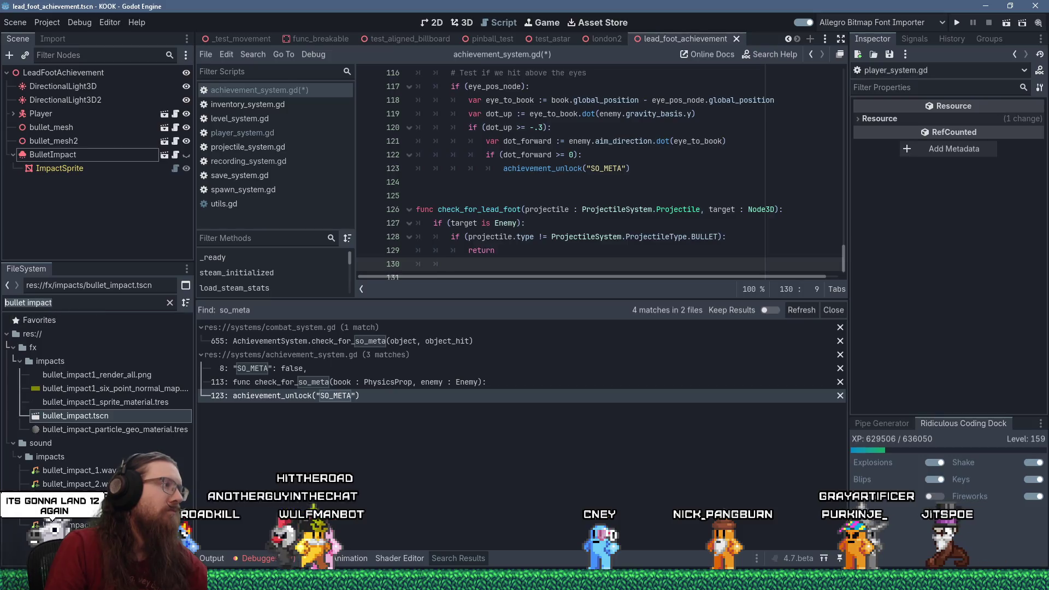
- Filter the FileSystem for combat_system.gd and open it in the script editor
{"action": "key", "text": "ctrl+a"}
{"action": "type", "text": "com"}
{"action": "key", "text": "BackSpace"}
{"action": "type", "text": "ba"}
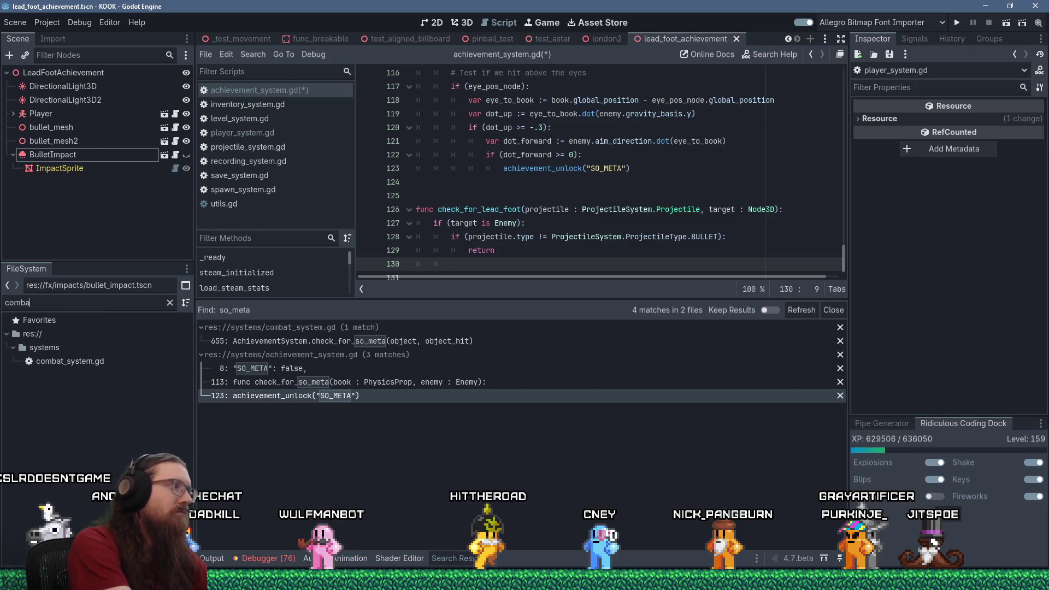
{"action": "type", "text": "t_system.gd"}
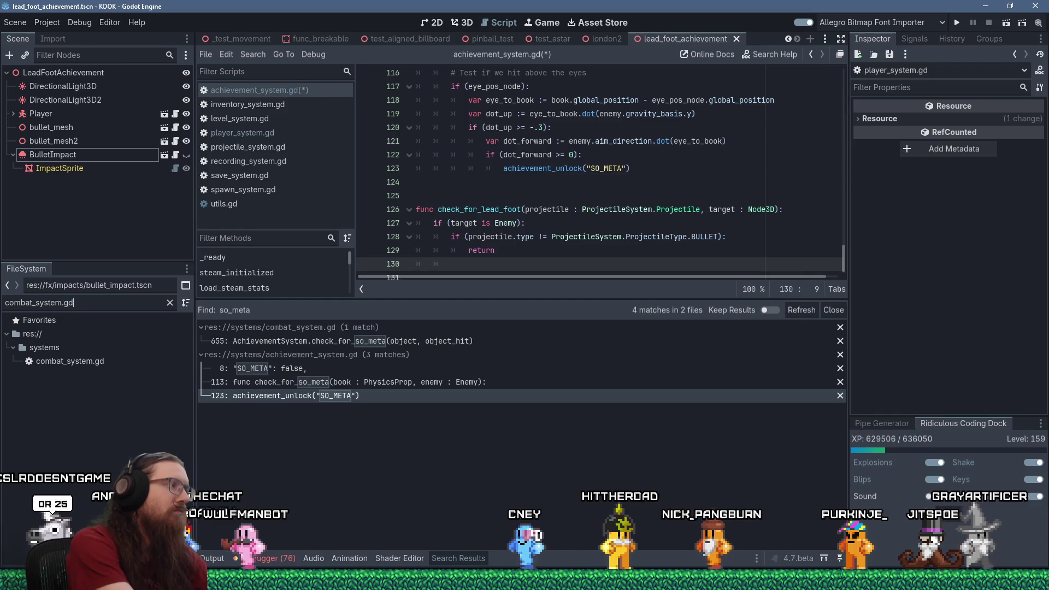
{"action": "double_click", "coordinate": [76, 364]}
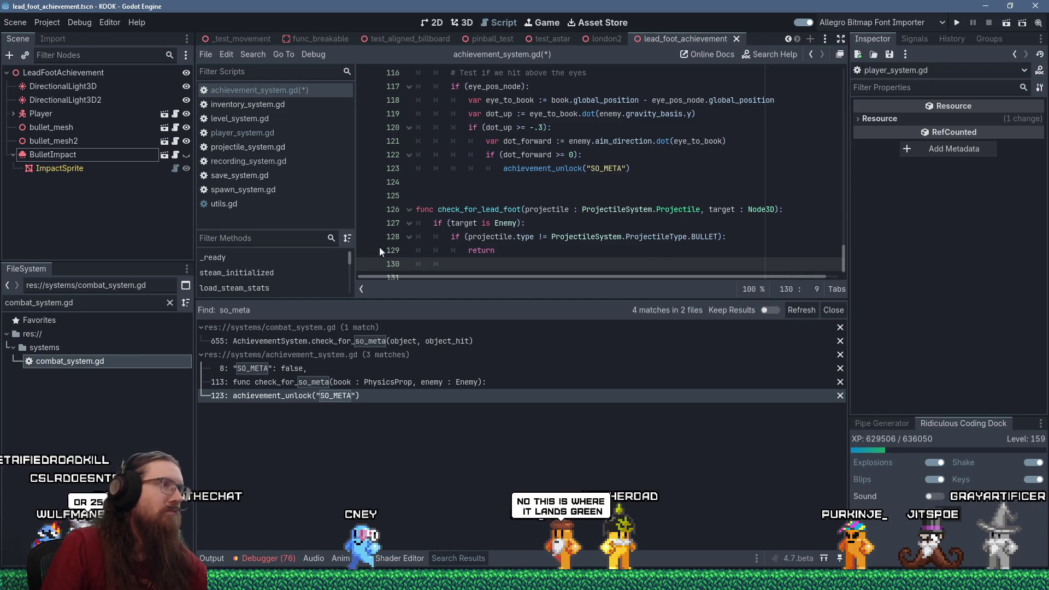
- Scan deal_damage, highlight is_kill on line 491, and place the cursor at line 500
{"action": "scroll", "coordinate": [578, 181], "scroll_direction": "up", "scroll_amount": 11}
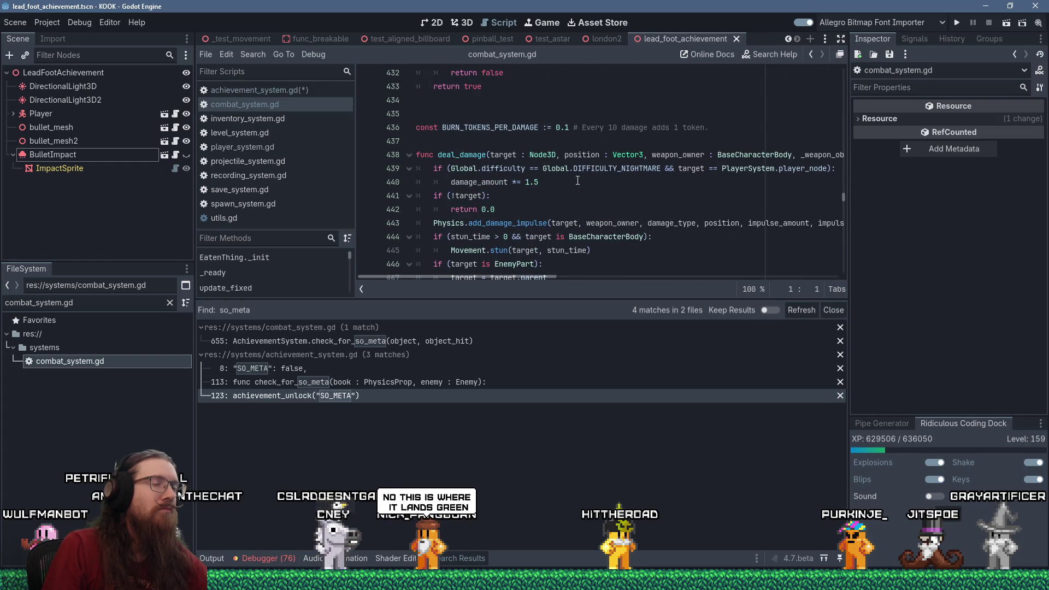
{"action": "scroll", "coordinate": [578, 180], "scroll_direction": "down", "scroll_amount": 9}
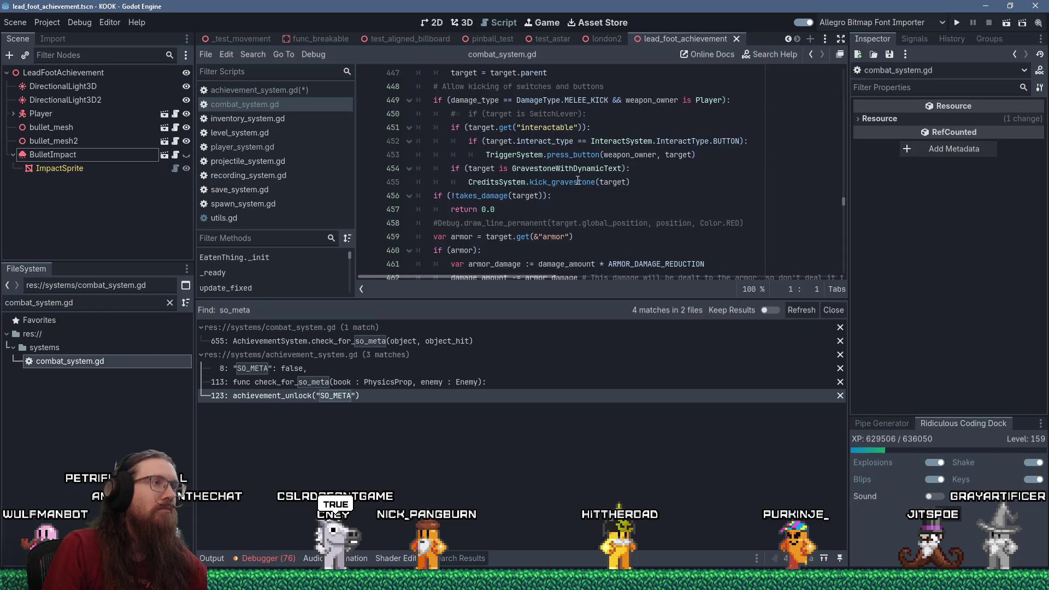
{"action": "scroll", "coordinate": [578, 181], "scroll_direction": "down", "scroll_amount": 1}
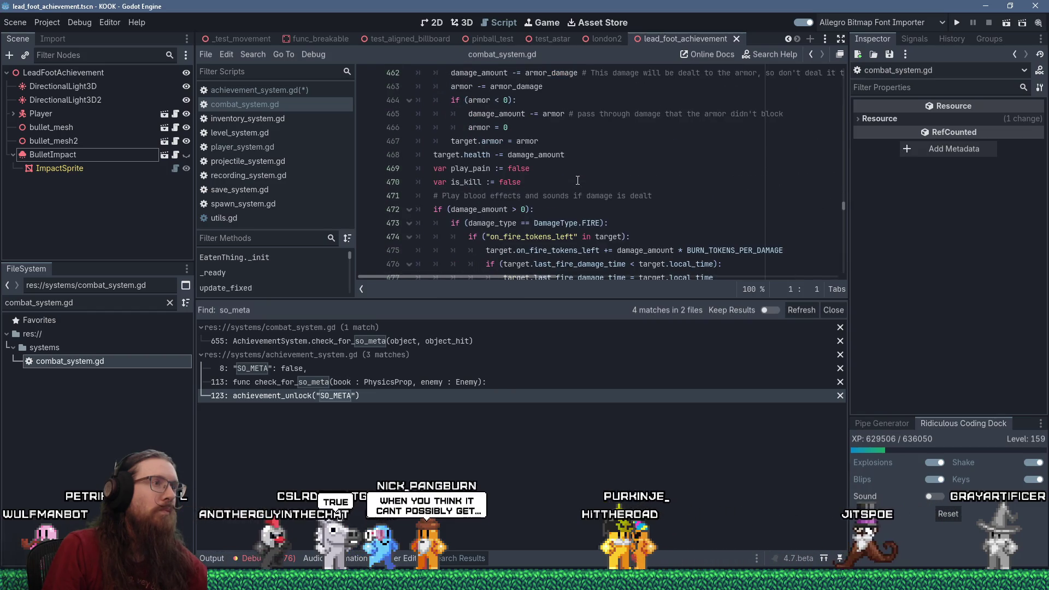
{"action": "scroll", "coordinate": [578, 181], "scroll_direction": "down", "scroll_amount": 2}
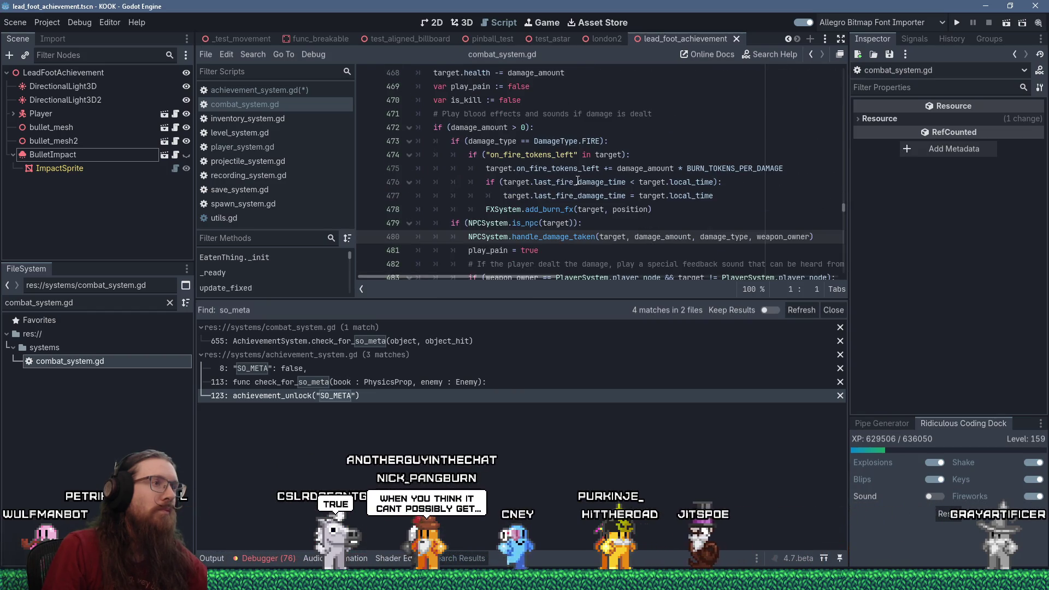
{"action": "scroll", "coordinate": [578, 181], "scroll_direction": "down", "scroll_amount": 2}
{"action": "scroll", "coordinate": [578, 181], "scroll_direction": "down", "scroll_amount": 1}
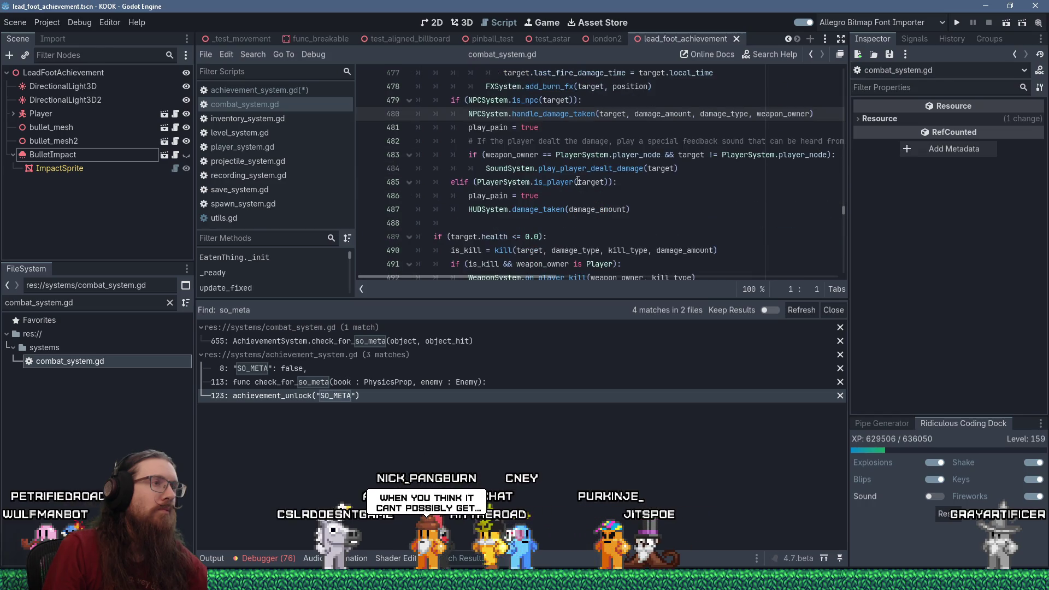
{"action": "scroll", "coordinate": [577, 181], "scroll_direction": "down", "scroll_amount": 2}
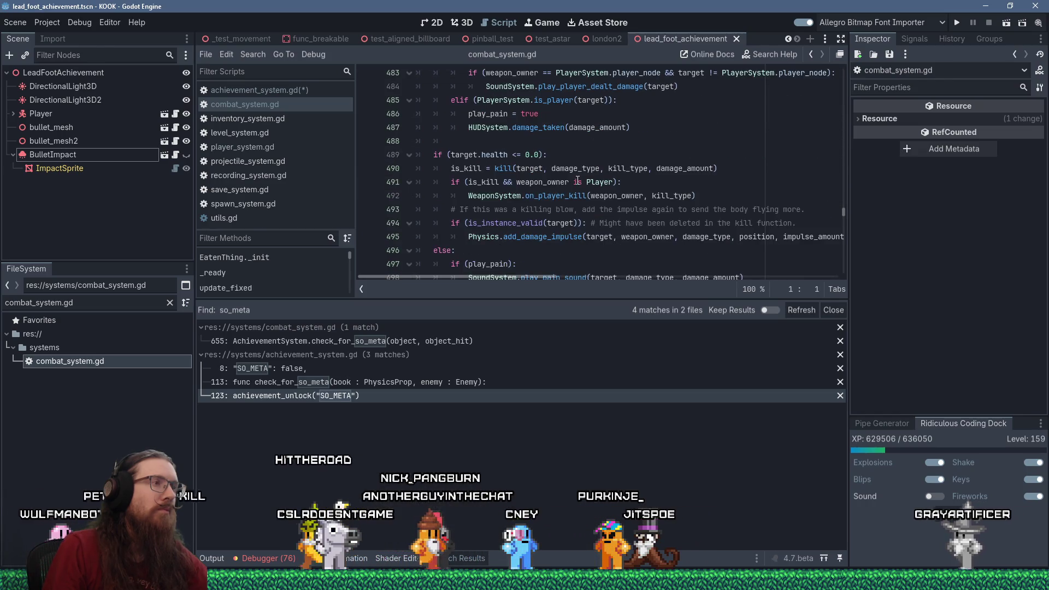
{"action": "scroll", "coordinate": [577, 180], "scroll_direction": "down", "scroll_amount": 2}
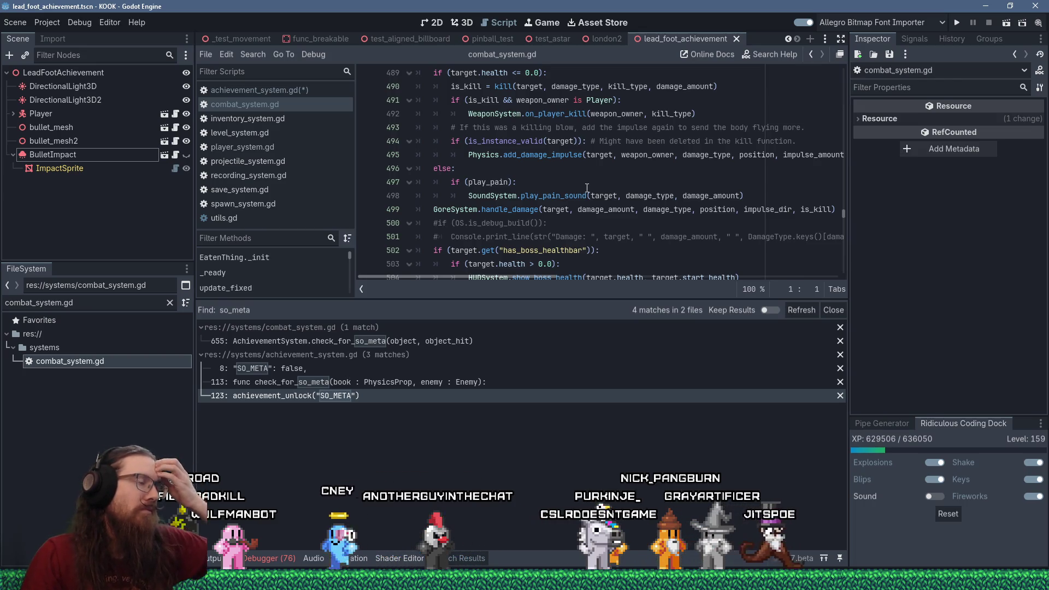
{"action": "scroll", "coordinate": [588, 195], "scroll_direction": "down", "scroll_amount": 2}
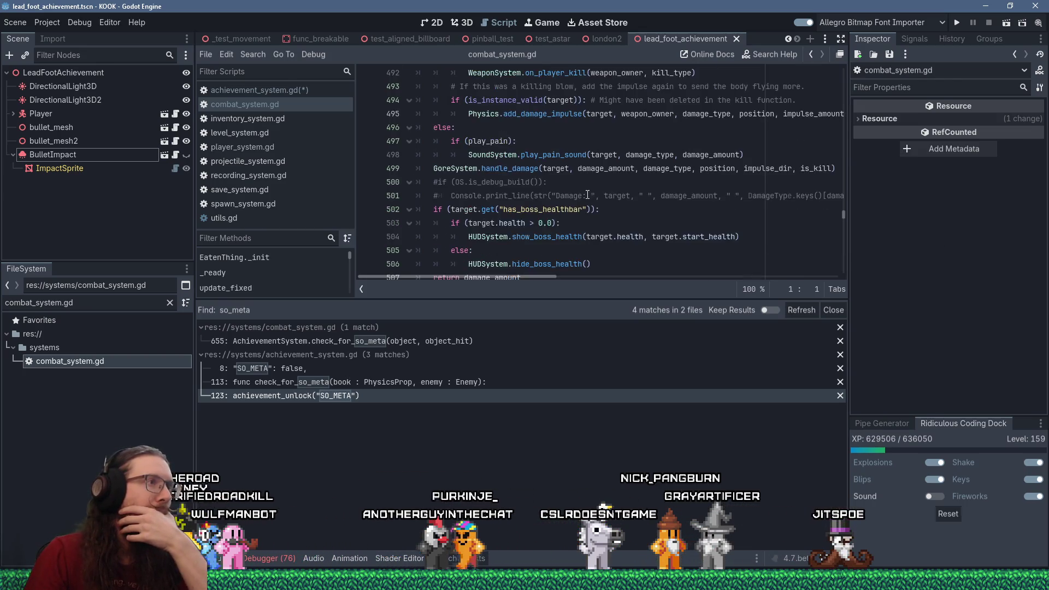
{"action": "scroll", "coordinate": [588, 195], "scroll_direction": "up", "scroll_amount": 2}
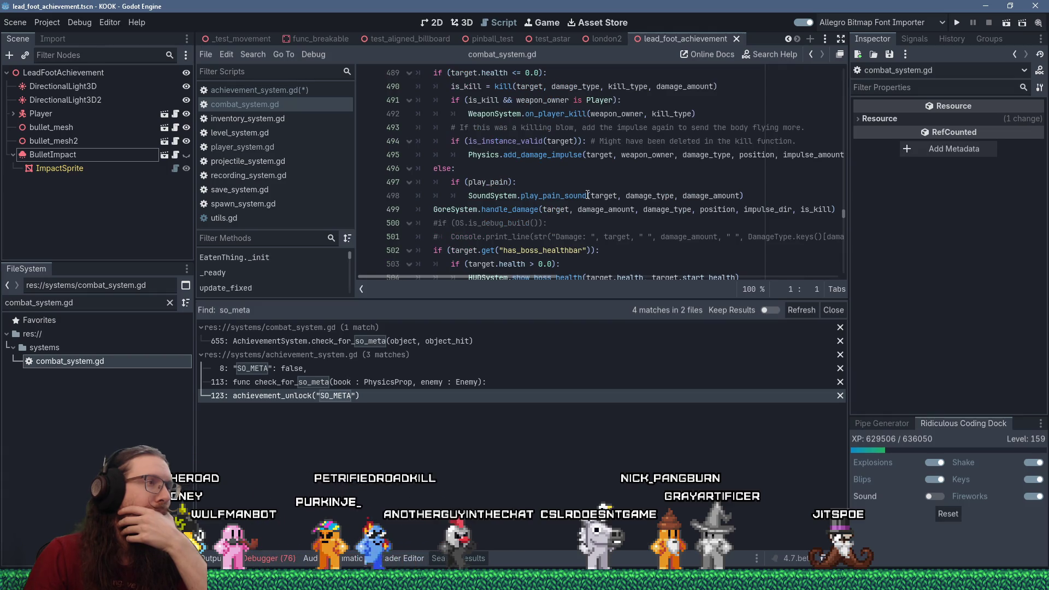
{"action": "scroll", "coordinate": [588, 195], "scroll_direction": "up", "scroll_amount": 1}
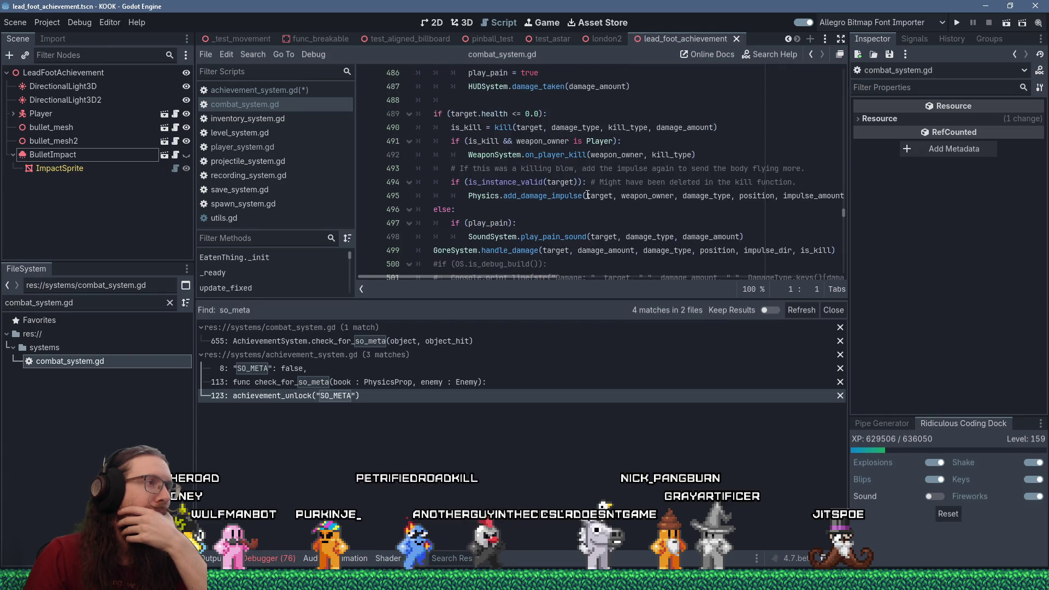
{"action": "double_click", "coordinate": [489, 142]}
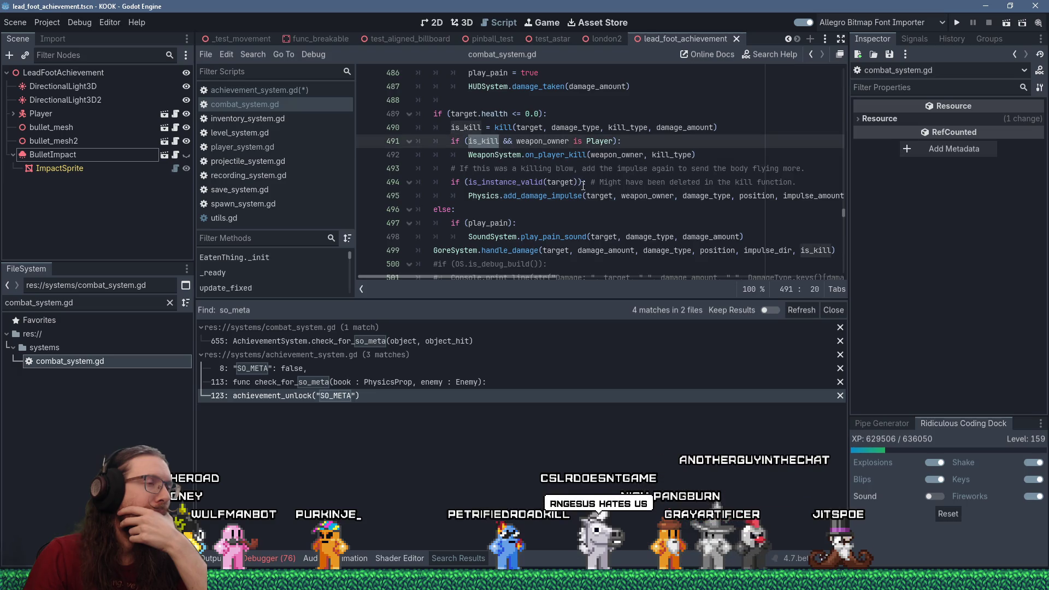
{"action": "scroll", "coordinate": [583, 186], "scroll_direction": "down", "scroll_amount": 2}
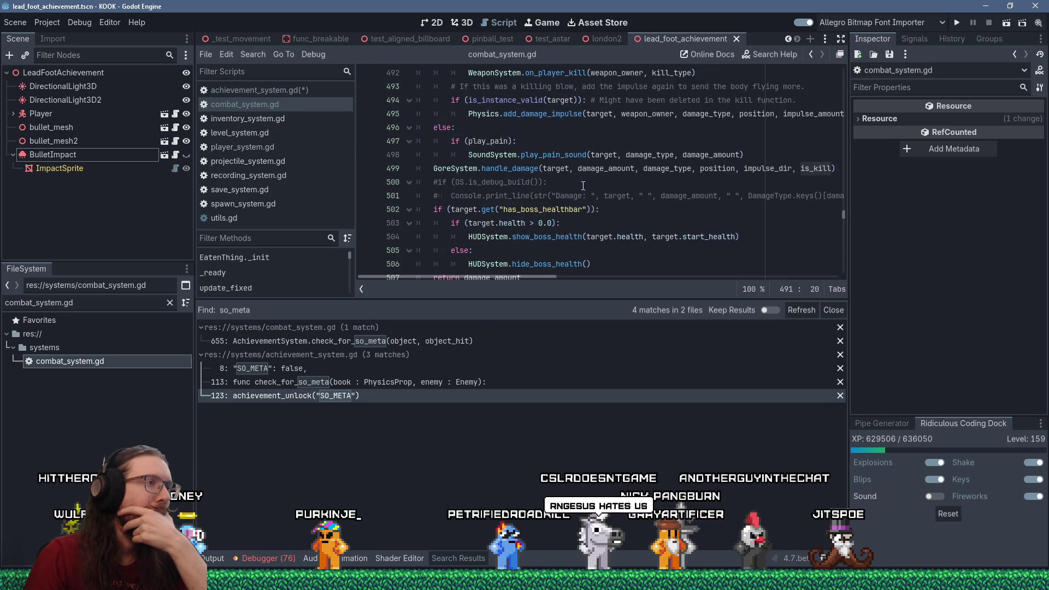
{"action": "left_click", "coordinate": [434, 181]}
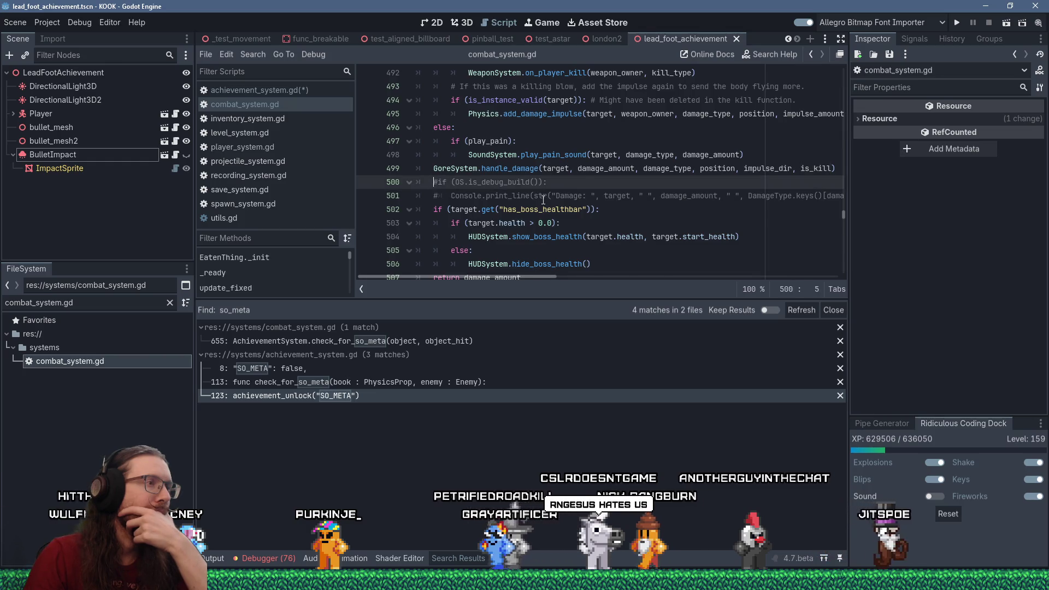
{"action": "scroll", "coordinate": [667, 201], "scroll_direction": "down", "scroll_amount": 2}
{"action": "scroll", "coordinate": [667, 201], "scroll_direction": "up", "scroll_amount": 1}
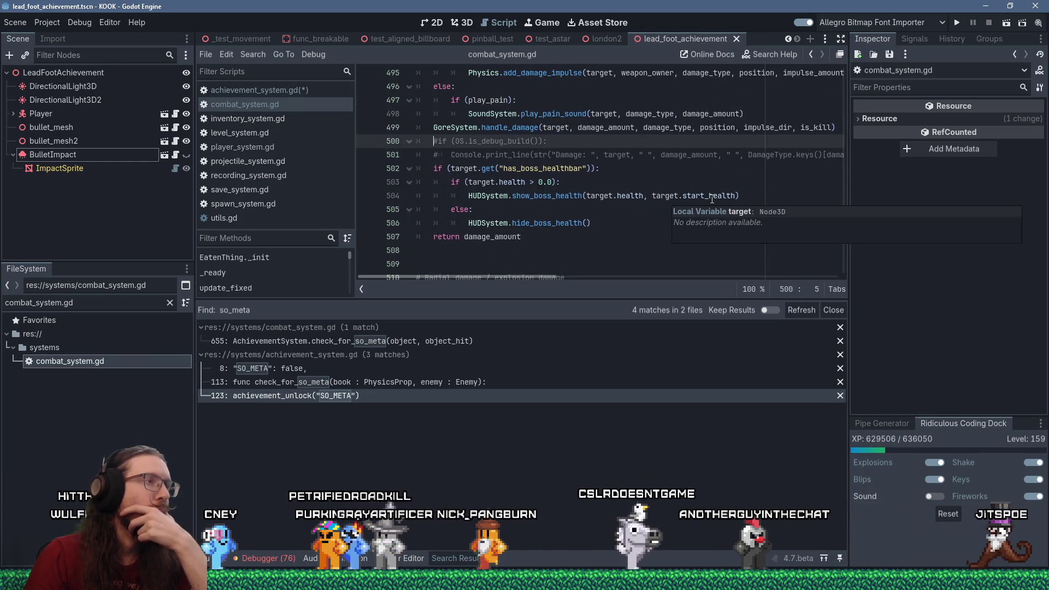
- Insert a new line 500 after the gore handling and write the if (is_kill): check
{"action": "key", "text": "Return"}
{"action": "key", "text": "Up"}
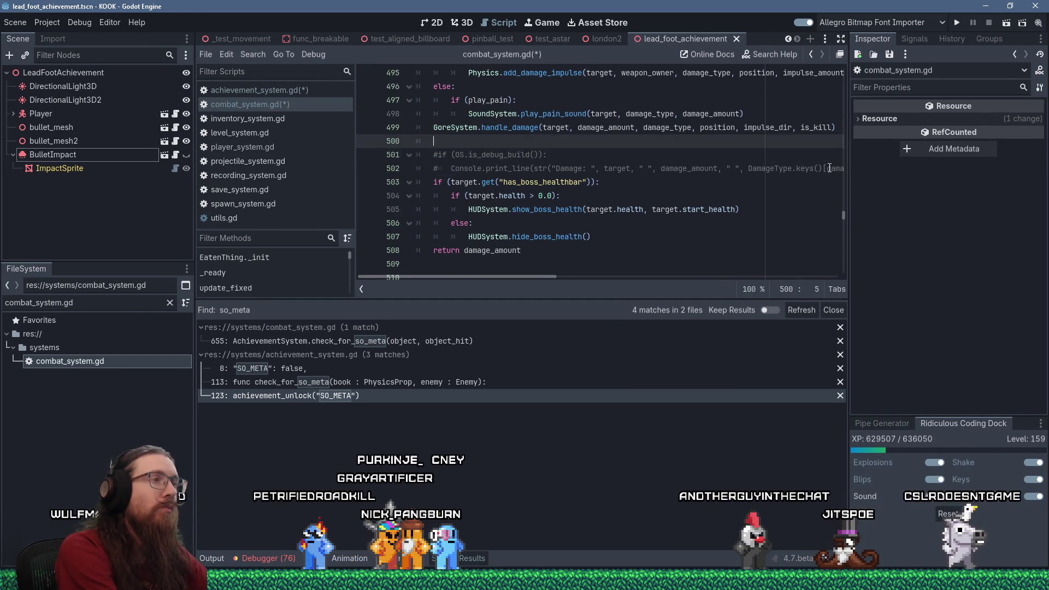
{"action": "type", "text": "print(\""}
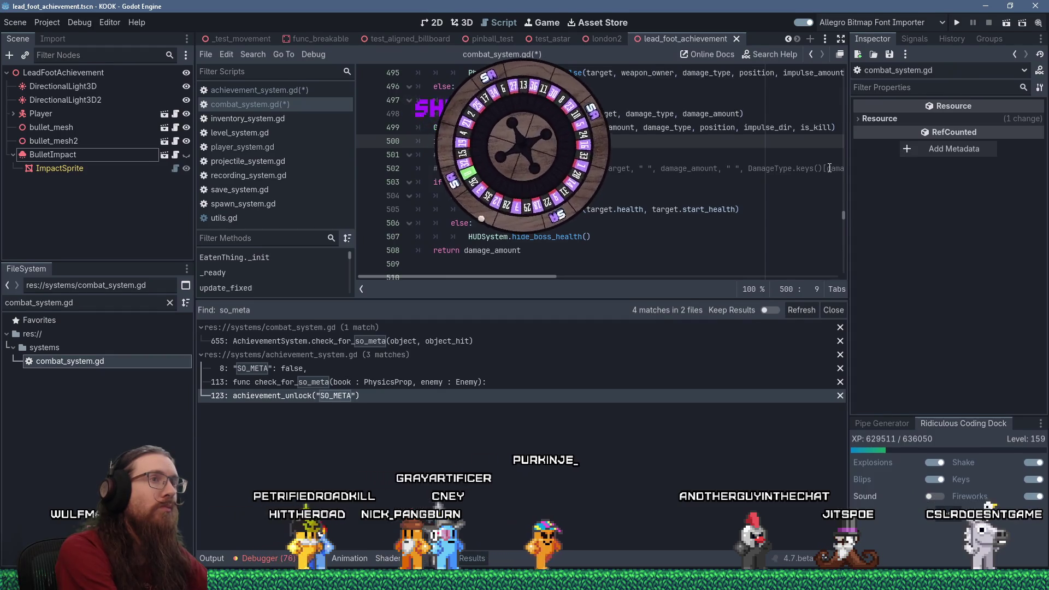
{"action": "type", "text": "hit"}
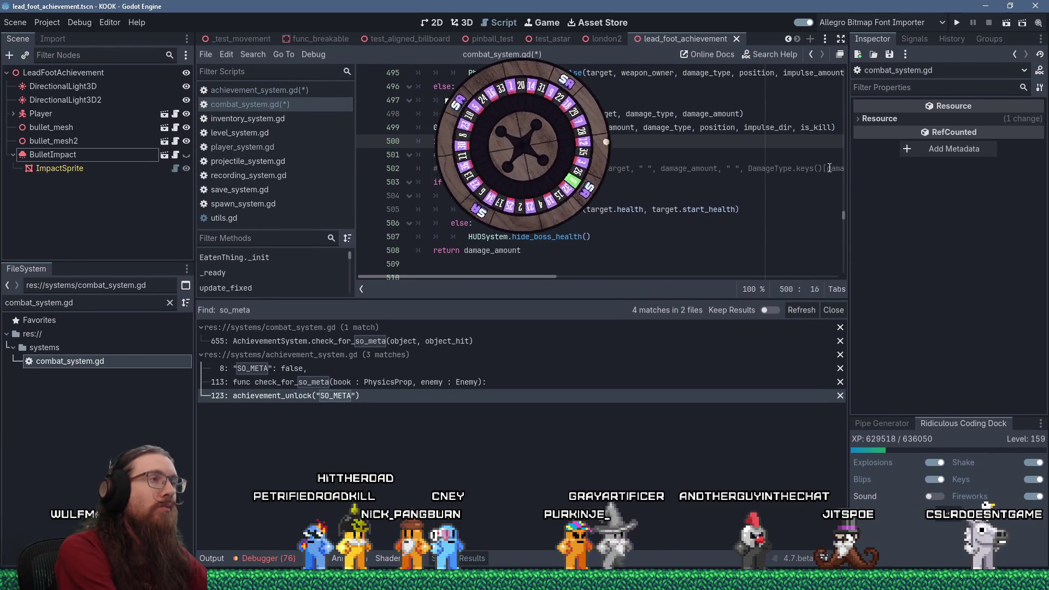
{"action": "type", "text": "is"}
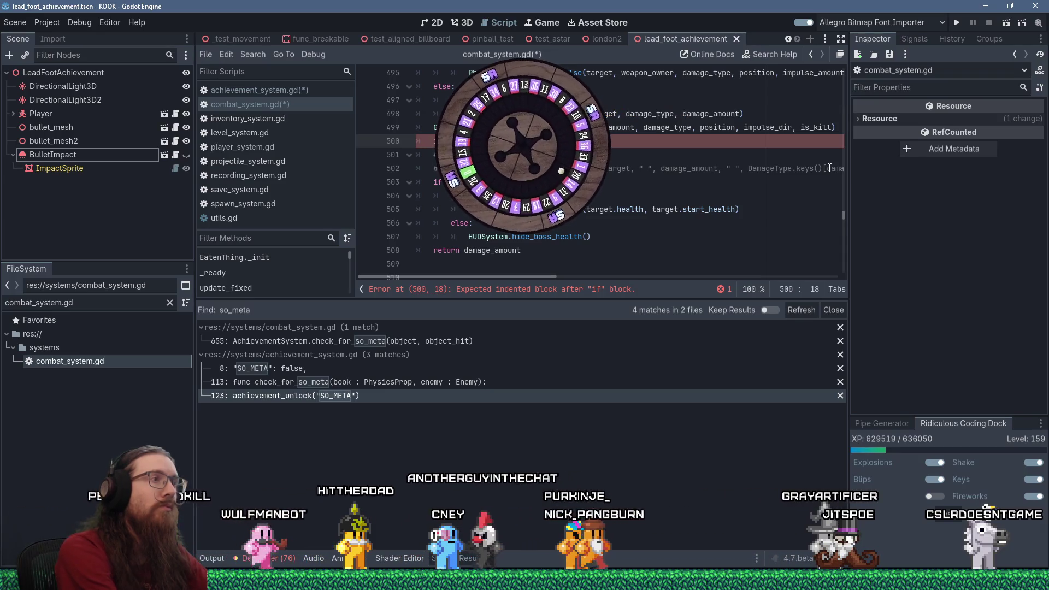
{"action": "scroll", "coordinate": [606, 192], "scroll_direction": "up", "scroll_amount": 5}
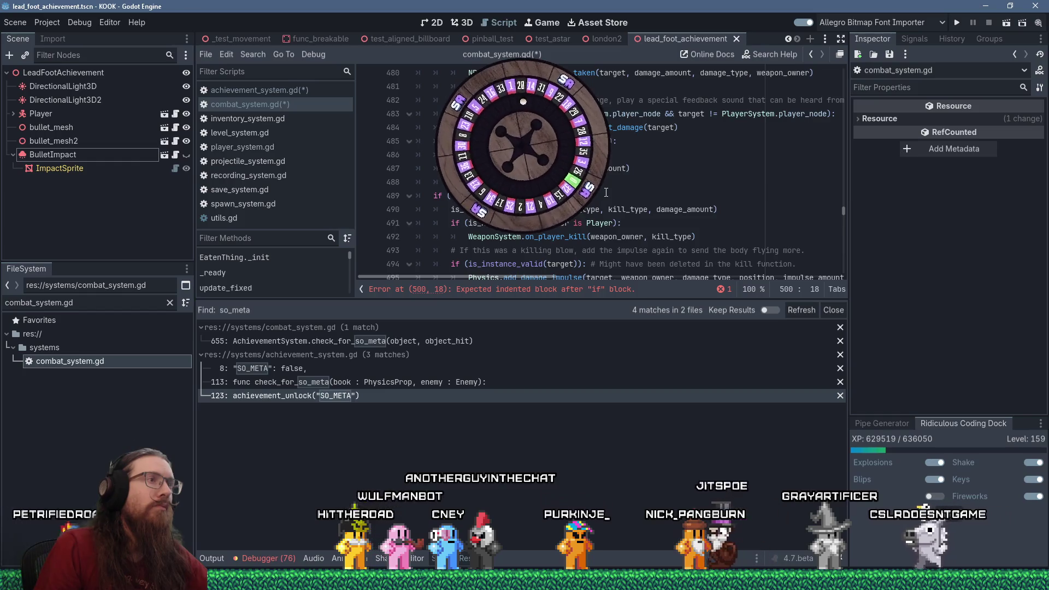
{"action": "scroll", "coordinate": [607, 192], "scroll_direction": "up", "scroll_amount": 2}
{"action": "scroll", "coordinate": [607, 192], "scroll_direction": "up", "scroll_amount": 3}
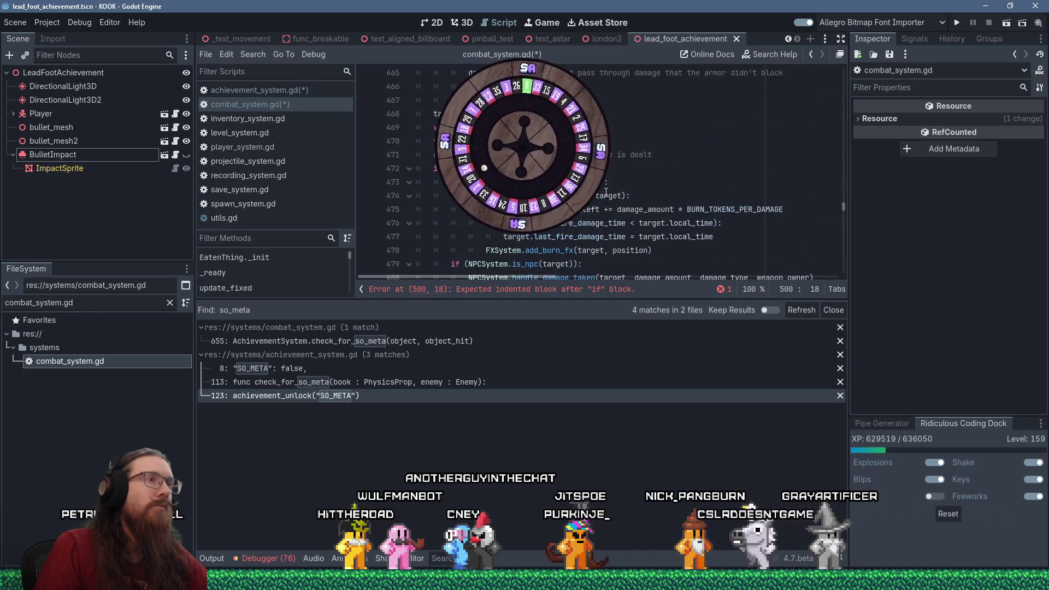
{"action": "scroll", "coordinate": [606, 193], "scroll_direction": "up", "scroll_amount": 3}
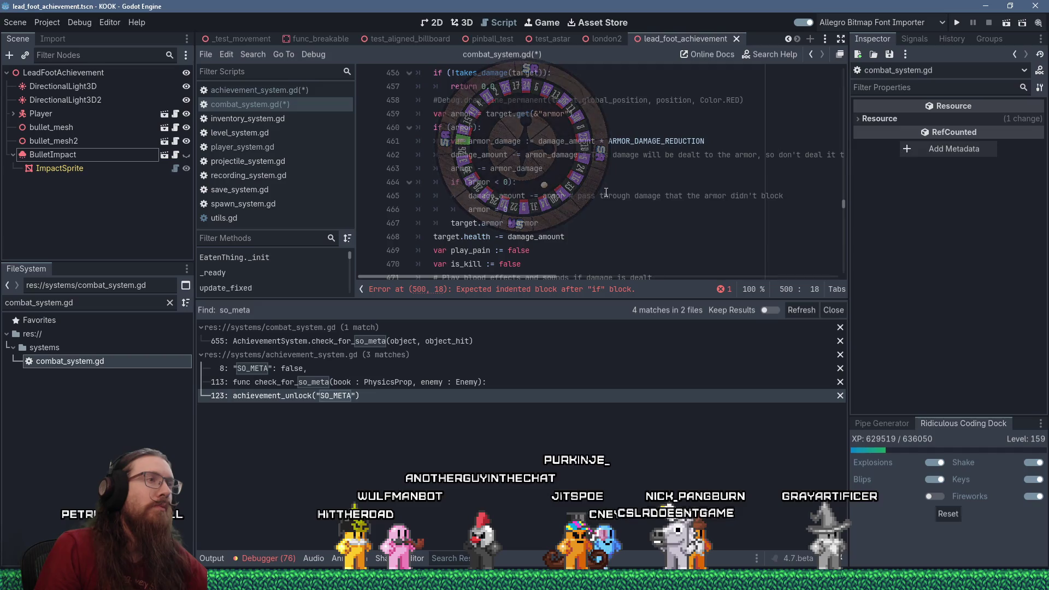
{"action": "scroll", "coordinate": [606, 192], "scroll_direction": "up", "scroll_amount": 3}
{"action": "scroll", "coordinate": [606, 192], "scroll_direction": "down", "scroll_amount": 8}
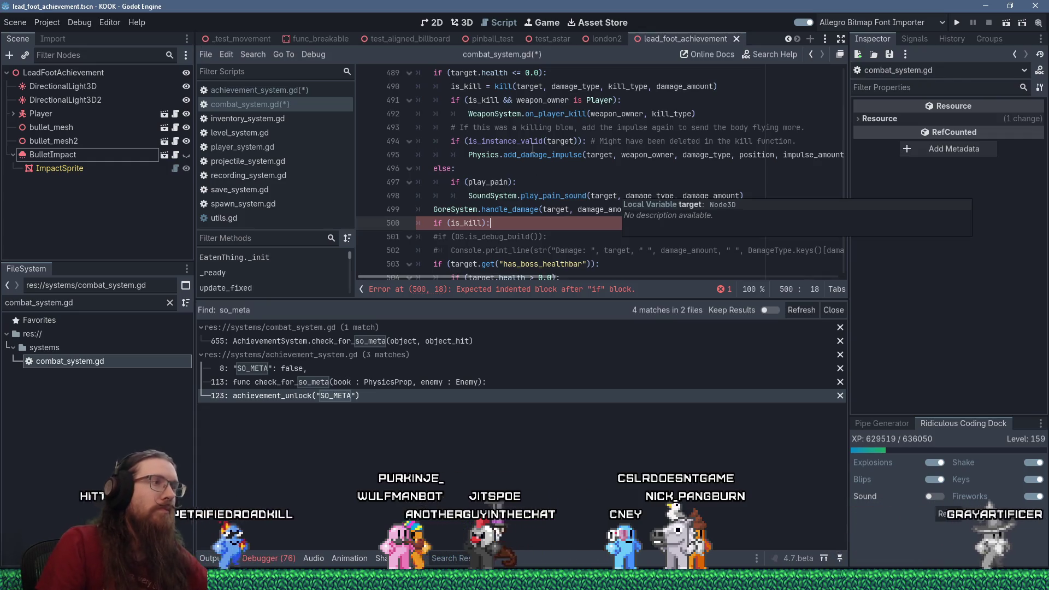
- Inside the is_kill block, call AchievementSystem.handle_kill() using autocomplete
{"action": "key", "text": "Return"}
{"action": "type", "text": "Achieve"}
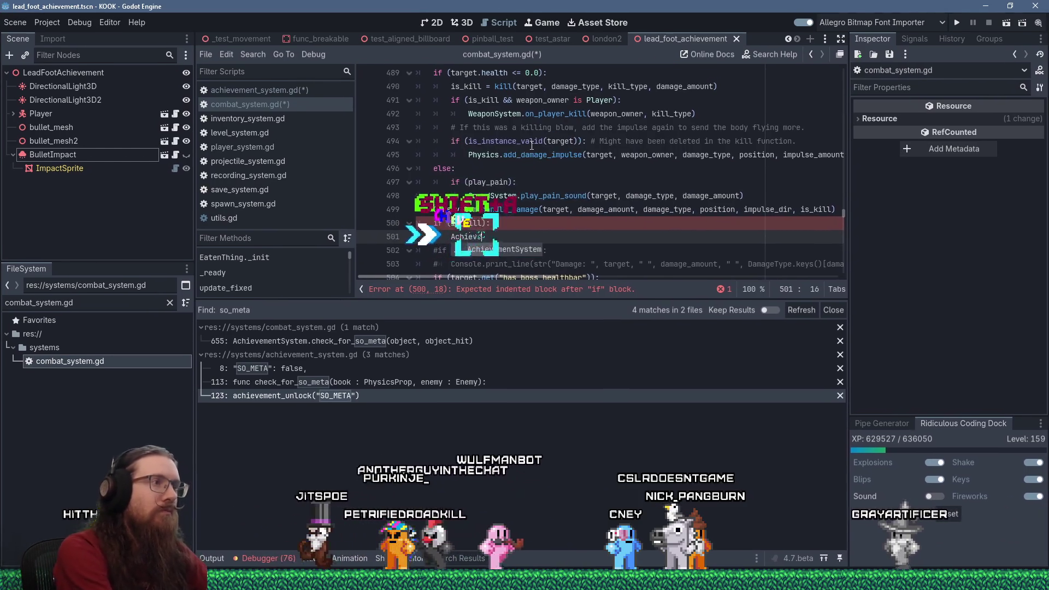
{"action": "key", "text": "Return"}
{"action": "type", "text": ".handle_kill("}
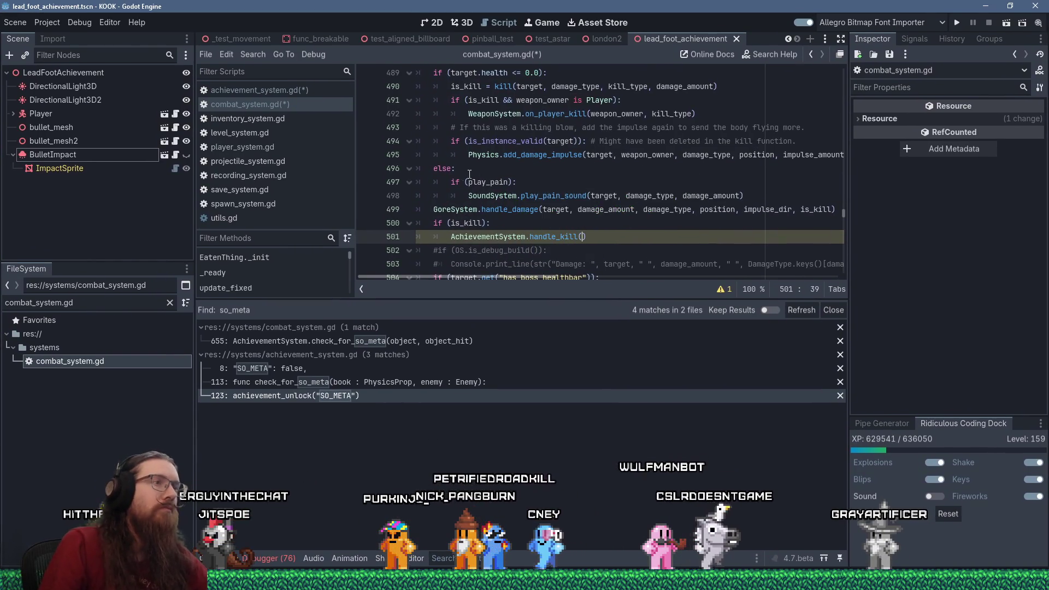
{"action": "scroll", "coordinate": [532, 144], "scroll_direction": "up", "scroll_amount": 9}
{"action": "scroll", "coordinate": [497, 151], "scroll_direction": "up", "scroll_amount": 10}
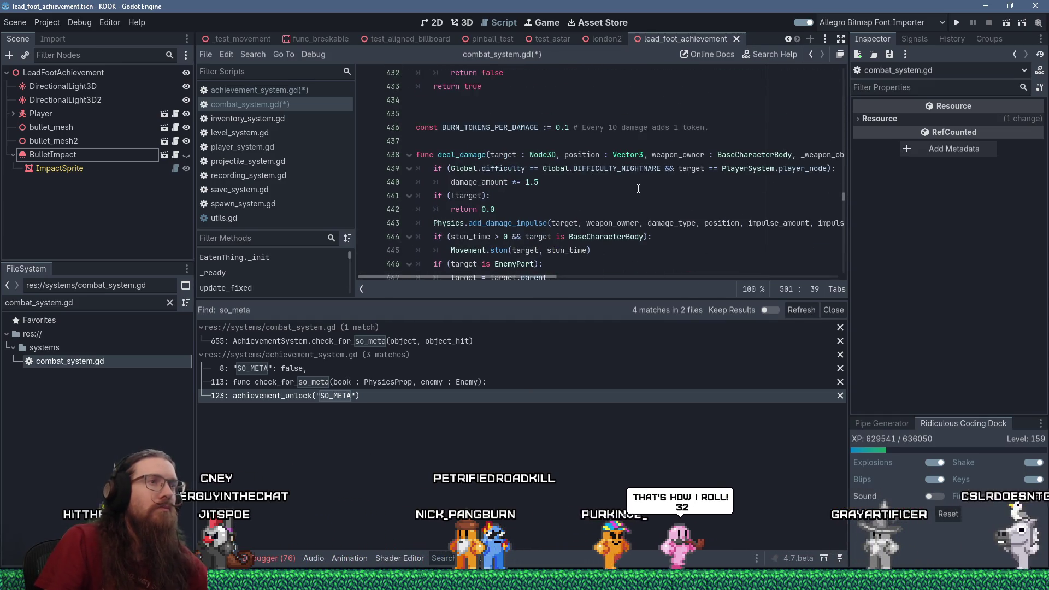
- Pass target into the handle_kill call and review the deal_damage signature
{"action": "type", "text": "target,"}
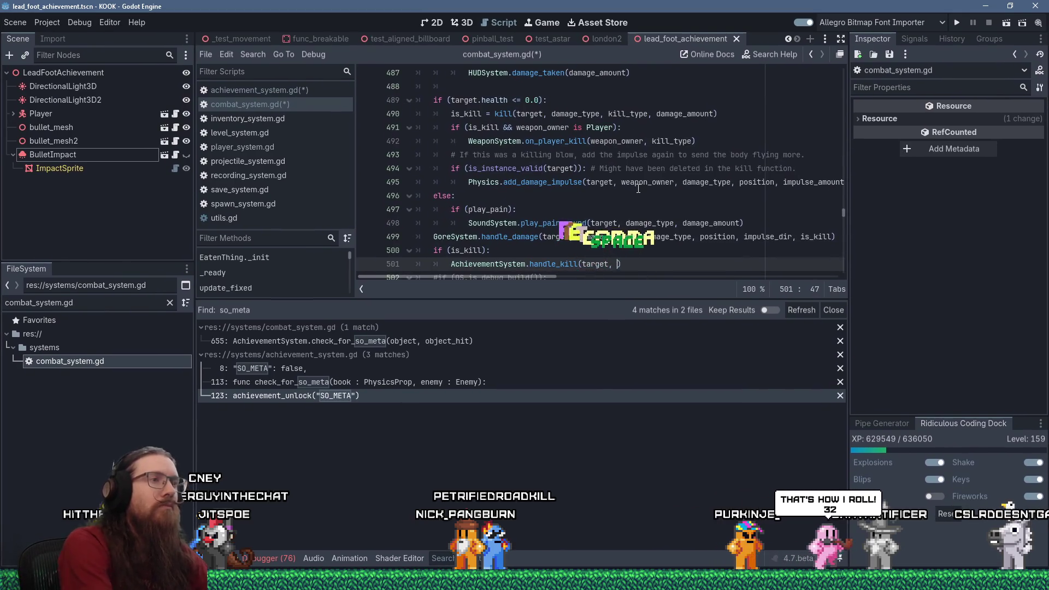
{"action": "scroll", "coordinate": [522, 183], "scroll_direction": "up", "scroll_amount": 13}
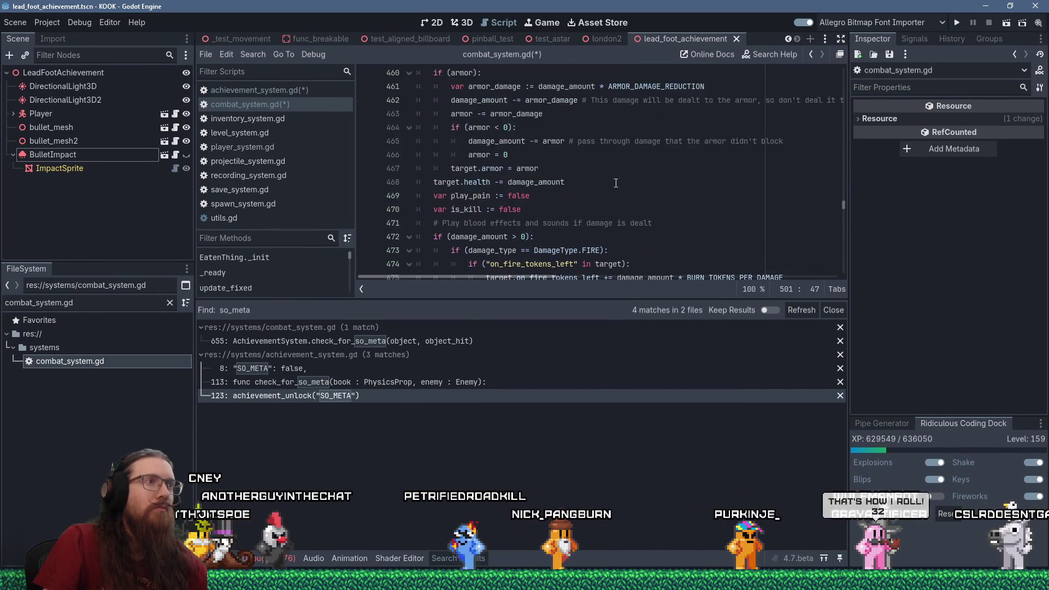
{"action": "scroll", "coordinate": [651, 192], "scroll_direction": "up", "scroll_amount": 4}
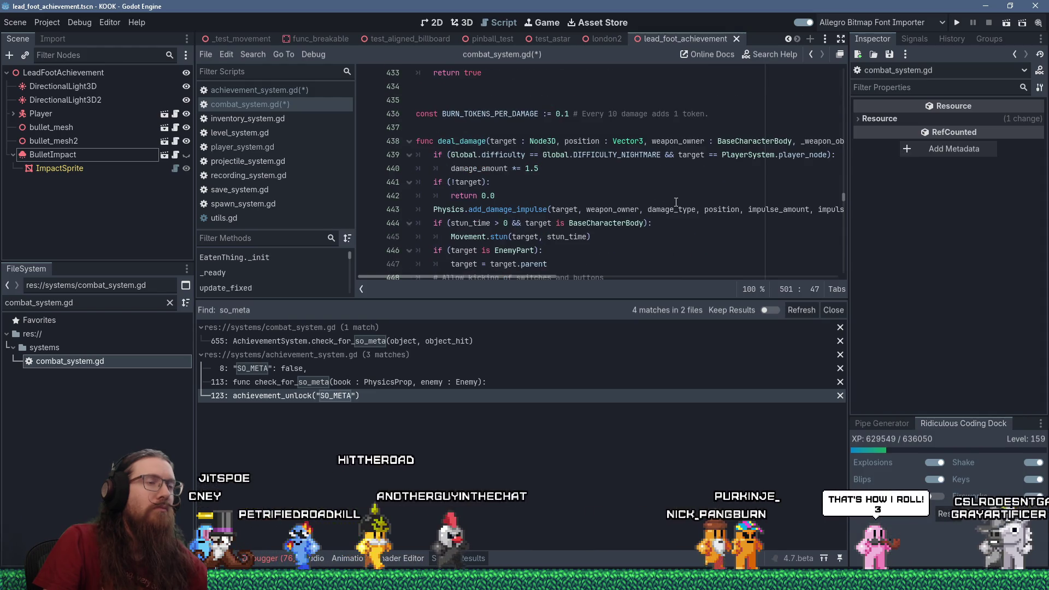
{"action": "left_click_drag", "start_coordinate": [526, 276], "coordinate": [686, 281]}
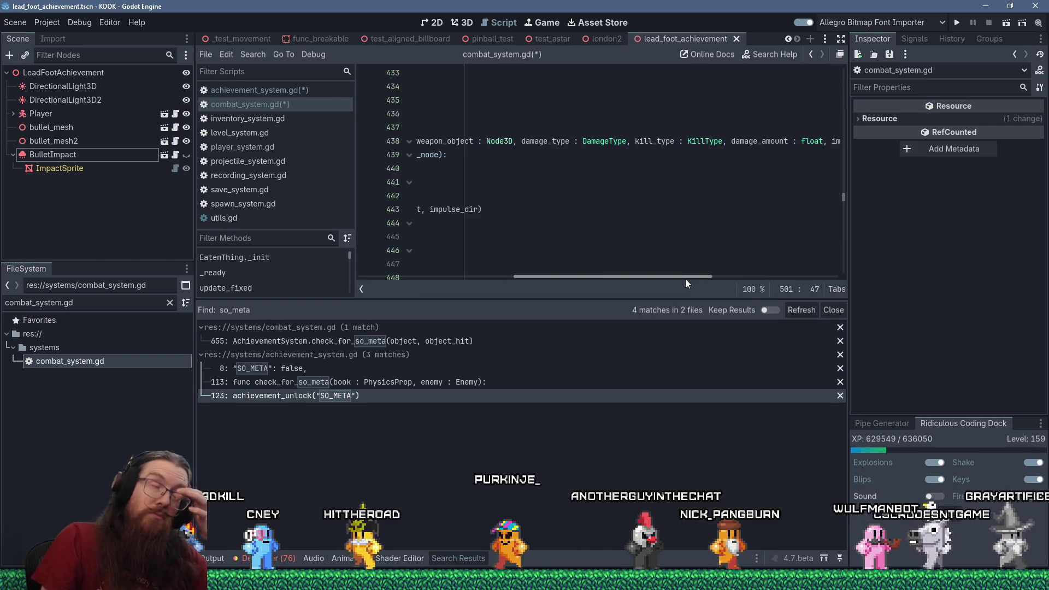
{"action": "left_click_drag", "start_coordinate": [685, 279], "coordinate": [754, 272]}
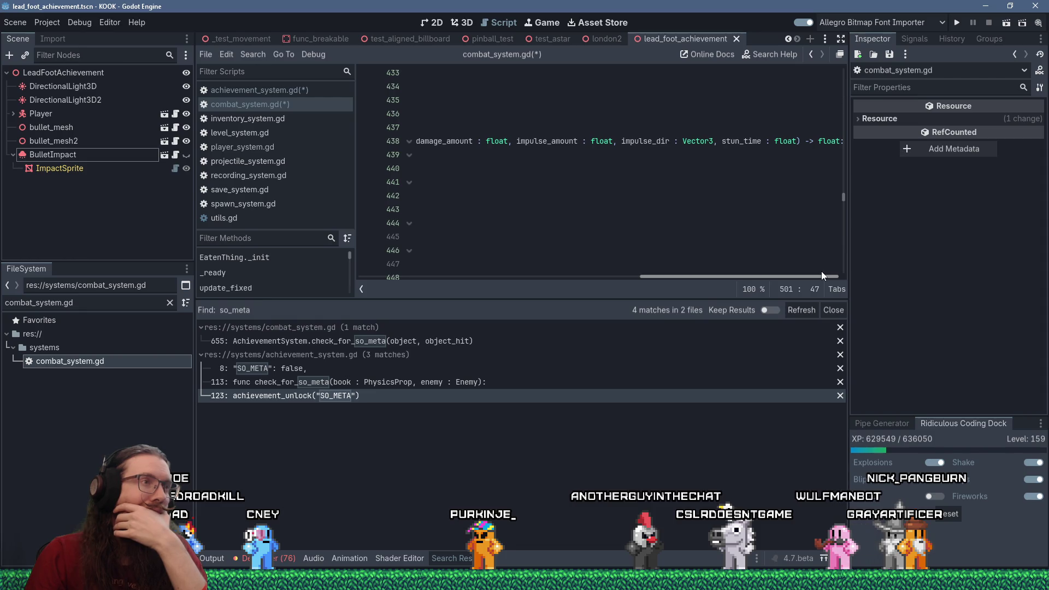
{"action": "left_click_drag", "start_coordinate": [821, 271], "coordinate": [588, 223]}
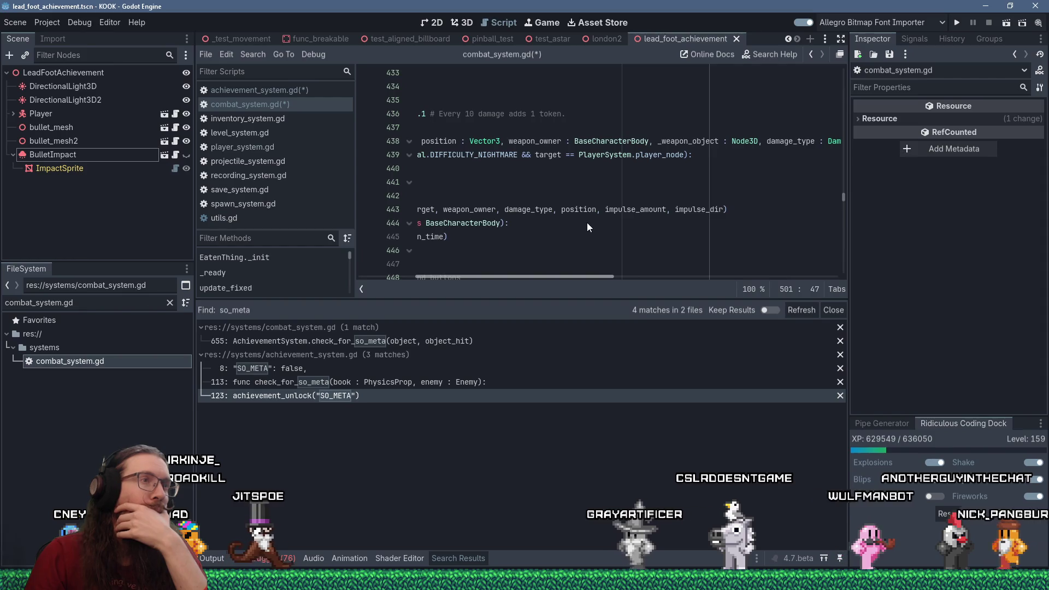
{"action": "scroll", "coordinate": [584, 222], "scroll_direction": "left", "scroll_amount": 2}
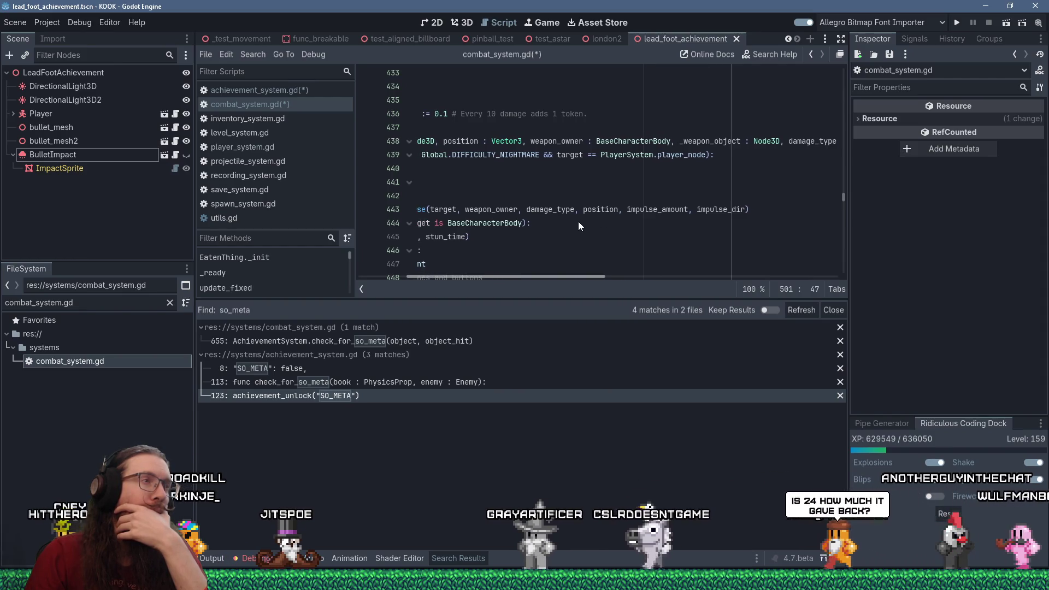
{"action": "scroll", "coordinate": [579, 222], "scroll_direction": "left", "scroll_amount": 3}
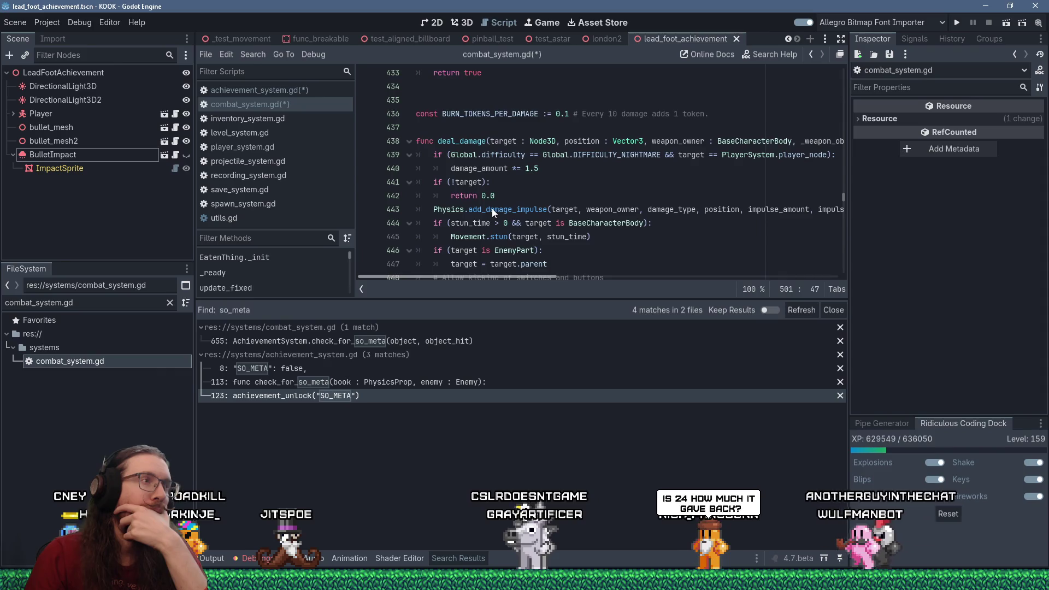
{"action": "scroll", "coordinate": [492, 208], "scroll_direction": "right", "scroll_amount": 5}
{"action": "scroll", "coordinate": [684, 239], "scroll_direction": "right", "scroll_amount": 5}
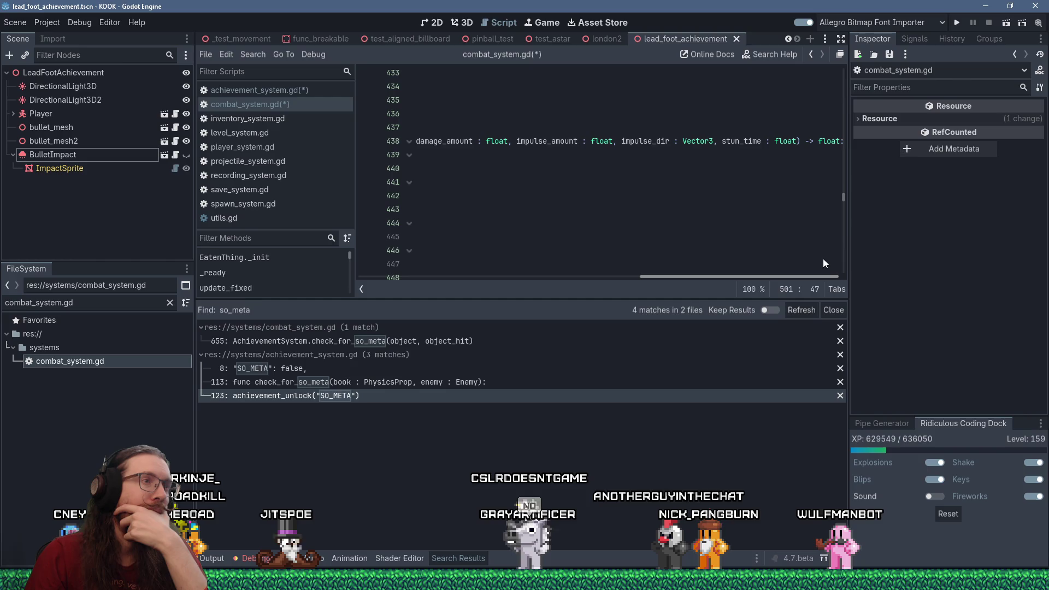
{"action": "scroll", "coordinate": [809, 257], "scroll_direction": "left", "scroll_amount": 10}
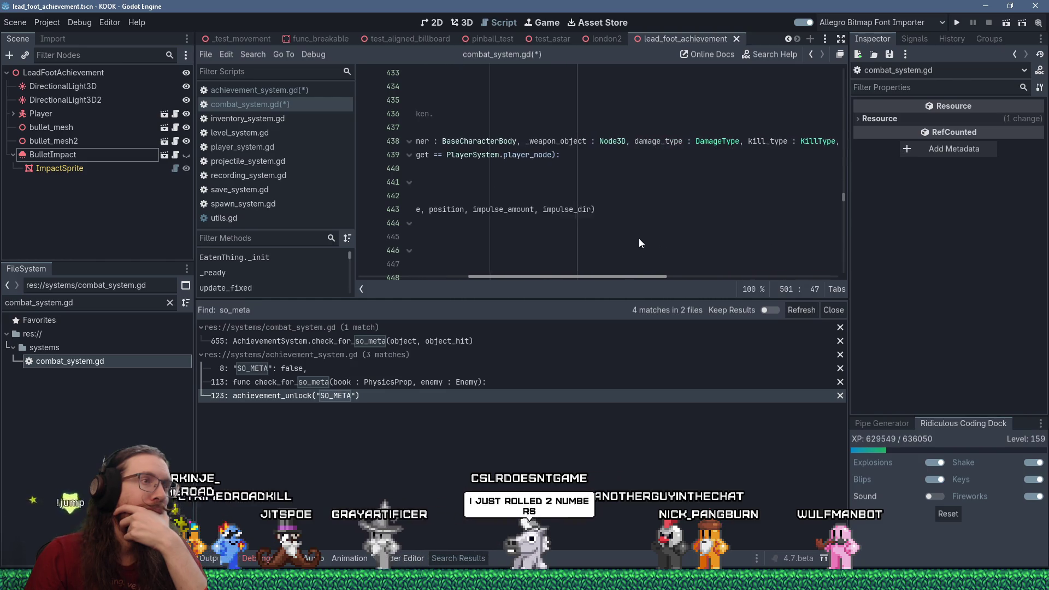
{"action": "scroll", "coordinate": [621, 235], "scroll_direction": "left", "scroll_amount": 5}
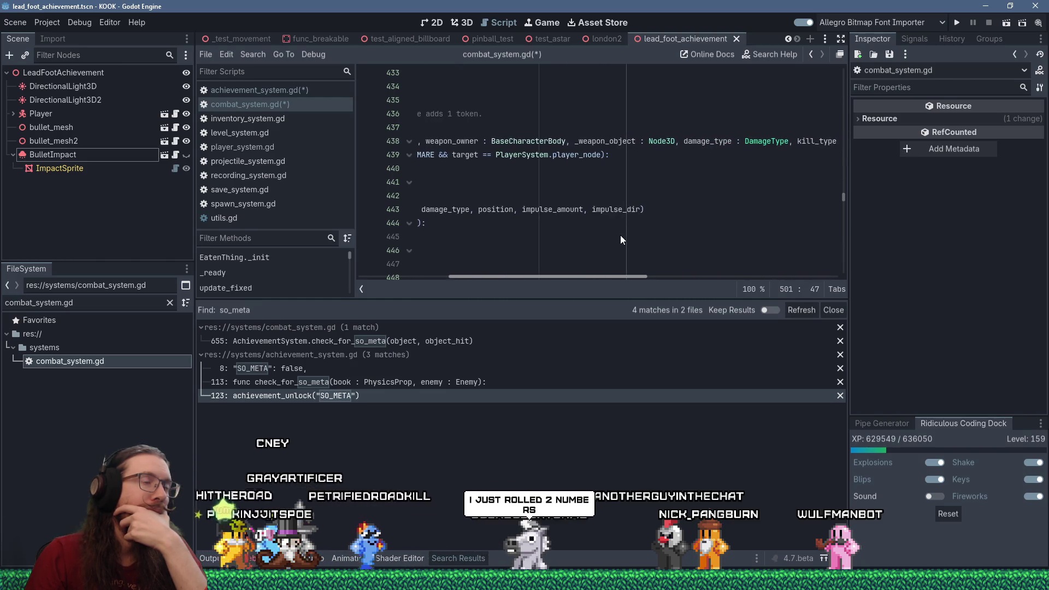
{"action": "scroll", "coordinate": [560, 235], "scroll_direction": "left", "scroll_amount": 3}
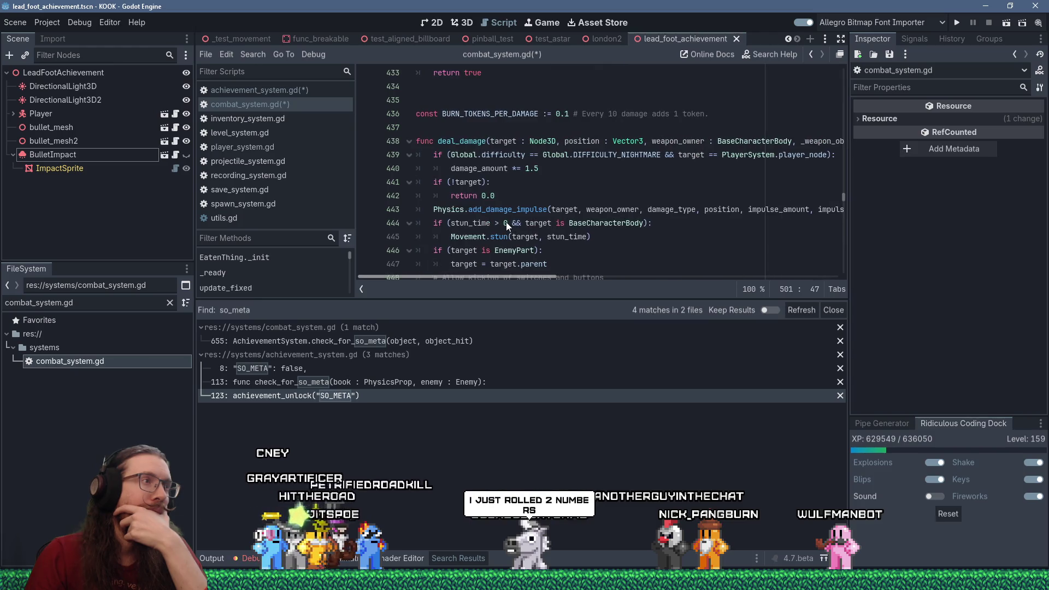
- Select deal_damage and start a Find in Files search for it across res://
{"action": "double_click", "coordinate": [462, 141]}
{"action": "left_click", "coordinate": [263, 52]}
{"action": "left_click", "coordinate": [287, 131]}
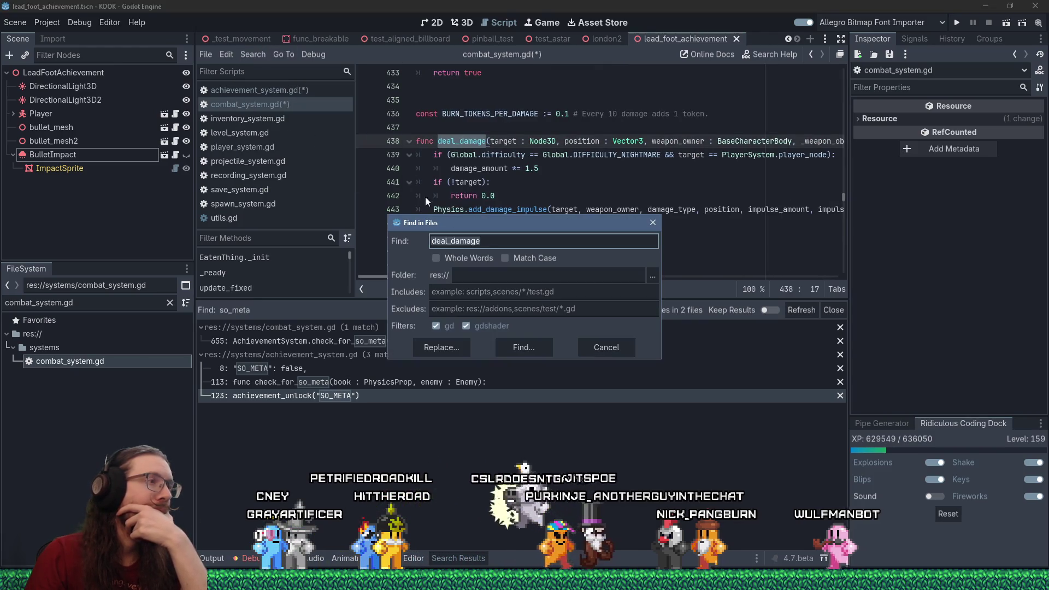
- Run the deal_damage search (12 matches in 4 files) and enlarge the code editor above the results
{"action": "left_click", "coordinate": [536, 347]}
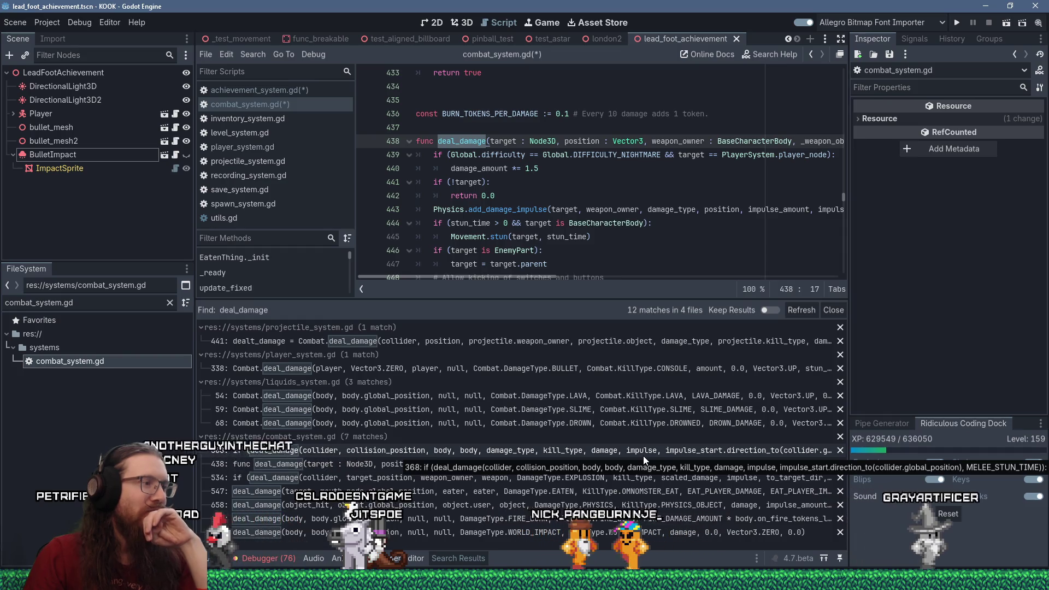
{"action": "left_click_drag", "start_coordinate": [575, 299], "coordinate": [577, 398]}
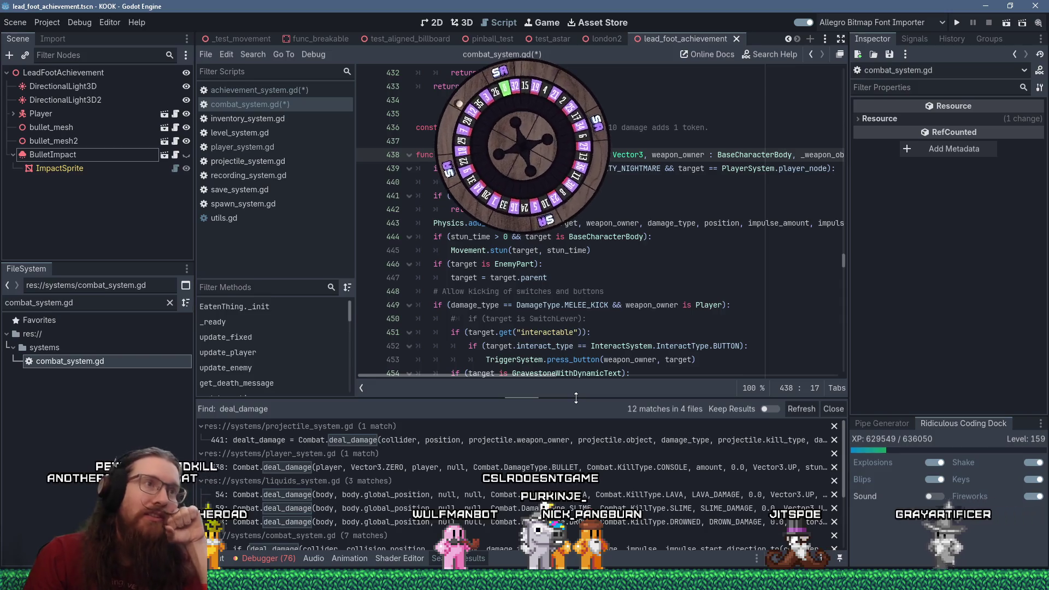
{"action": "left_click_drag", "start_coordinate": [520, 375], "coordinate": [650, 386]}
{"action": "left_click_drag", "start_coordinate": [787, 393], "coordinate": [808, 391]}
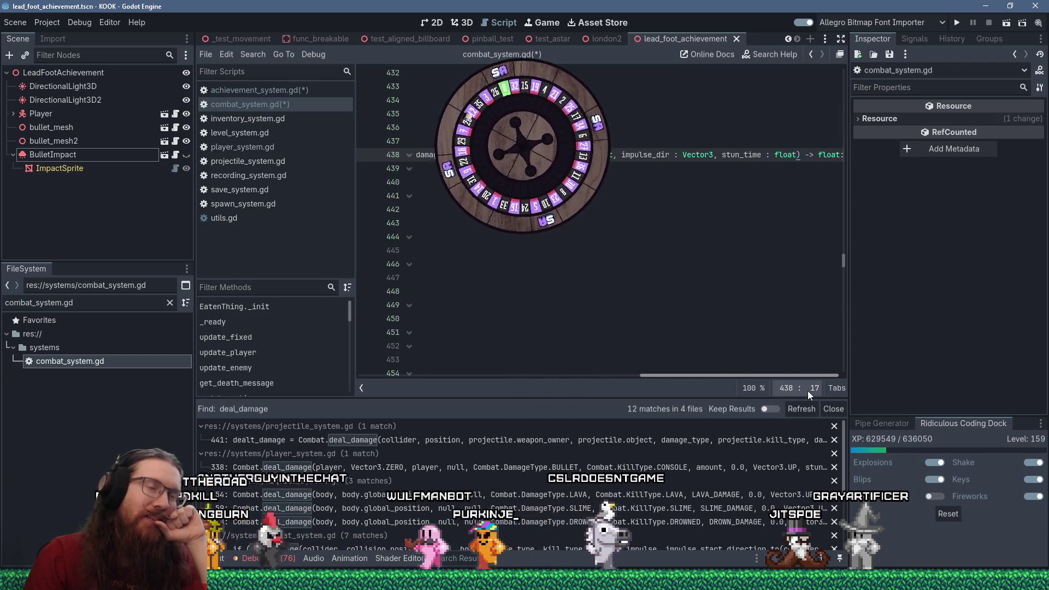
{"action": "mouse_move", "coordinate": [808, 392]}
{"action": "left_mouse_down"}
{"action": "mouse_move", "coordinate": [724, 361]}
{"action": "mouse_move", "coordinate": [507, 318]}
{"action": "mouse_move", "coordinate": [517, 330]}
{"action": "left_mouse_up"}
- On line 438, replace '_weapon_object : Node3D' with an untyped projectile_or_weapon parameter
{"action": "scroll", "coordinate": [516, 331], "scroll_direction": "down", "scroll_amount": 1}
{"action": "scroll", "coordinate": [517, 331], "scroll_direction": "down", "scroll_amount": 12}
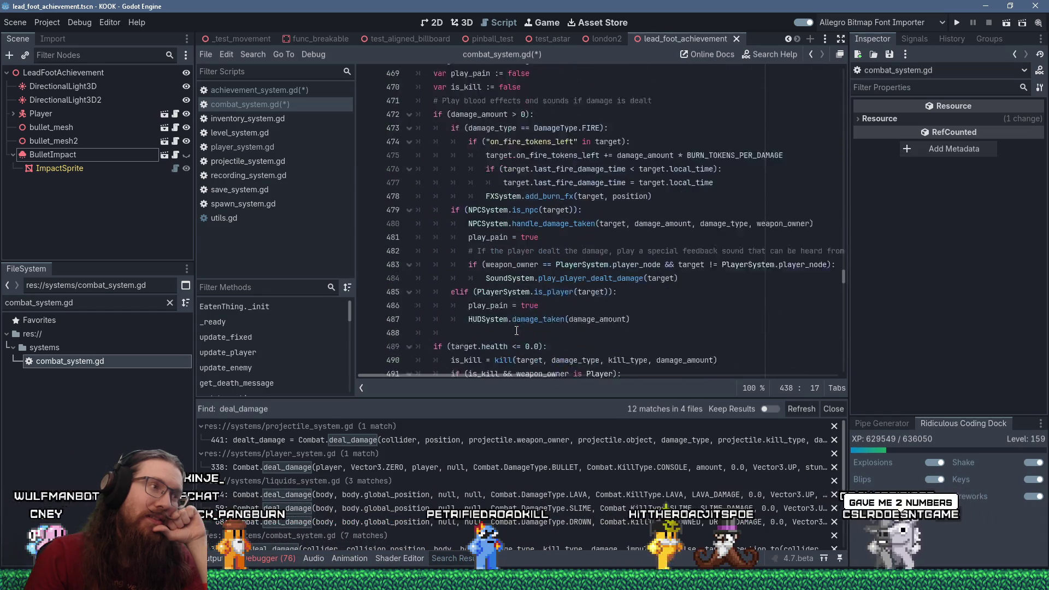
{"action": "scroll", "coordinate": [517, 331], "scroll_direction": "up", "scroll_amount": 14}
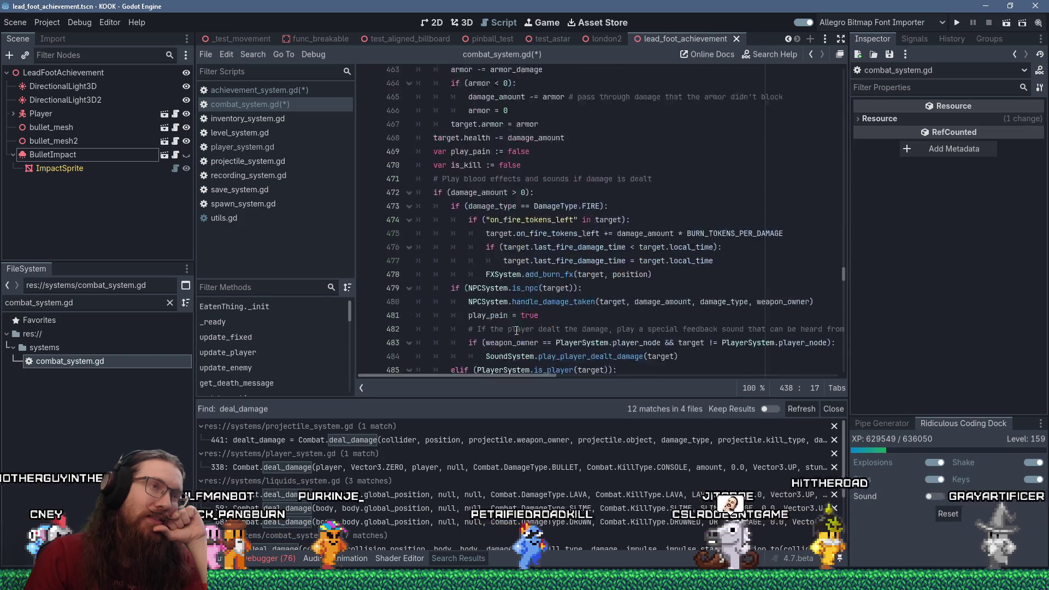
{"action": "left_click_drag", "start_coordinate": [543, 375], "coordinate": [569, 375]}
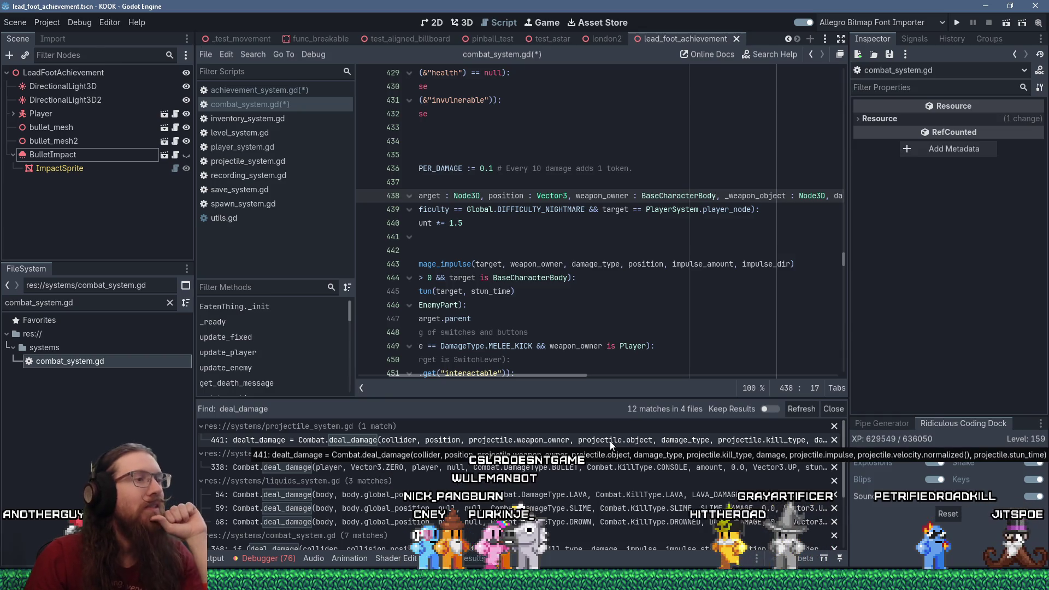
{"action": "left_click_drag", "start_coordinate": [577, 374], "coordinate": [593, 374]}
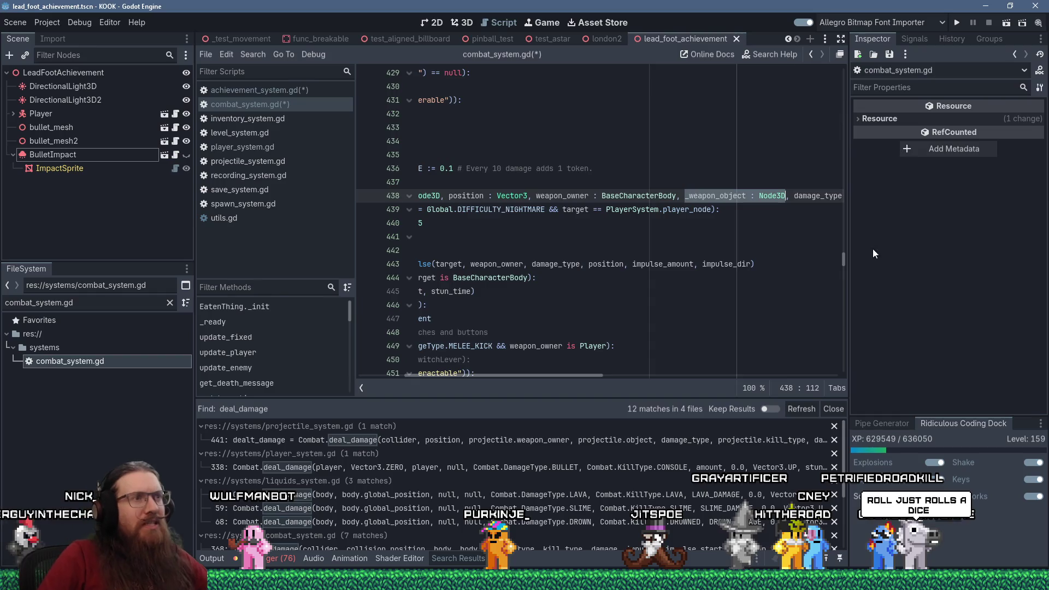
{"action": "mouse_move", "coordinate": [594, 375]}
{"action": "left_mouse_down"}
{"action": "mouse_move", "coordinate": [576, 376]}
{"action": "mouse_move", "coordinate": [624, 375]}
{"action": "left_mouse_up"}
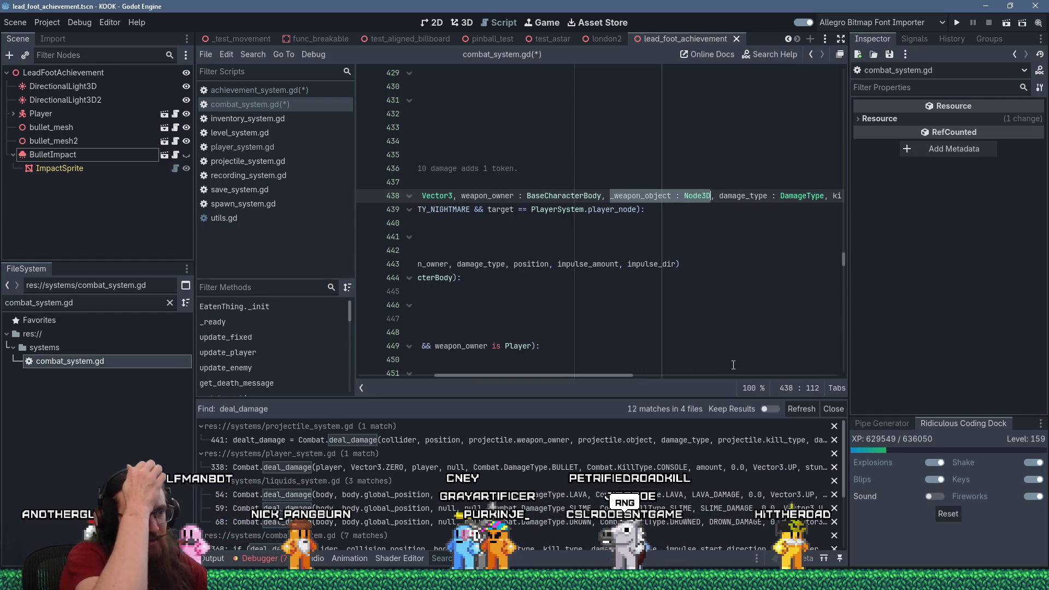
{"action": "type", "text": "projectile_object"}
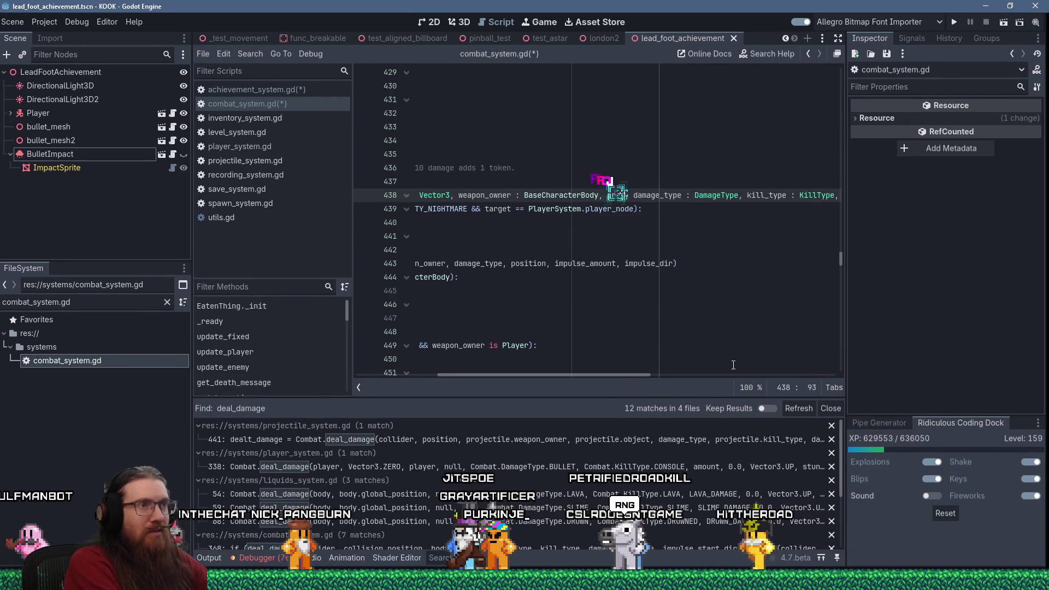
{"action": "type", "text": "pon"}
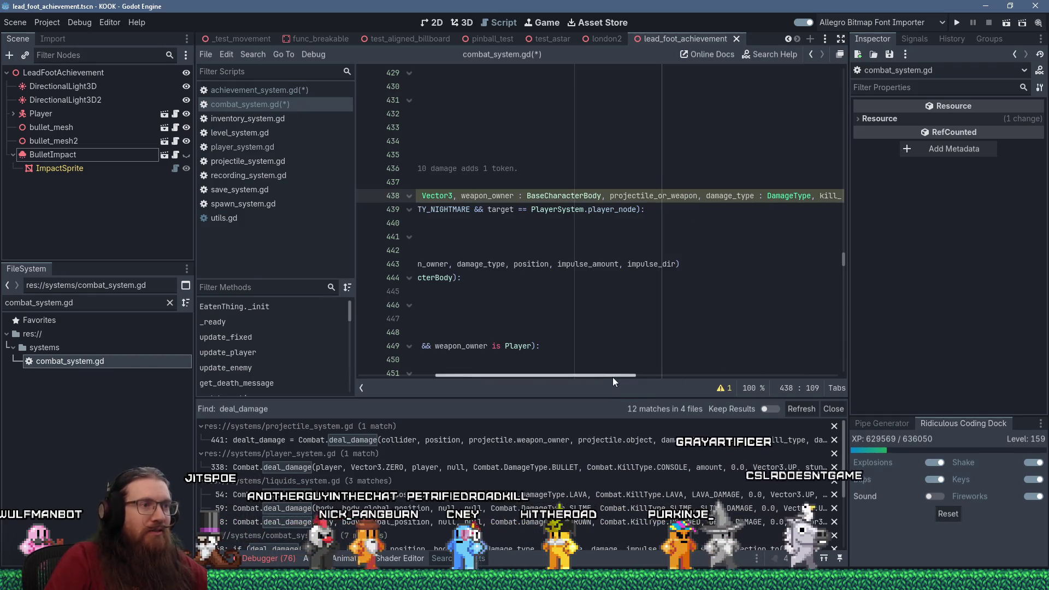
{"action": "left_click_drag", "start_coordinate": [615, 376], "coordinate": [523, 376]}
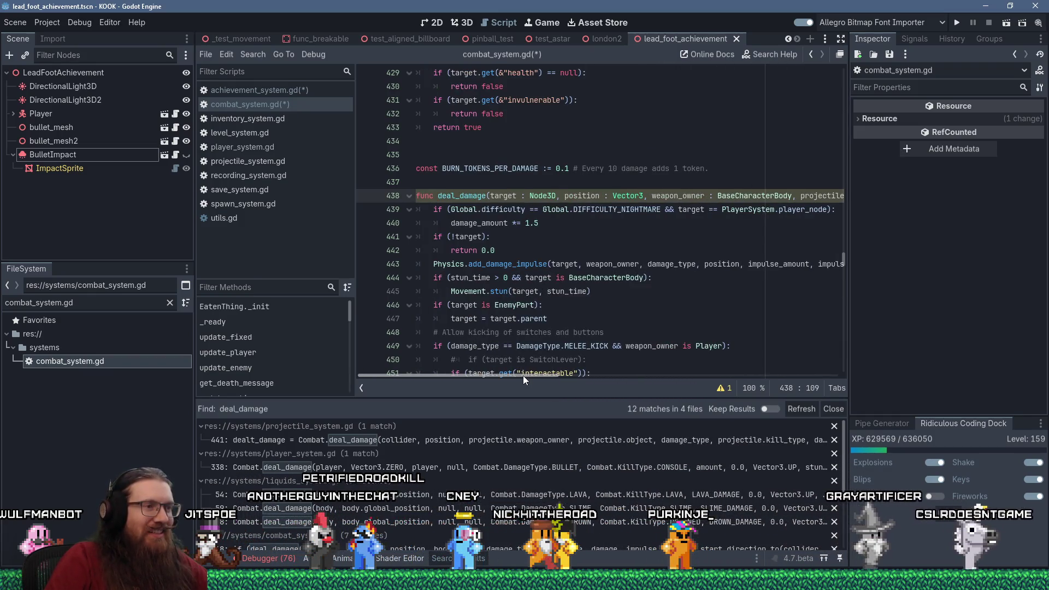
{"action": "left_click", "coordinate": [510, 441]}
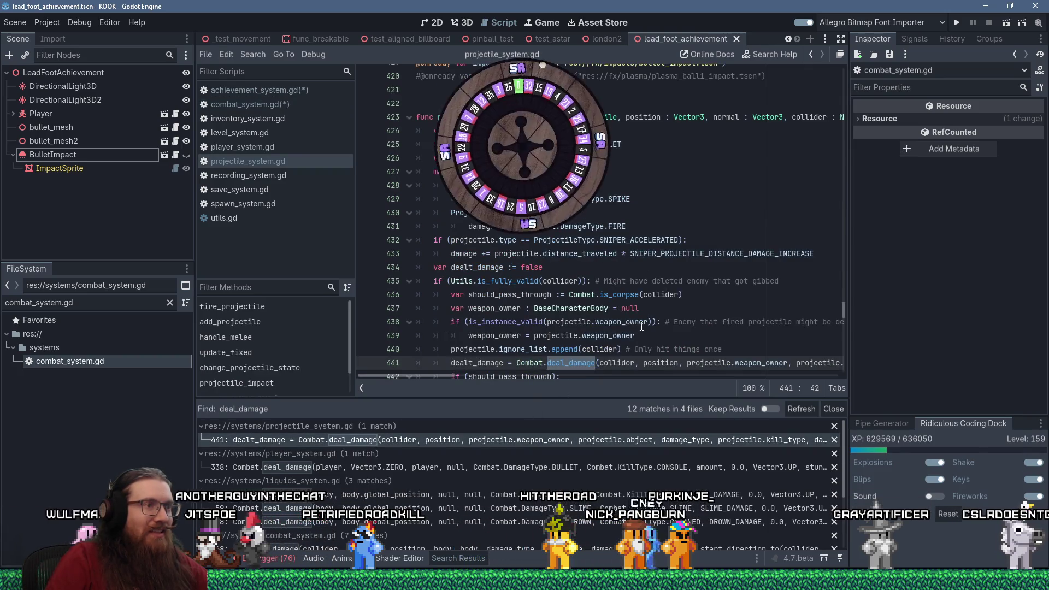
- Make projectile_system.gd line 441 pass projectile instead of projectile.object, save, and return to deal_damage
{"action": "scroll", "coordinate": [497, 359], "scroll_direction": "down", "scroll_amount": 2}
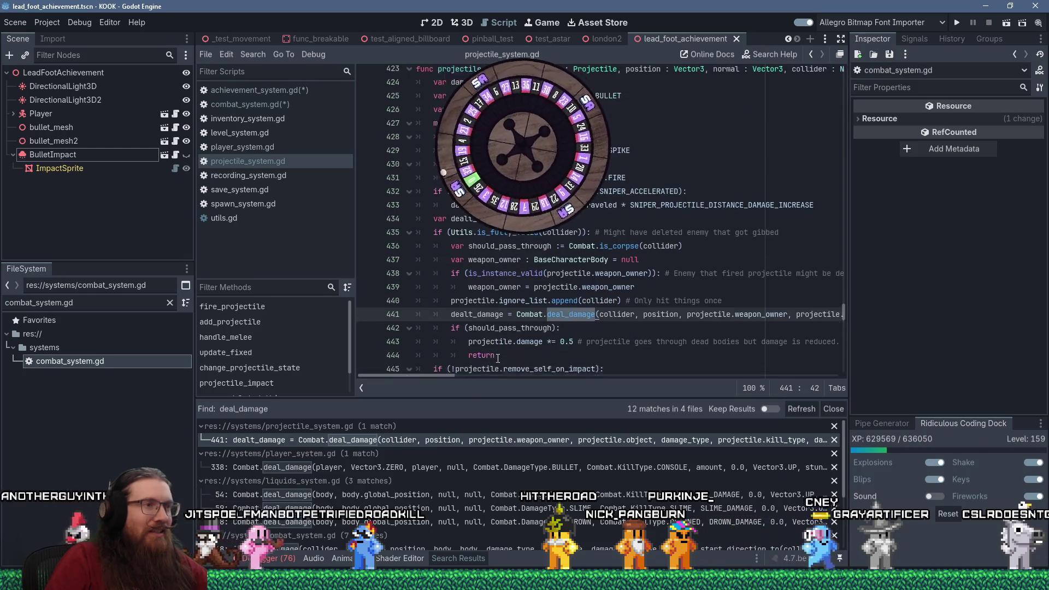
{"action": "left_click_drag", "start_coordinate": [409, 376], "coordinate": [441, 374]}
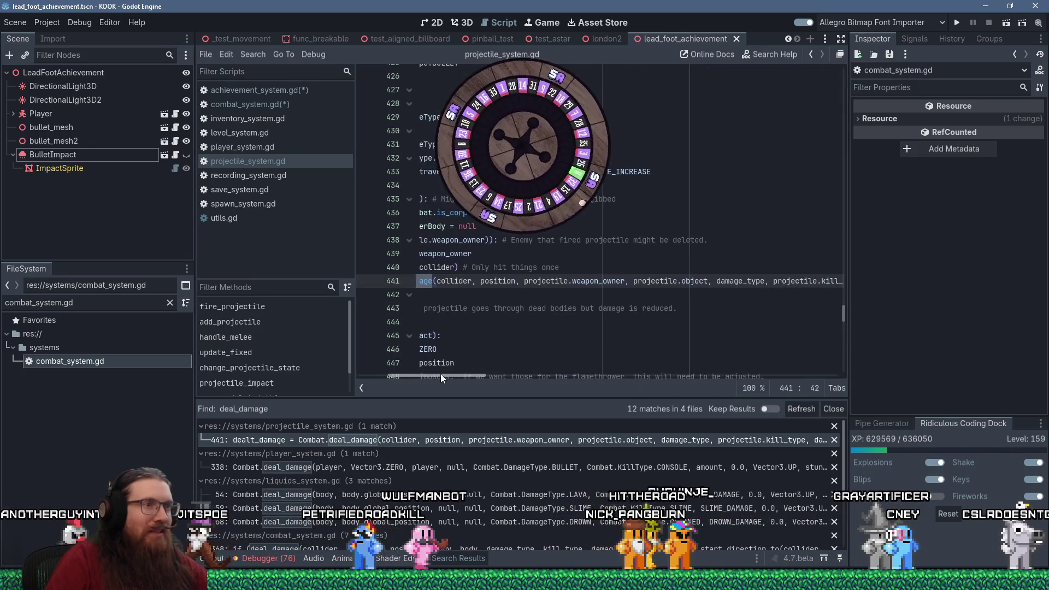
{"action": "key", "text": "BackSpace"}
{"action": "key", "text": "BackSpace"}
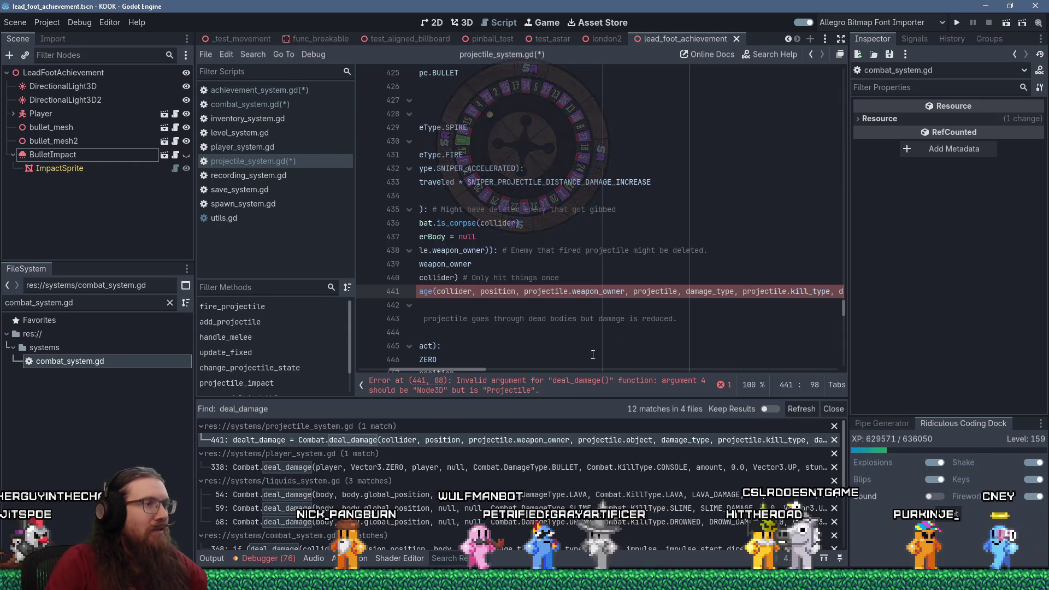
{"action": "scroll", "coordinate": [479, 369], "scroll_direction": "left", "scroll_amount": 5}
{"action": "left_click", "coordinate": [510, 264]}
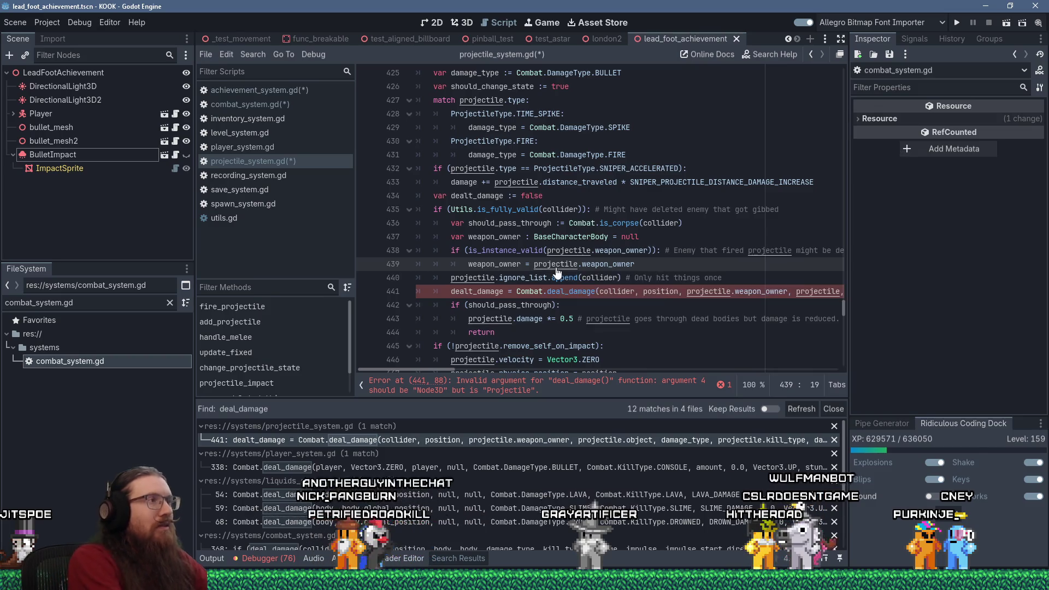
{"action": "key", "text": "ctrl+s"}
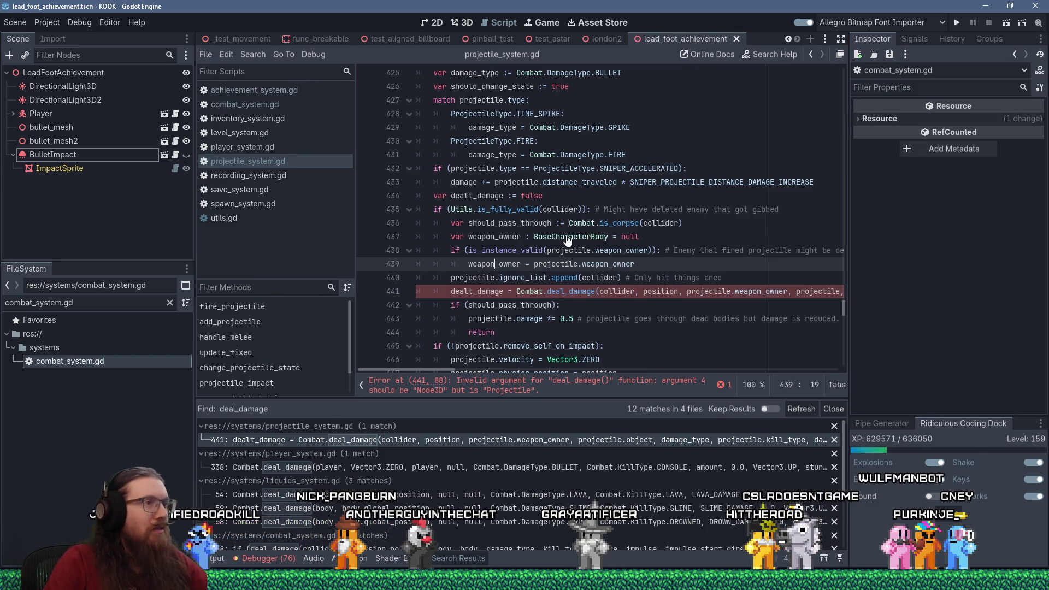
{"action": "left_click", "coordinate": [570, 293], "text": "ctrl"}
{"action": "scroll", "coordinate": [570, 300], "scroll_direction": "down", "scroll_amount": 18}
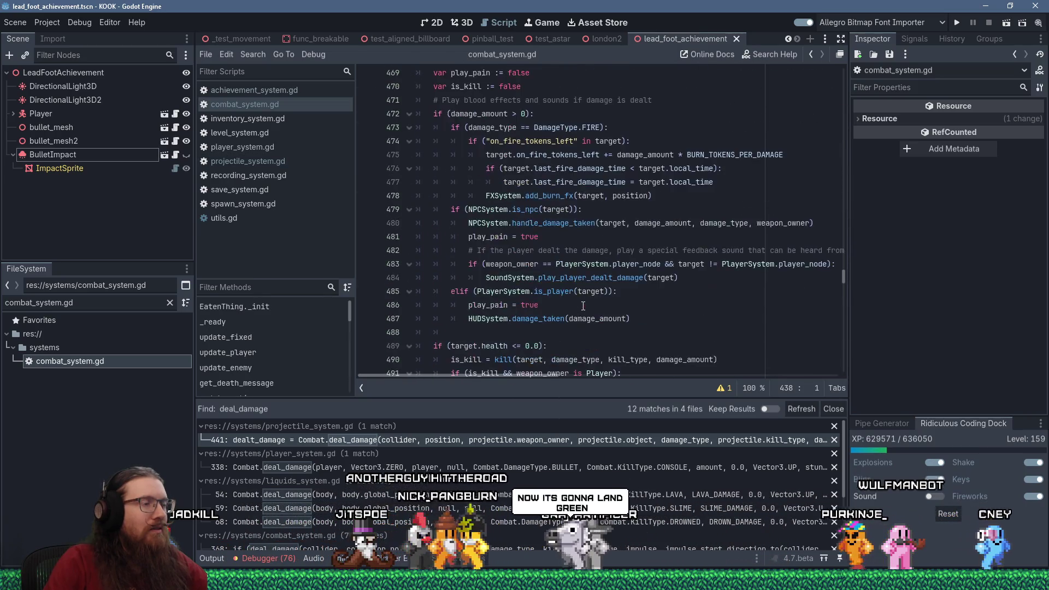
- Change line 501 to AchievementSystem.handle_kill(target, projectile_or_weapon) and jump to achievement_system.gd
{"action": "scroll", "coordinate": [584, 306], "scroll_direction": "down", "scroll_amount": 2}
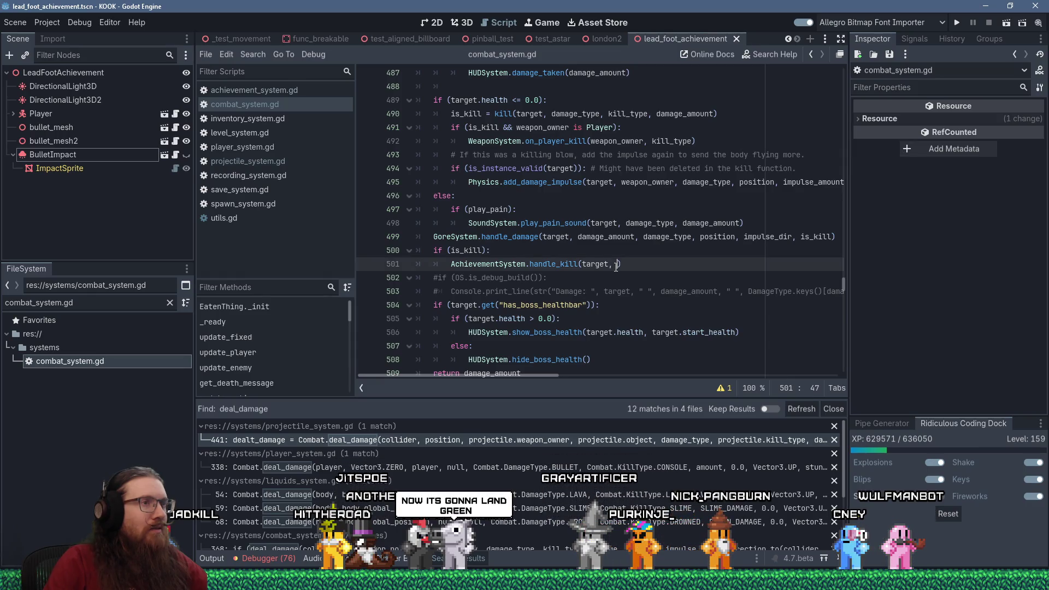
{"action": "scroll", "coordinate": [617, 266], "scroll_direction": "up", "scroll_amount": 20}
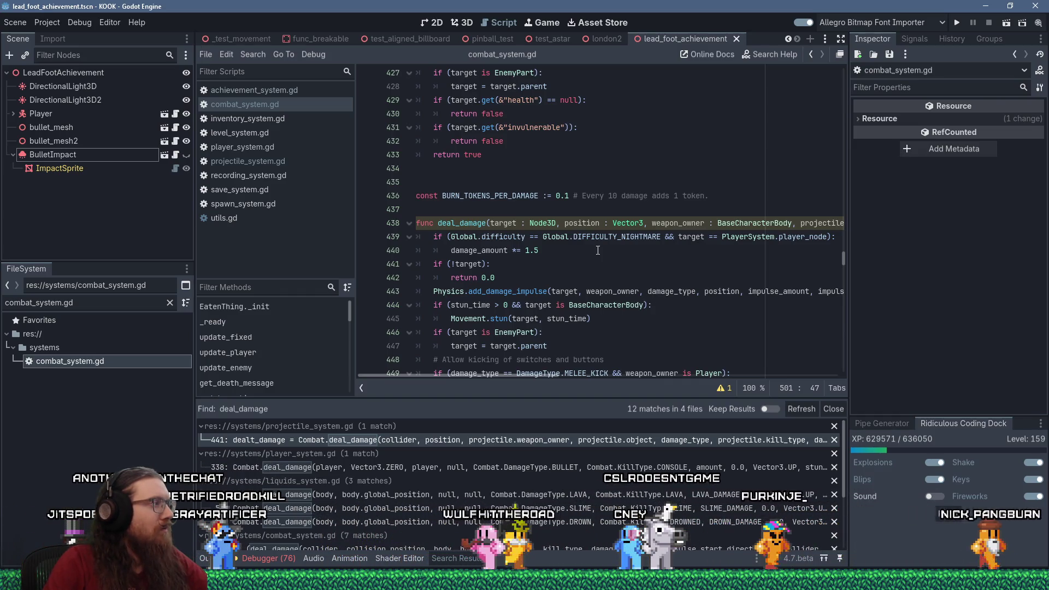
{"action": "scroll", "coordinate": [598, 250], "scroll_direction": "down", "scroll_amount": 11}
{"action": "scroll", "coordinate": [598, 250], "scroll_direction": "down", "scroll_amount": 10}
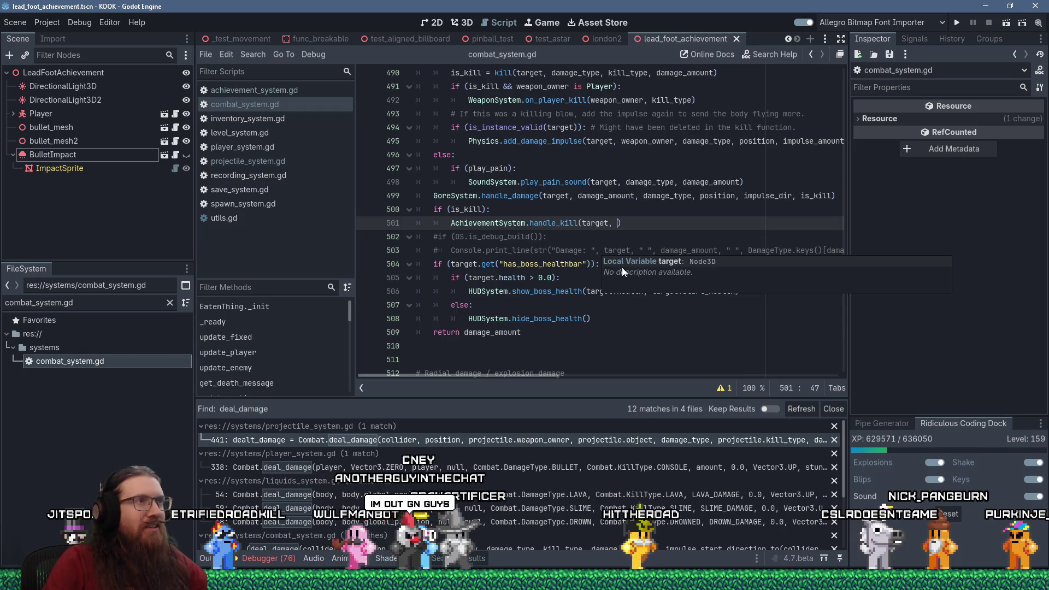
{"action": "scroll", "coordinate": [657, 232], "scroll_direction": "up", "scroll_amount": 1}
{"action": "scroll", "coordinate": [657, 232], "scroll_direction": "up", "scroll_amount": 15}
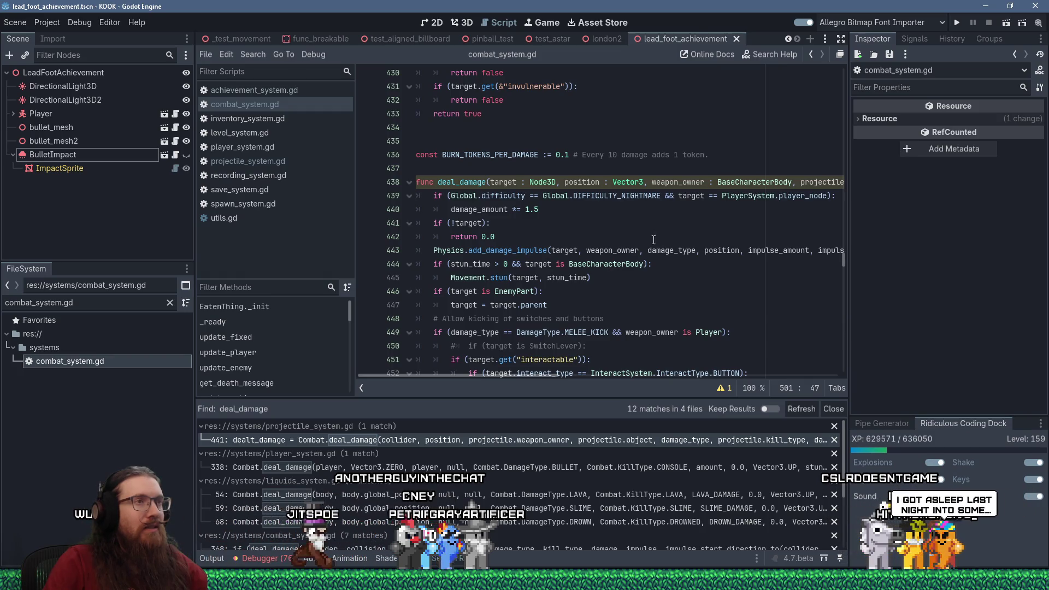
{"action": "left_click_drag", "start_coordinate": [542, 373], "coordinate": [613, 361]}
{"action": "type", "text": "5"}
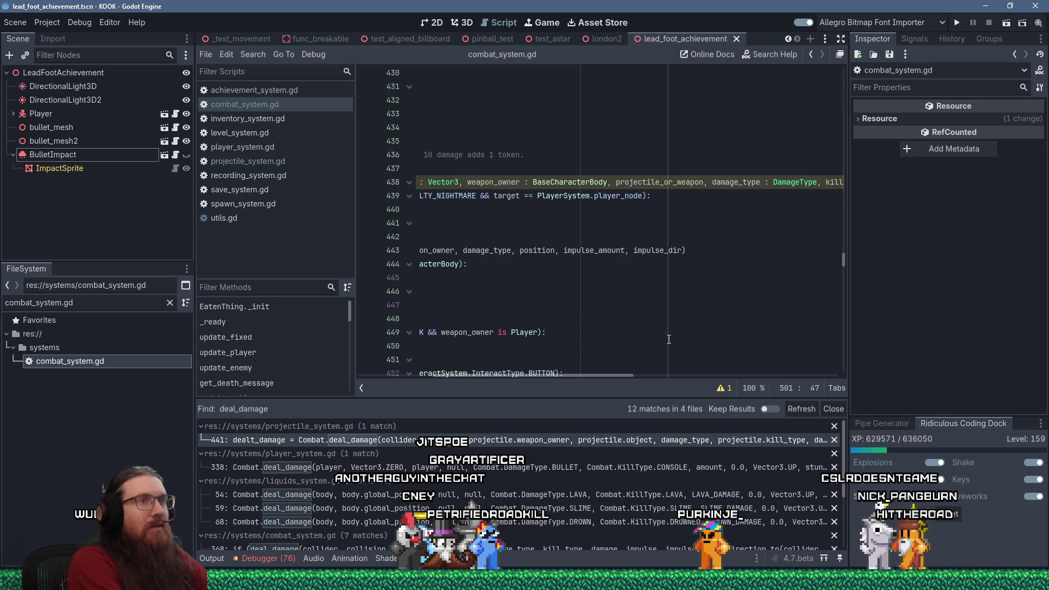
{"action": "type", "text": "rojectile_or_weapon"}
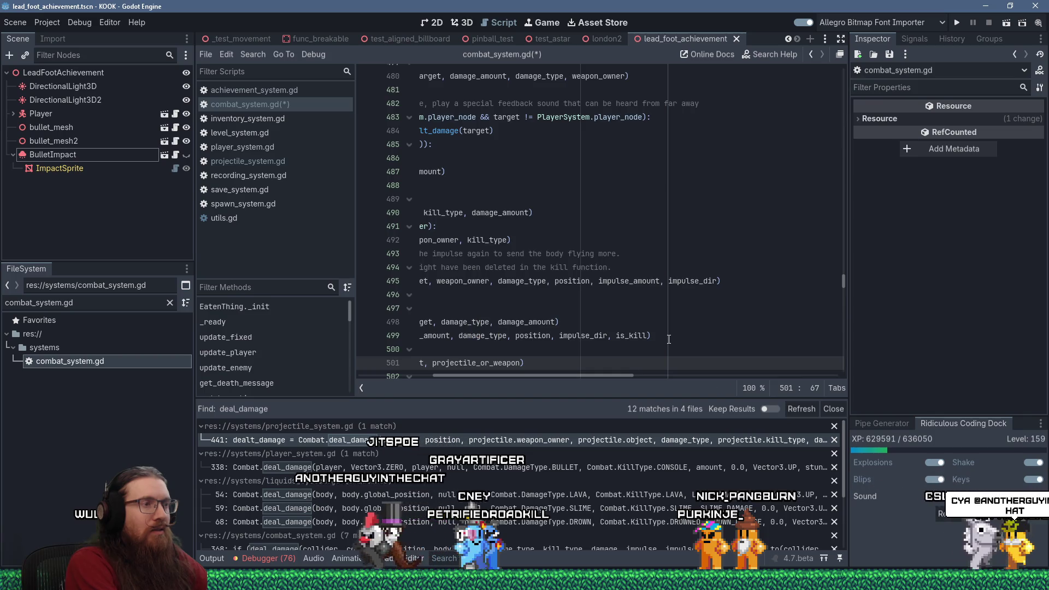
{"action": "key", "text": "Home"}
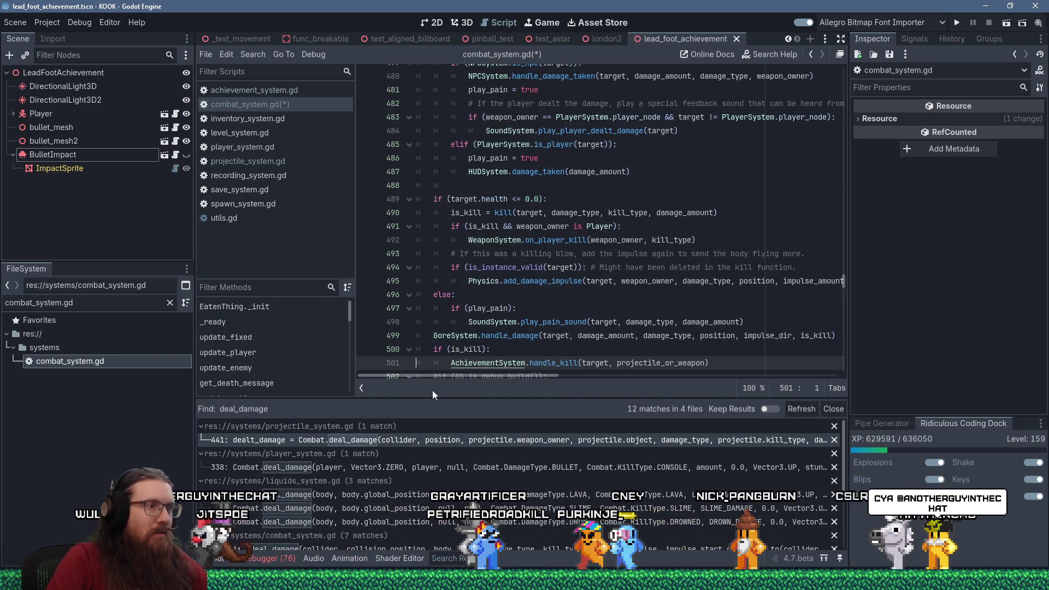
{"action": "left_click", "coordinate": [500, 370], "text": "ctrl"}
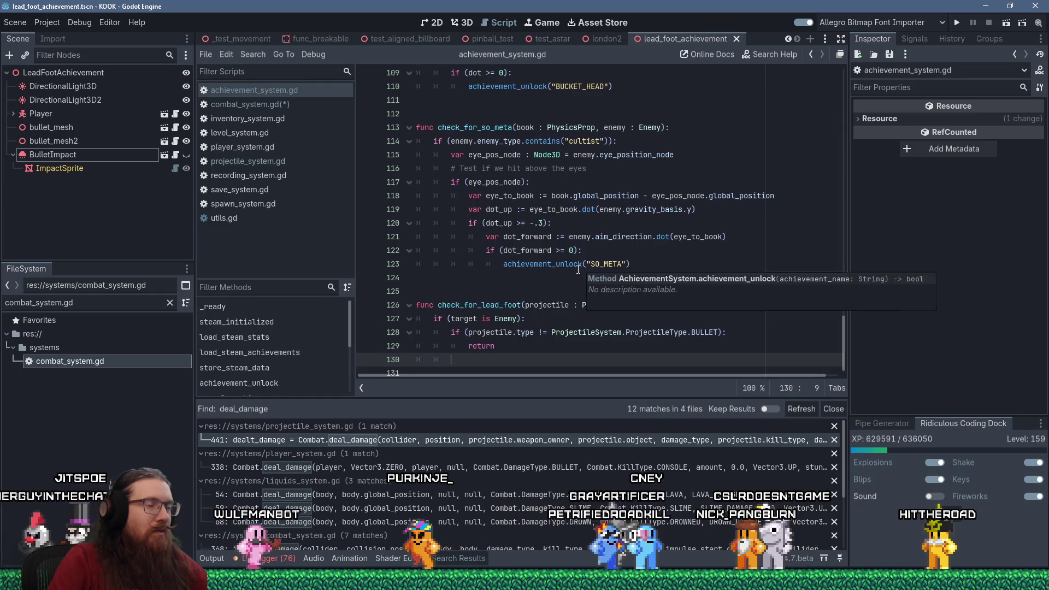
- Declare func handle_kill(target : Node3D, projectile_or_weapon): with an 'is Projectile' check
{"action": "left_click", "coordinate": [515, 270]}
{"action": "key", "text": "Return"}
{"action": "key", "text": "Return"}
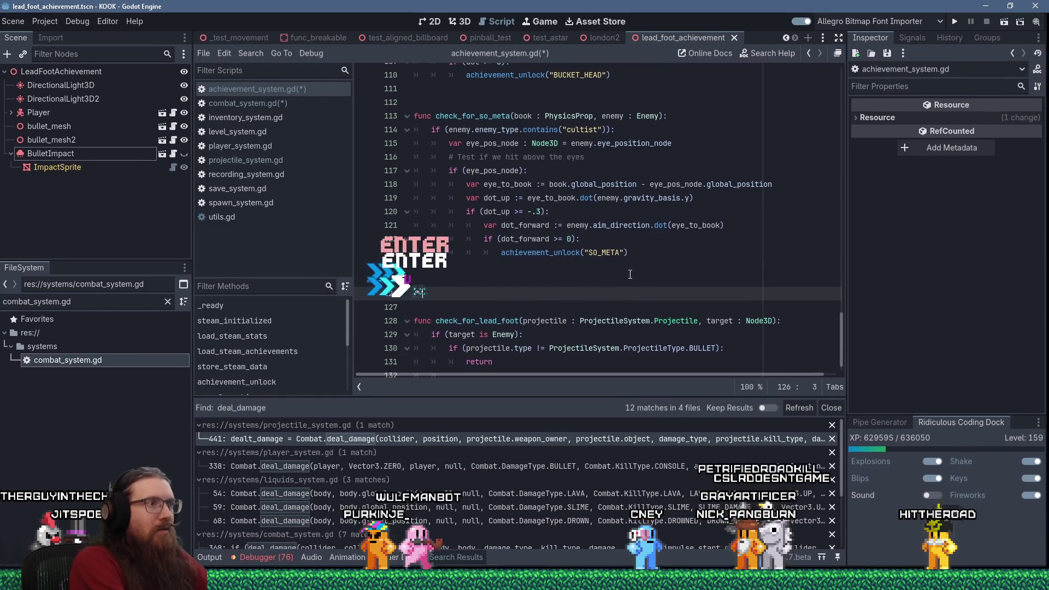
{"action": "type", "text": "func handle-kill"}
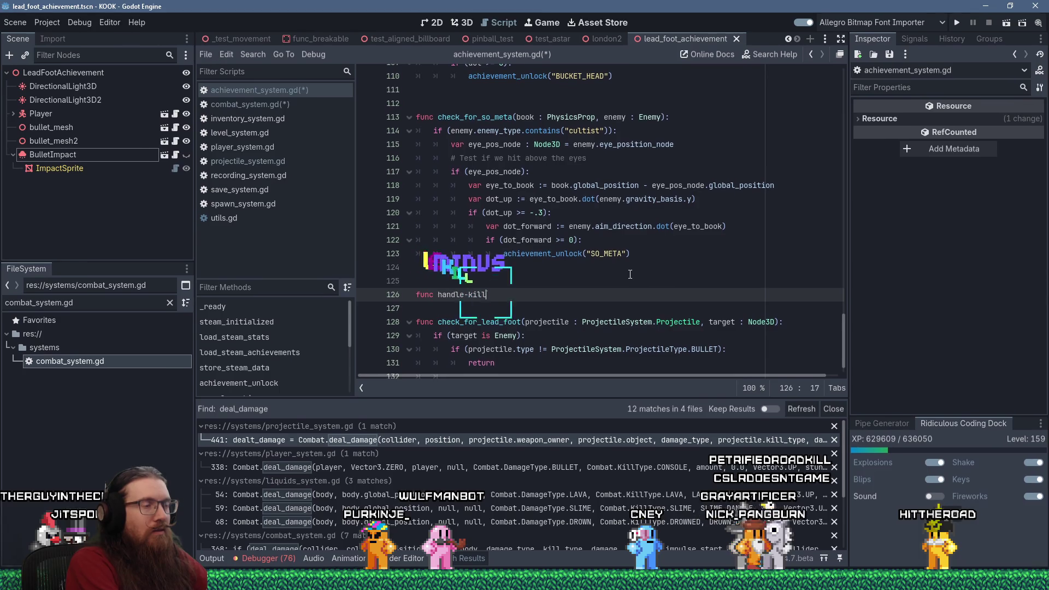
{"action": "key", "text": "BackSpace"}
{"action": "key", "text": "BackSpace"}
{"action": "key", "text": "BackSpace"}
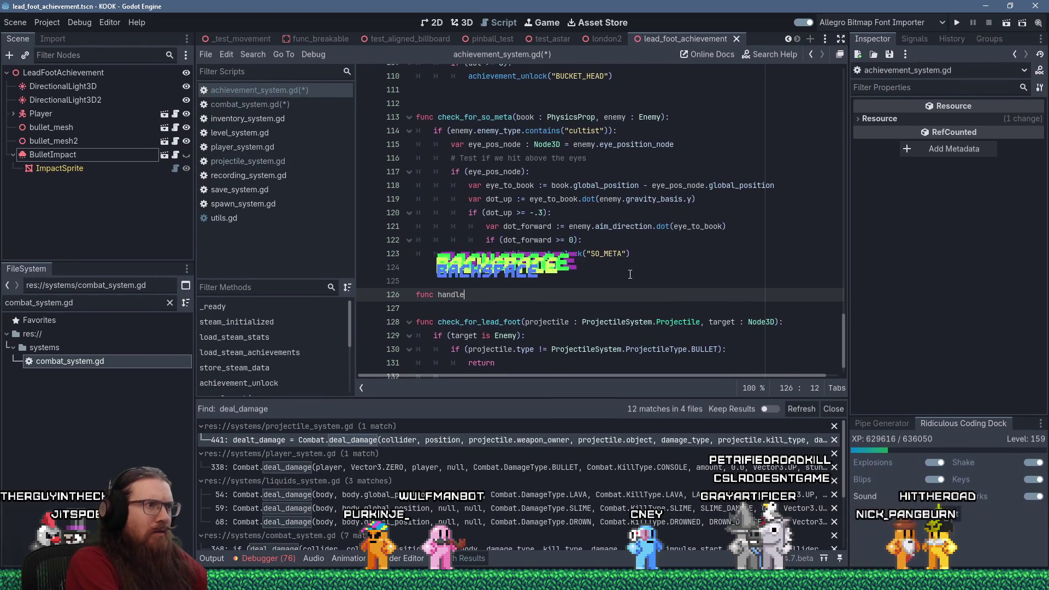
{"action": "type", "text": "_ill(targ"}
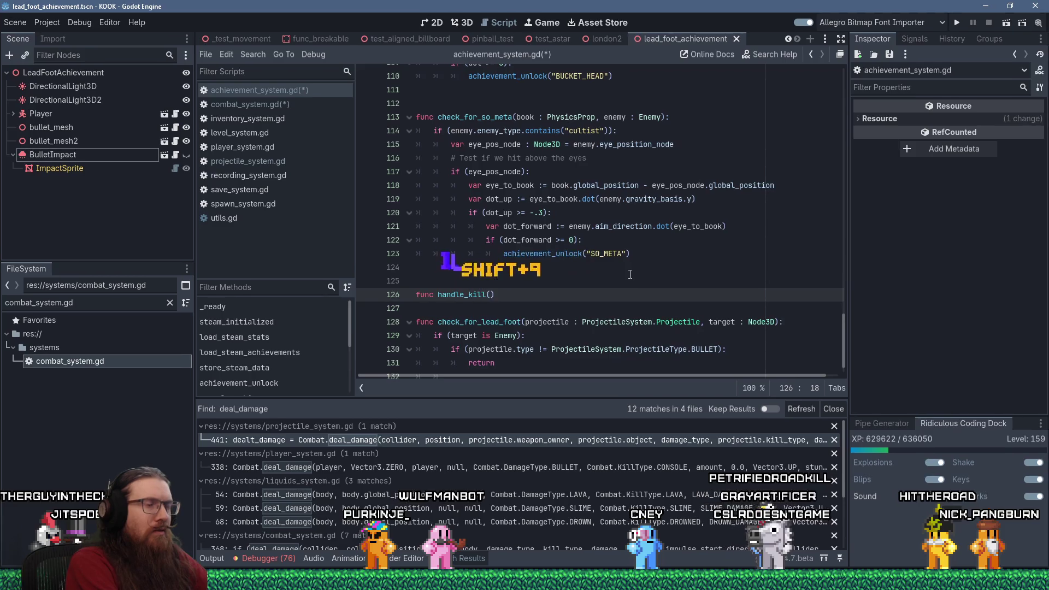
{"action": "type", "text": "et : Node3D"}
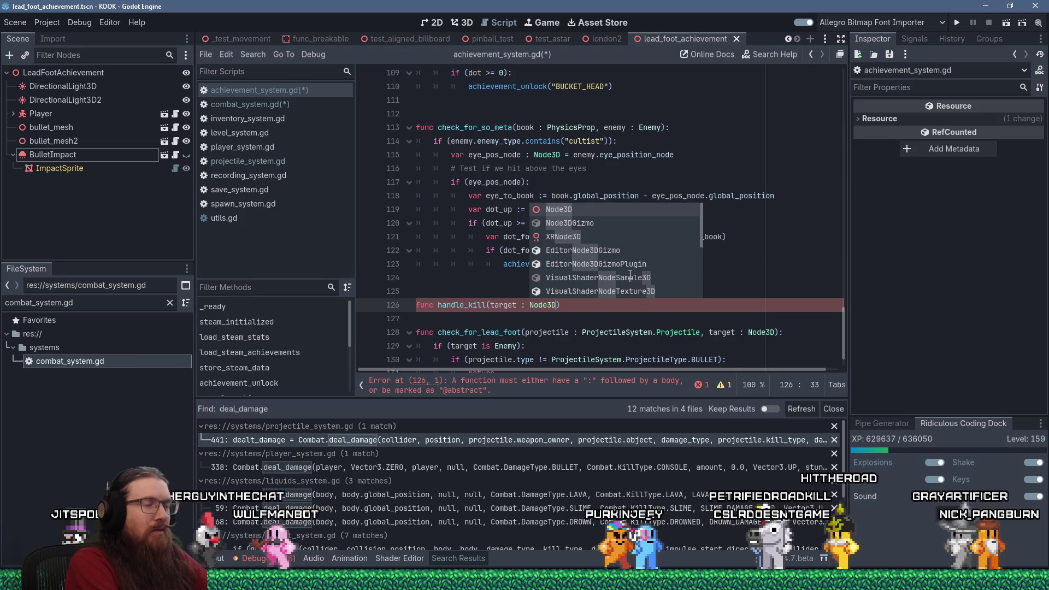
{"action": "type", "text": ","}
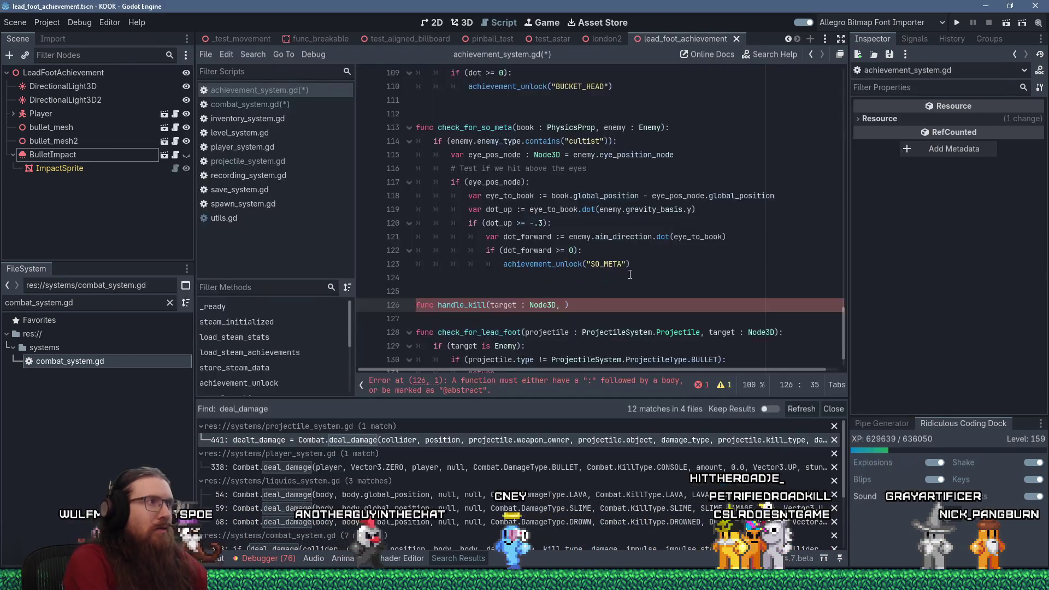
{"action": "left_click", "coordinate": [293, 104]}
{"action": "scroll", "coordinate": [517, 232], "scroll_direction": "up", "scroll_amount": 20}
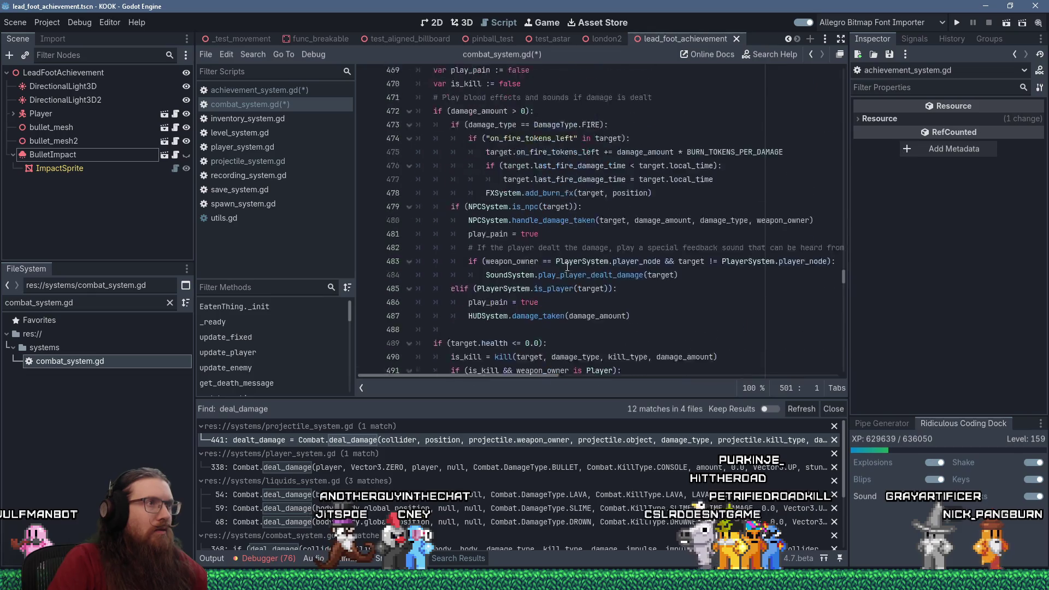
{"action": "scroll", "coordinate": [573, 309], "scroll_direction": "down", "scroll_amount": 1}
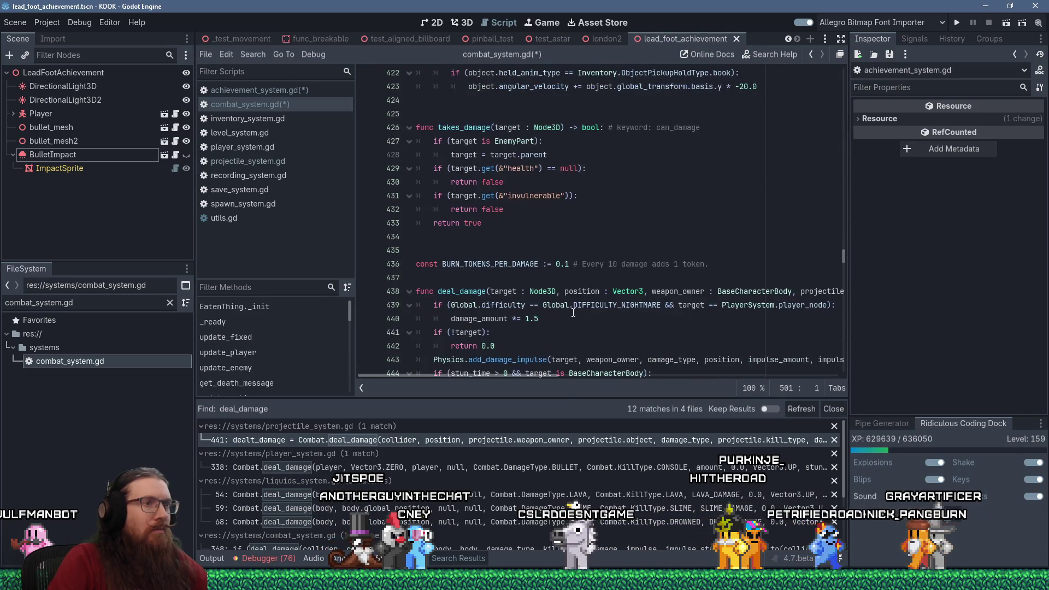
{"action": "left_click", "coordinate": [309, 91]}
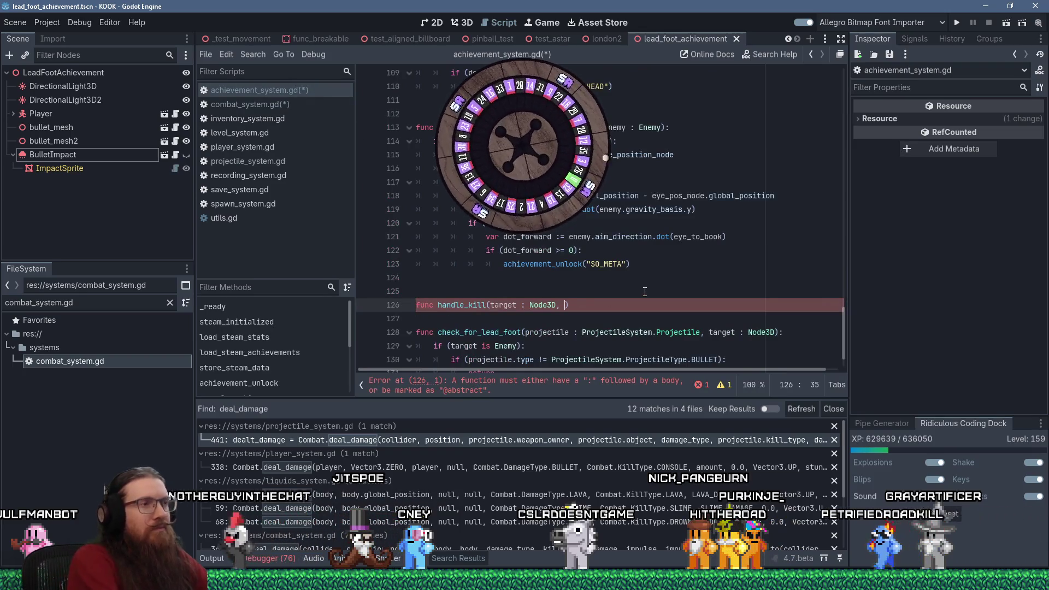
{"action": "type", "text": "projectile_or_wea"}
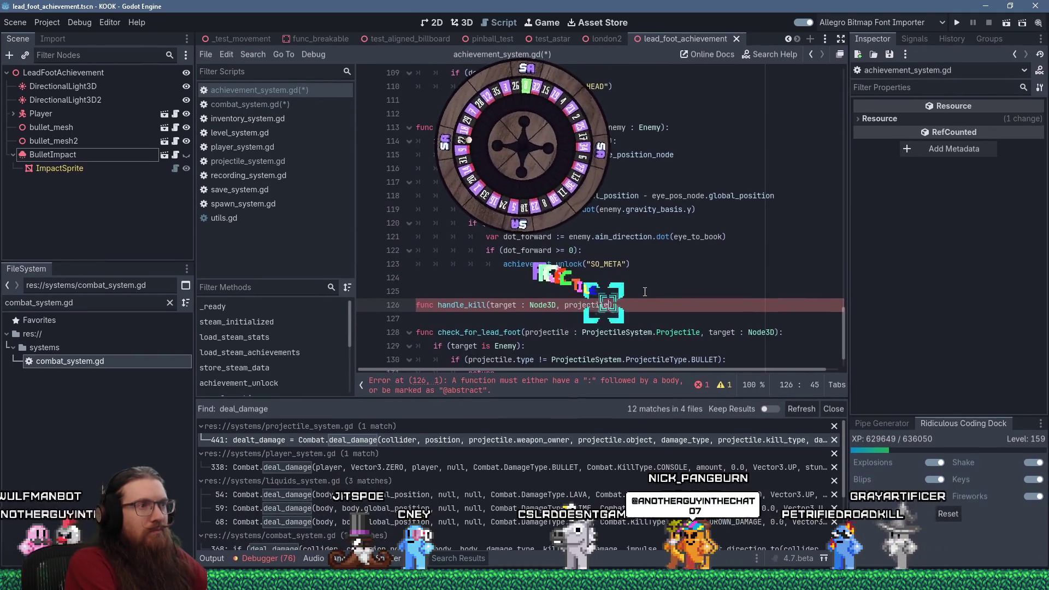
{"action": "type", "text": "pon):"}
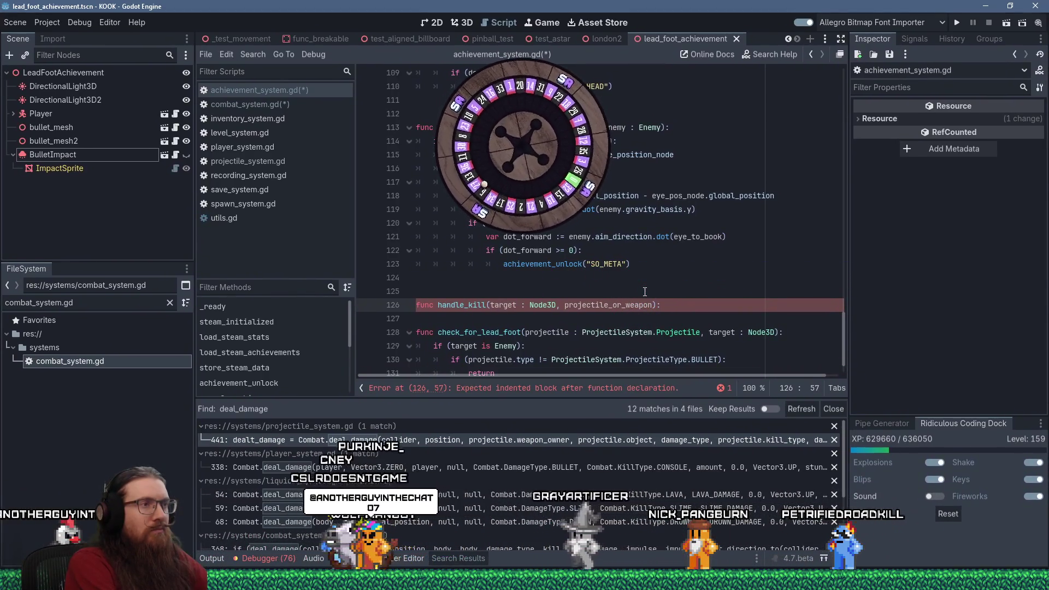
{"action": "key", "text": "Return"}
{"action": "type", "text": "if (projectile_or_weapon "}
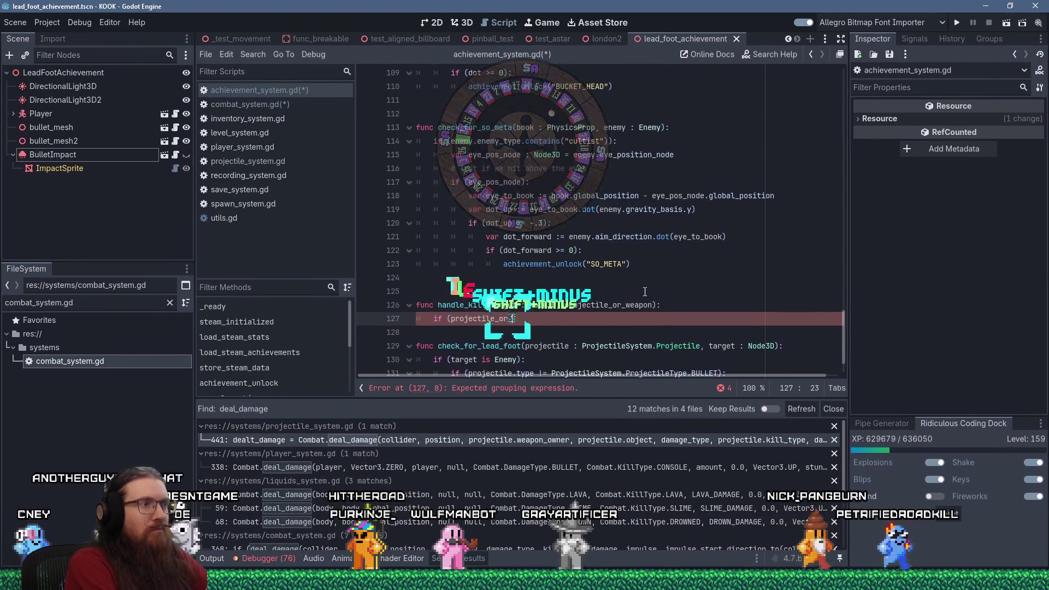
{"action": "type", "text": "is Projectile):"}
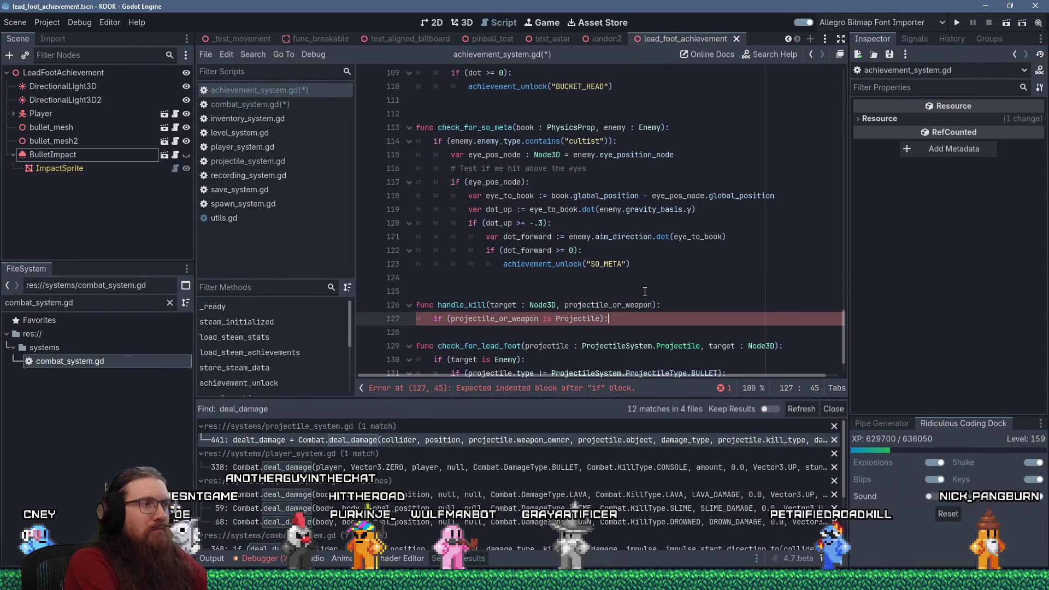
- Change check_for_lead_foot's signature to (enemy : Enemy, projectile)
{"action": "key", "text": "Down"}
{"action": "key", "text": "Down"}
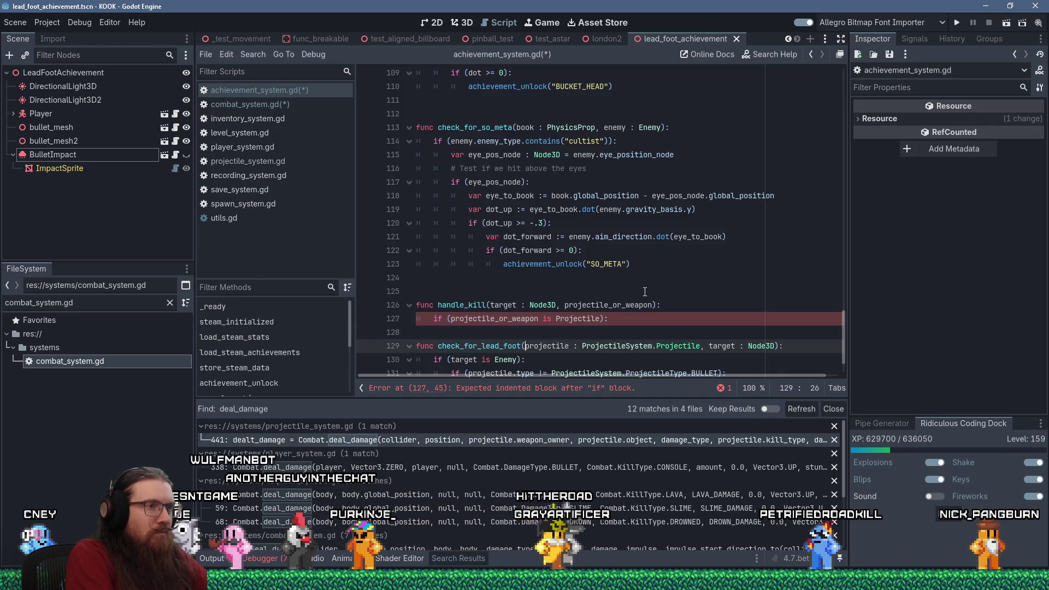
{"action": "key", "text": "ctrl+Left"}
{"action": "key", "text": "shift+End"}
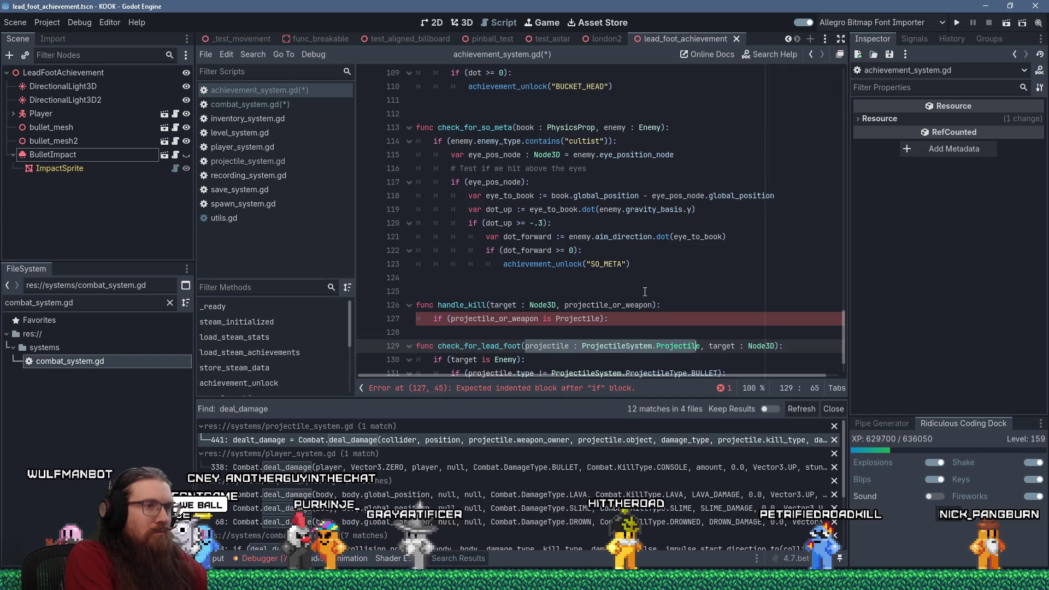
{"action": "key", "text": "shift+Delete"}
{"action": "key", "text": "Delete"}
{"action": "key", "text": "Delete"}
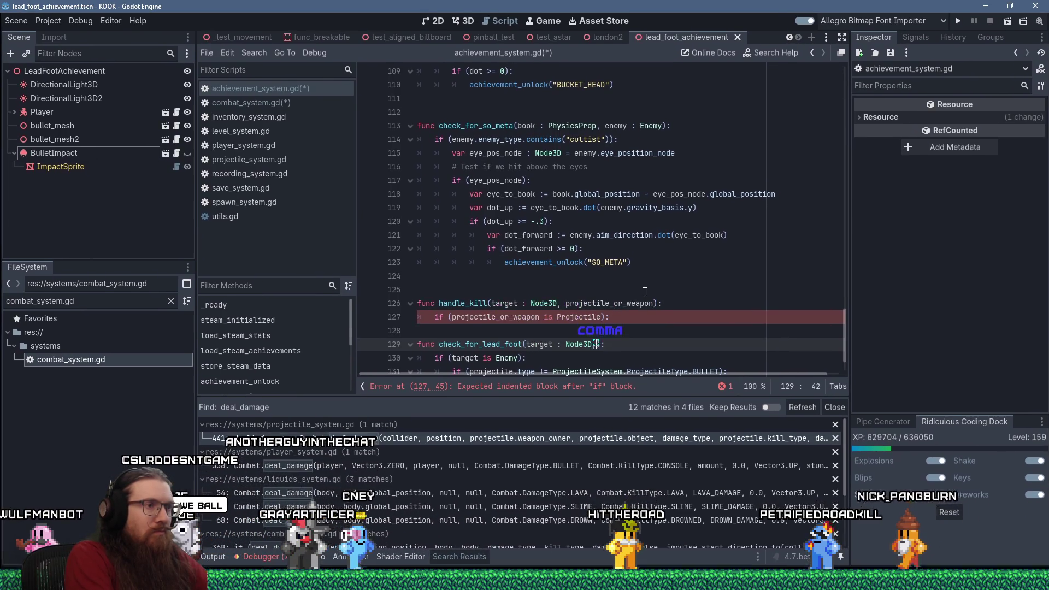
{"action": "type", "text": ","}
{"action": "type", "text": "projectile : ProjectileSystem.Projectile"}
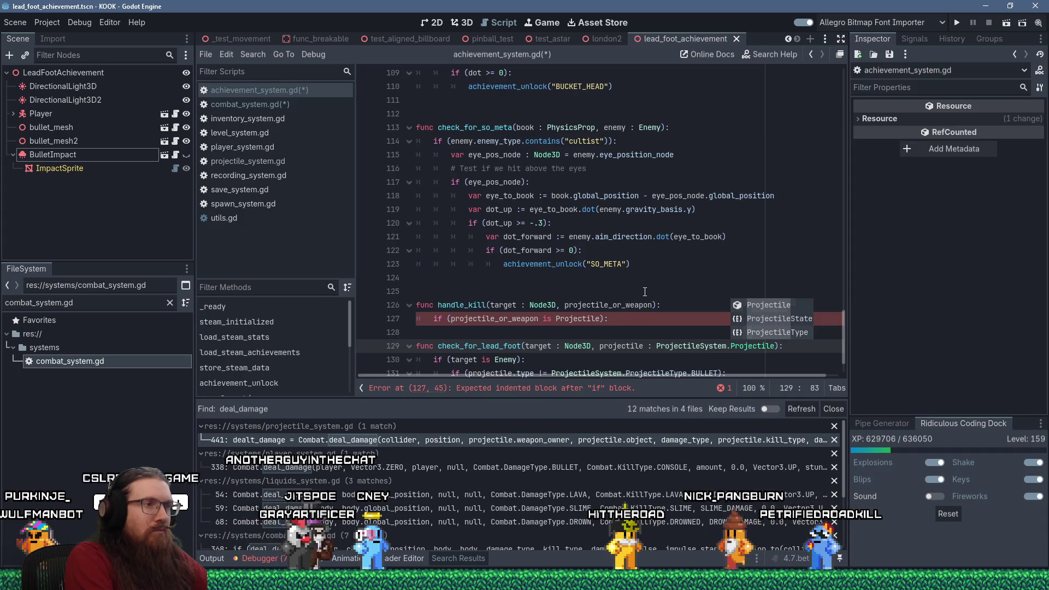
{"action": "key", "text": "Escape"}
{"action": "key", "text": "Up"}
{"action": "key", "text": "Up"}
{"action": "key", "text": "Up"}
{"action": "key", "text": "Down"}
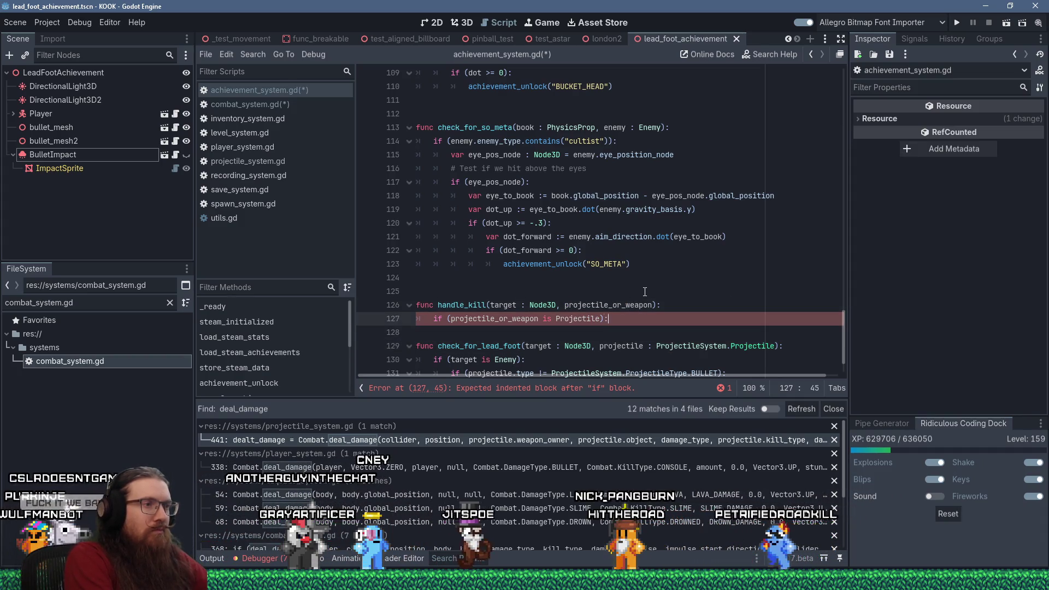
{"action": "key", "text": "Down"}
{"action": "key", "text": "Up"}
{"action": "key", "text": "Down"}
{"action": "key", "text": "Down"}
{"action": "key", "text": "ctrl+Left"}
{"action": "key", "text": "ctrl+Left"}
{"action": "key", "text": "ctrl+Left"}
{"action": "key", "text": "ctrl+shift+Right"}
{"action": "key", "text": "ctrl+shift+Right"}
{"action": "key", "text": "ctrl+shift+Right"}
{"action": "type", "text": "enemy "}
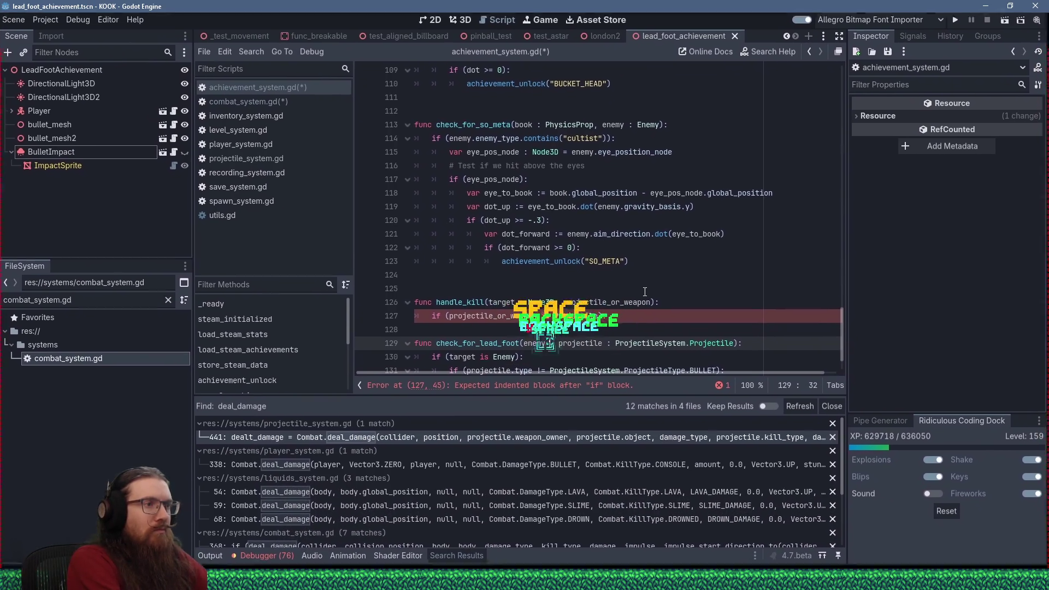
{"action": "type", "text": ": Een"}
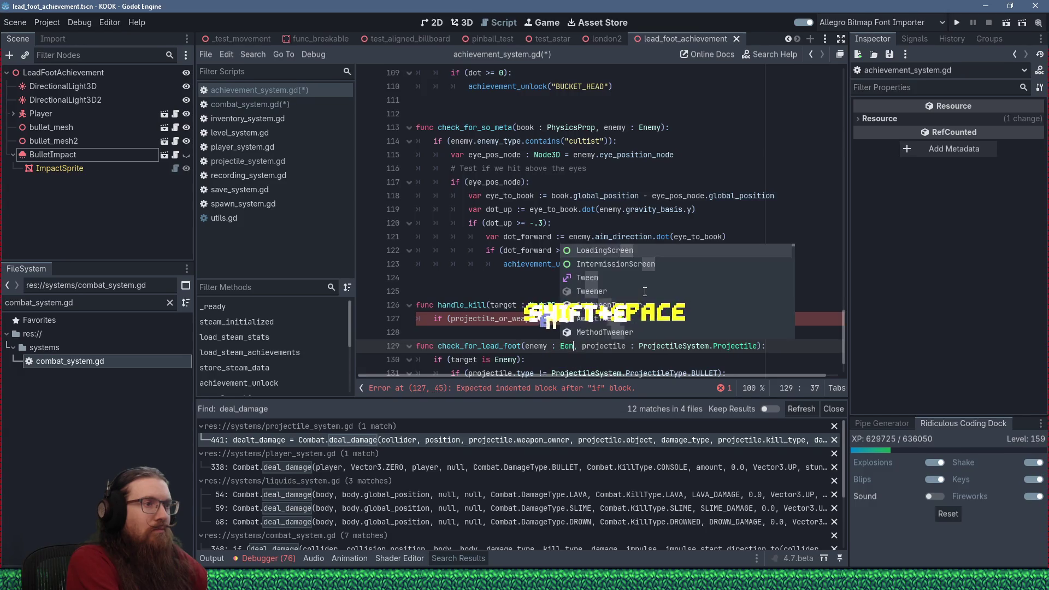
{"action": "type", "text": "em"}
{"action": "key", "text": "Return"}
- Also require target is Enemy, then call check_for_lead_foot(target, projectile_or_weapon) inside the if
{"action": "key", "text": "Up"}
{"action": "key", "text": "Up"}
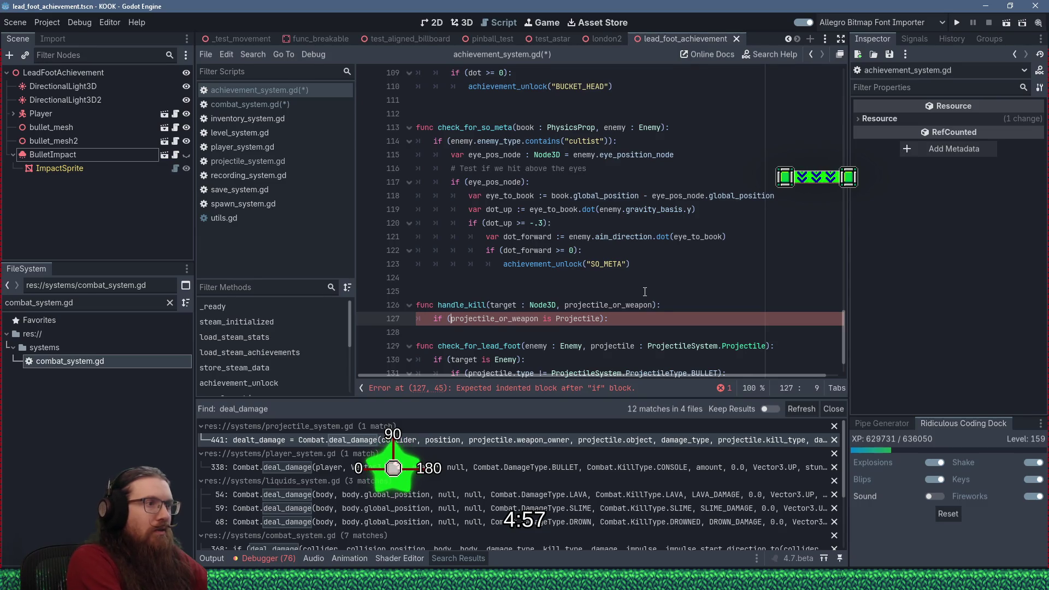
{"action": "type", "text": "et is Enemy &&"}
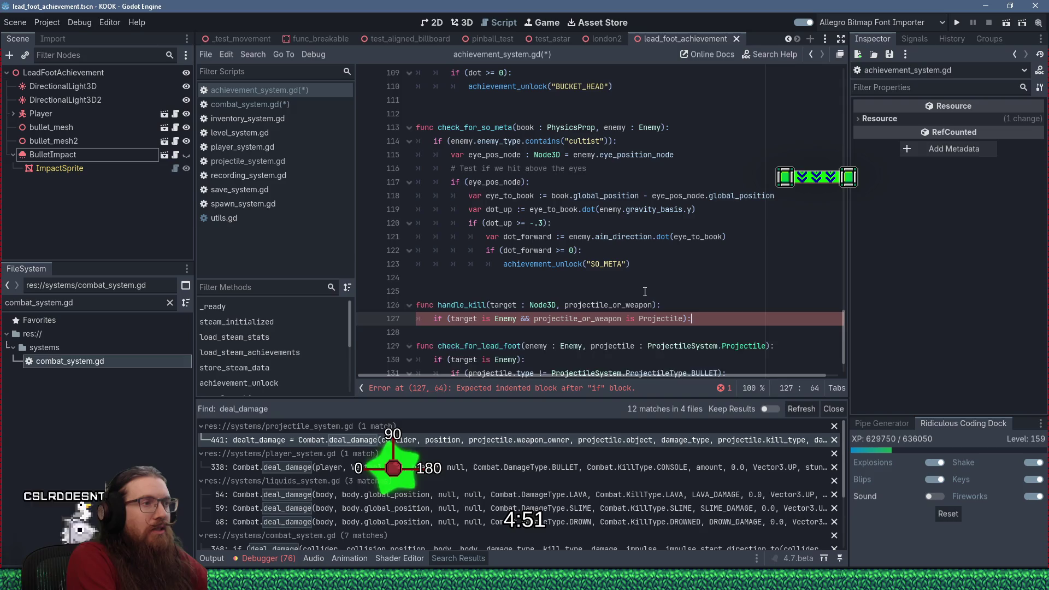
{"action": "key", "text": "Return"}
{"action": "type", "text": "eck_for_"}
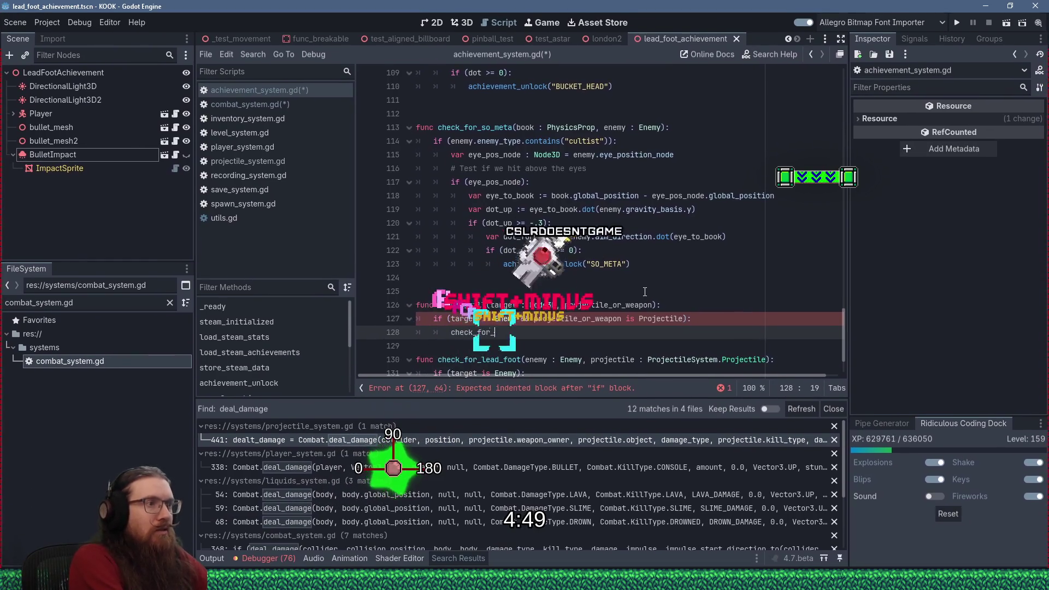
{"action": "type", "text": "lead_foot("}
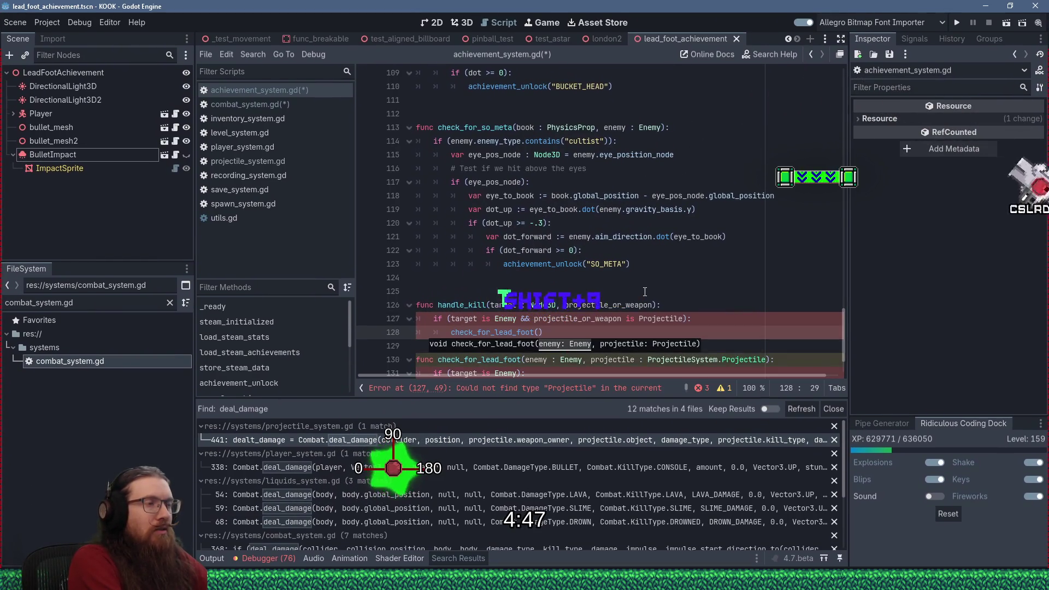
{"action": "type", "text": "target, project"}
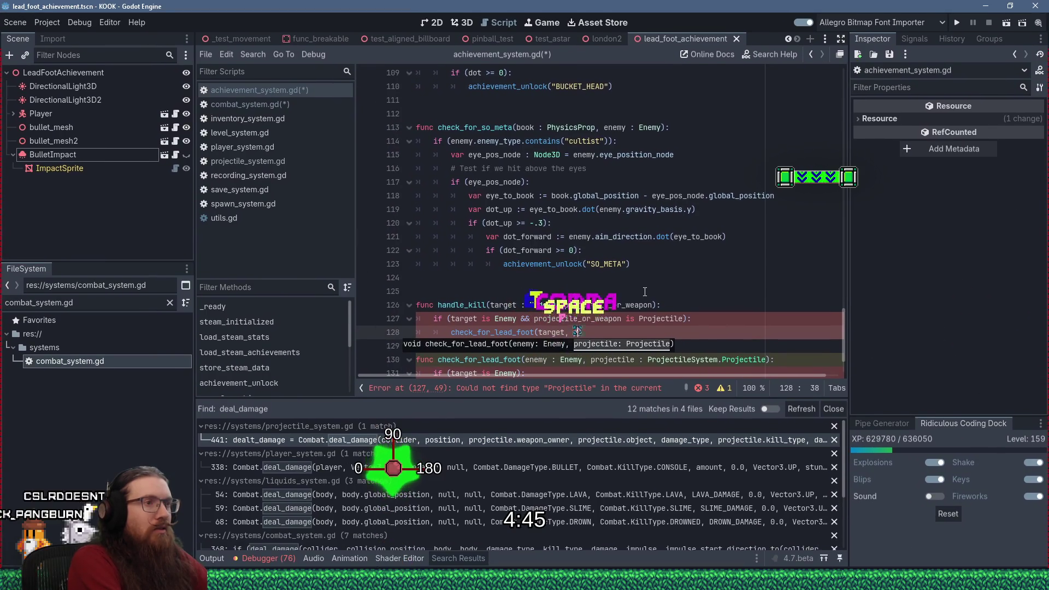
{"action": "type", "text": "ile_or_weapon)"}
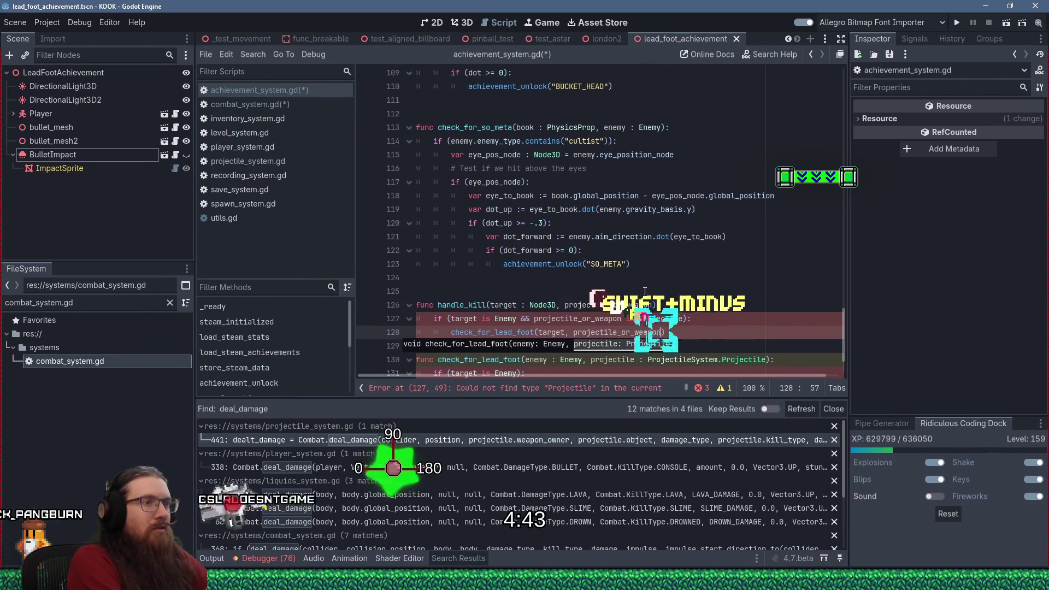
{"action": "key", "text": "Down"}
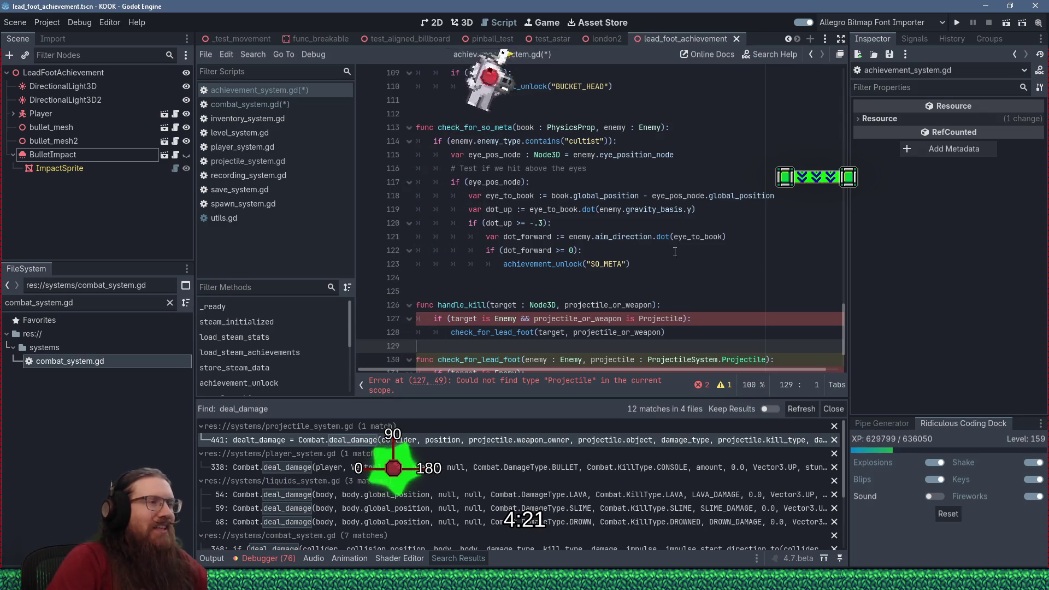
- Separate the two functions with a blank line and change the type check to ProjectileSystem.Projectile
{"action": "scroll", "coordinate": [603, 272], "scroll_direction": "down", "scroll_amount": 2}
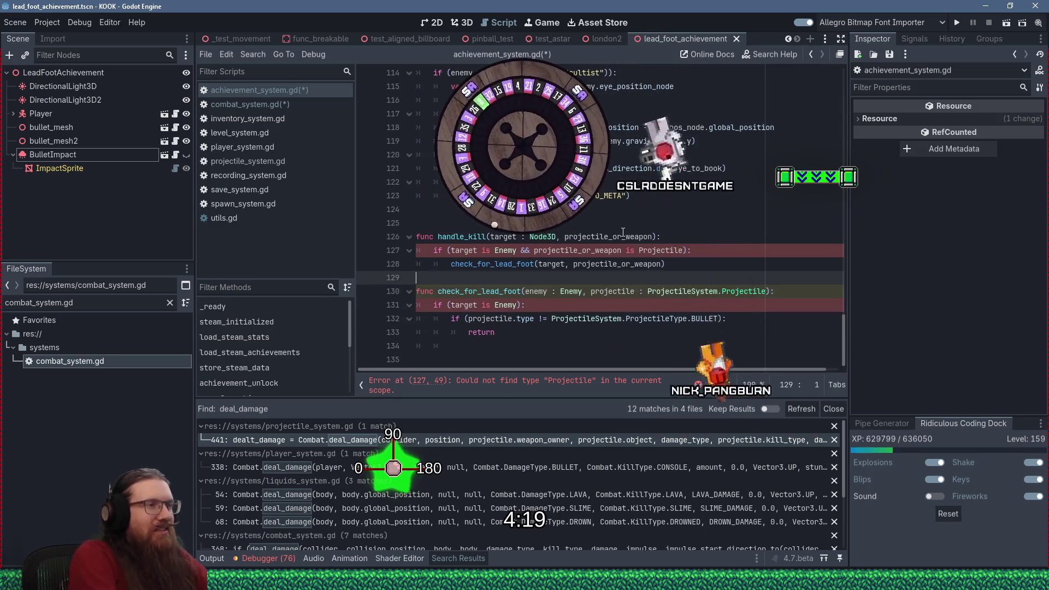
{"action": "key", "text": "Return"}
{"action": "key", "text": "Up"}
{"action": "key", "text": "Up"}
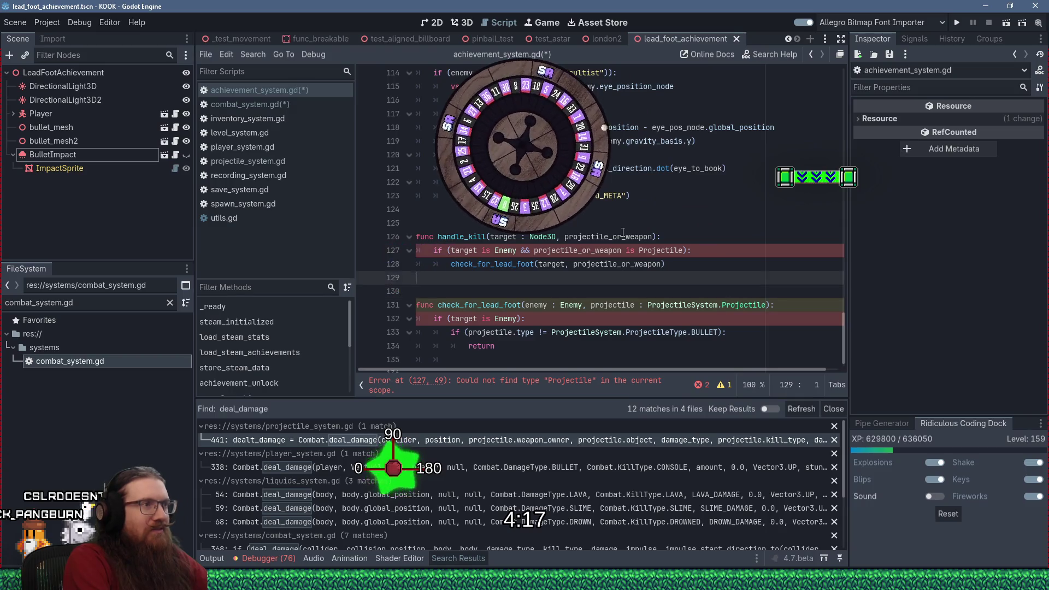
{"action": "key", "text": "Up"}
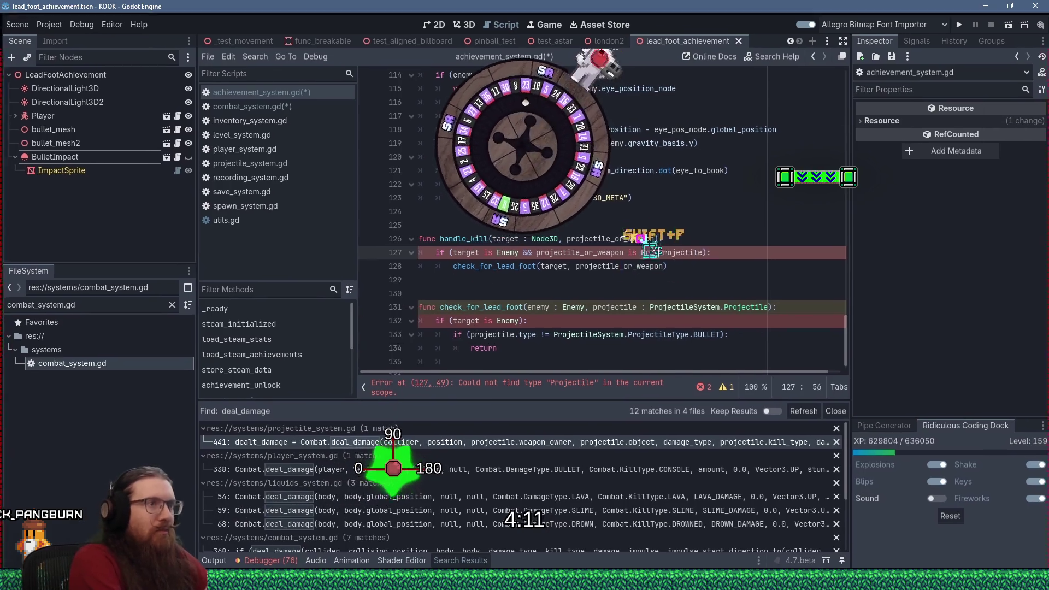
{"action": "type", "text": "eSystem.Projectile"}
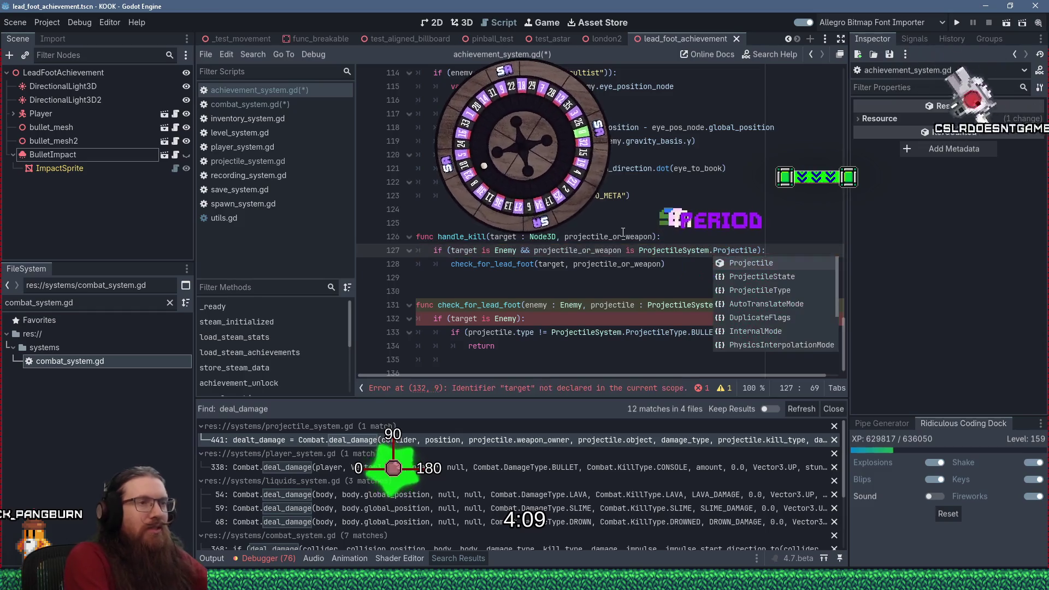
- Delete the old target-is-Enemy check and leftover type check from check_for_lead_foot's body
{"action": "key", "text": "Down"}
{"action": "key", "text": "Down"}
{"action": "key", "text": "Down"}
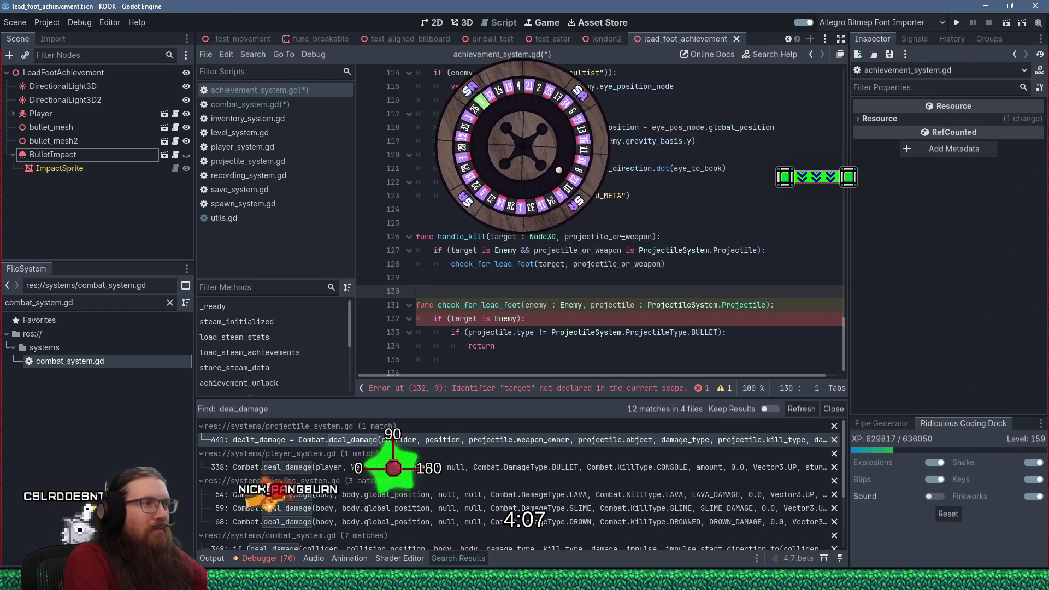
{"action": "key", "text": "Down"}
{"action": "key", "text": "Down"}
{"action": "key", "text": "Down"}
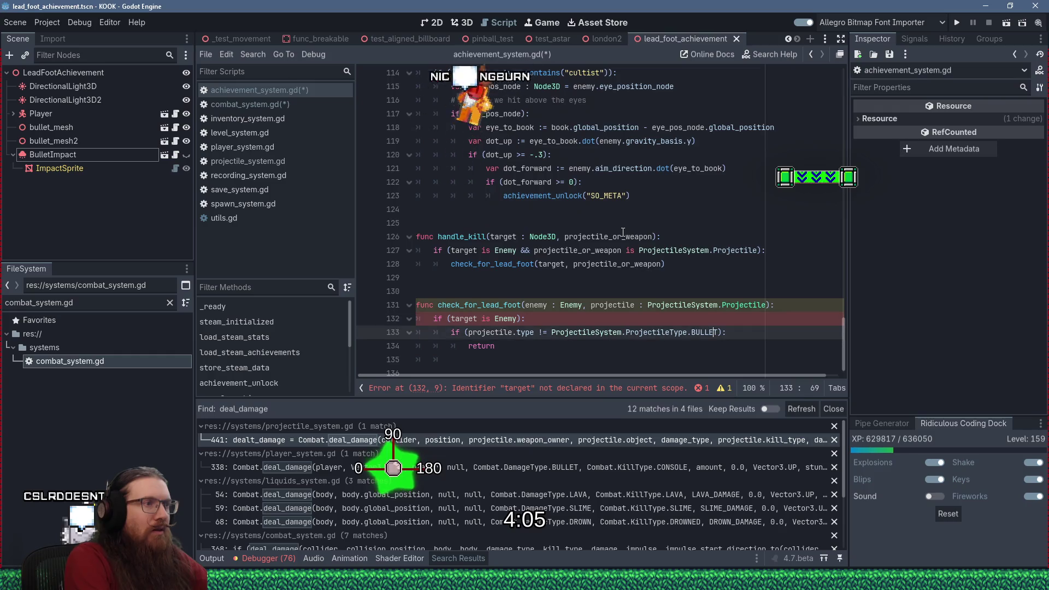
{"action": "key", "text": "shift+Up"}
{"action": "key", "text": "Delete"}
{"action": "key", "text": "Down"}
{"action": "key", "text": "shift+Tab"}
{"action": "key", "text": "Up"}
{"action": "key", "text": "shift+Down"}
{"action": "key", "text": "shift+Down"}
{"action": "key", "text": "Delete"}
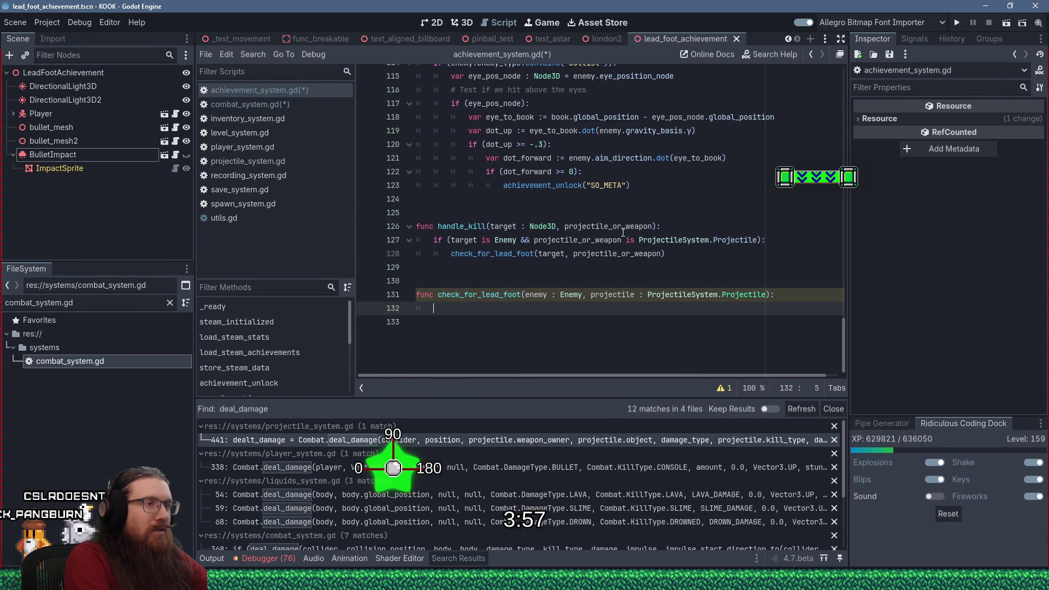
- Add a guard clause that returns early unless projectile.kicked is true
{"action": "type", "text": "if "}
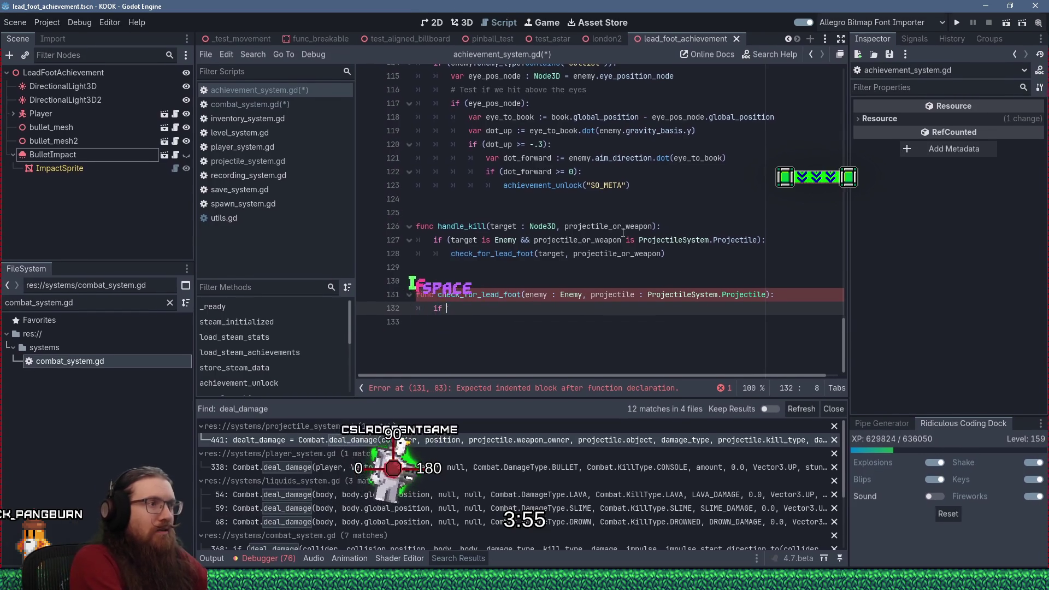
{"action": "type", "text": "(projectile.k"}
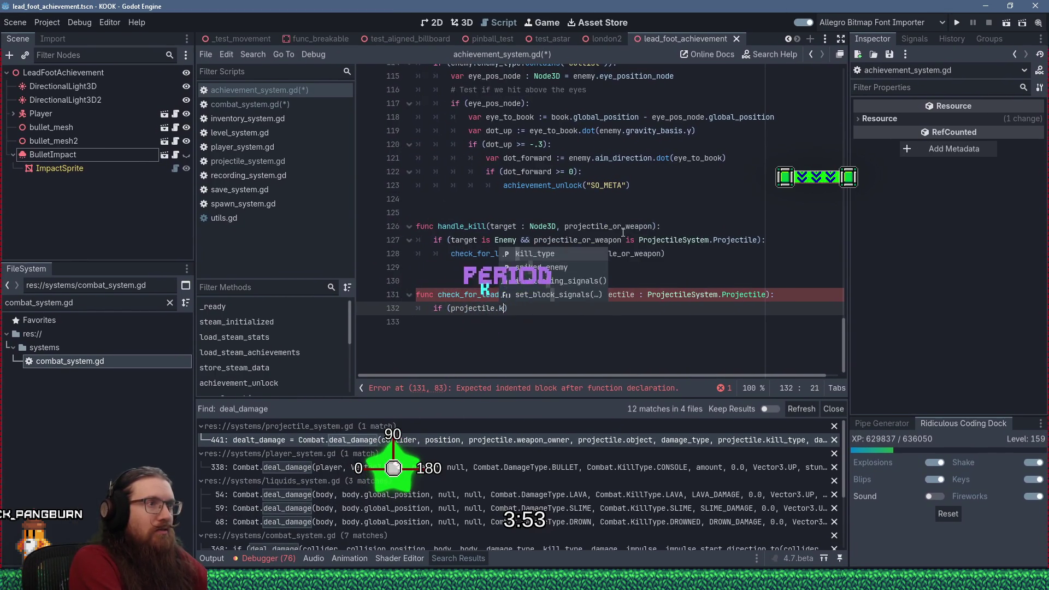
{"action": "type", "text": "icked"}
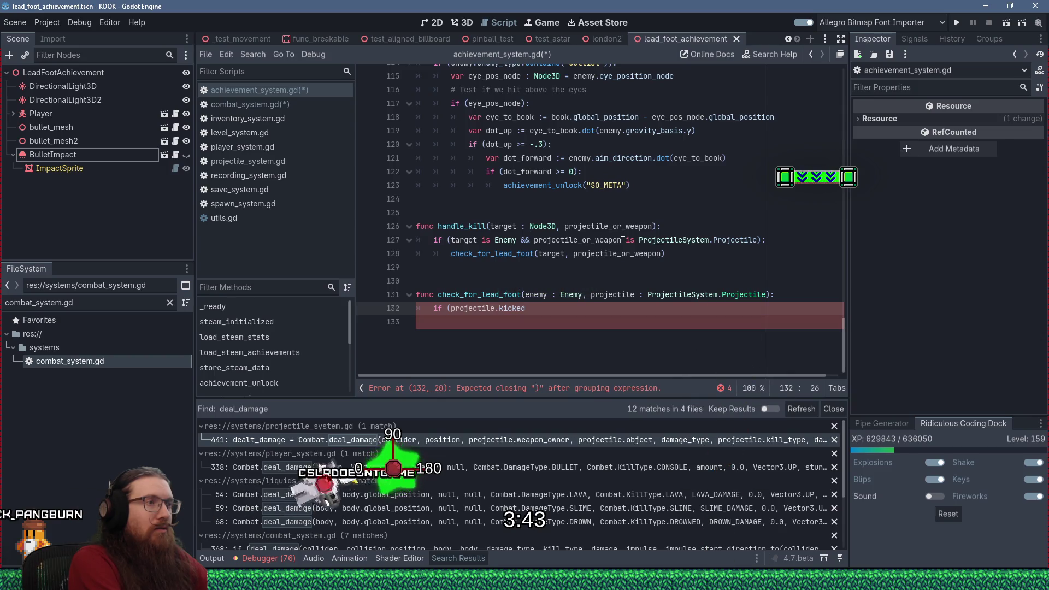
{"action": "key", "text": "Home"}
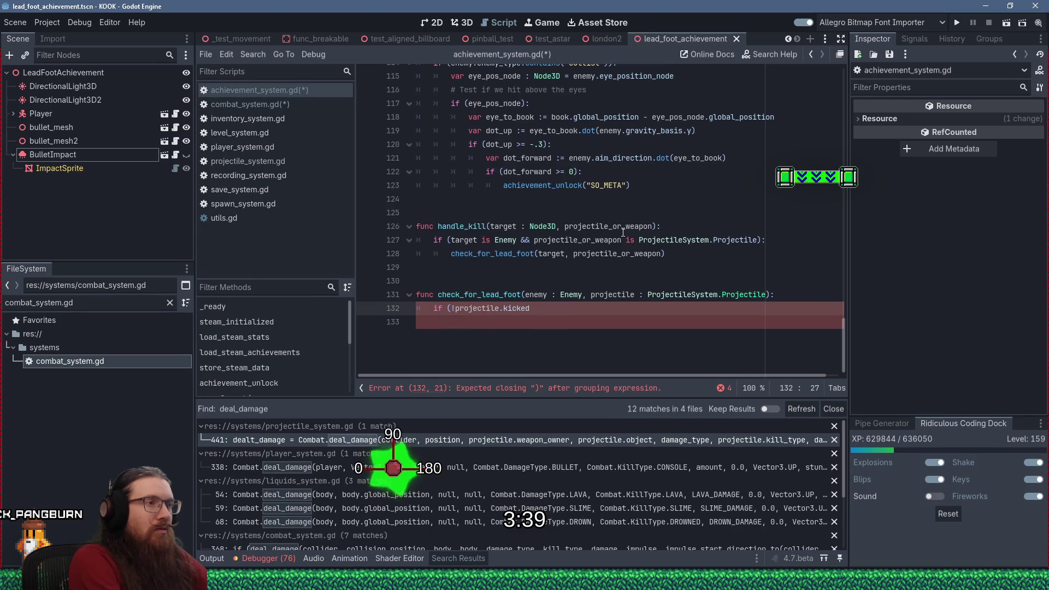
{"action": "type", "text": ":"}
{"action": "key", "text": "Return"}
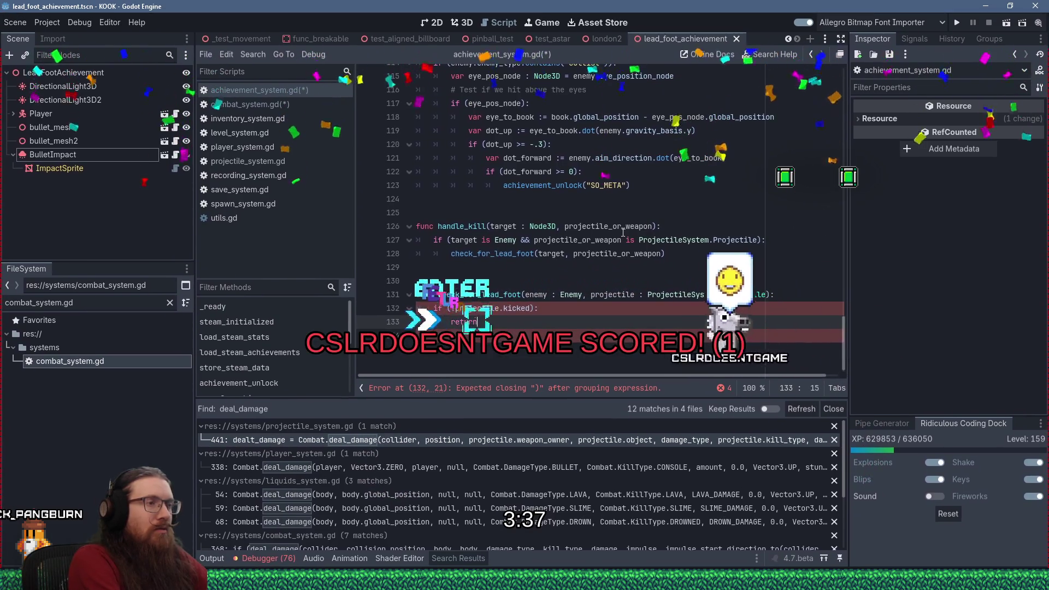
{"action": "type", "text": "return"}
{"action": "key", "text": "Return"}
{"action": "key", "text": "BackSpace"}
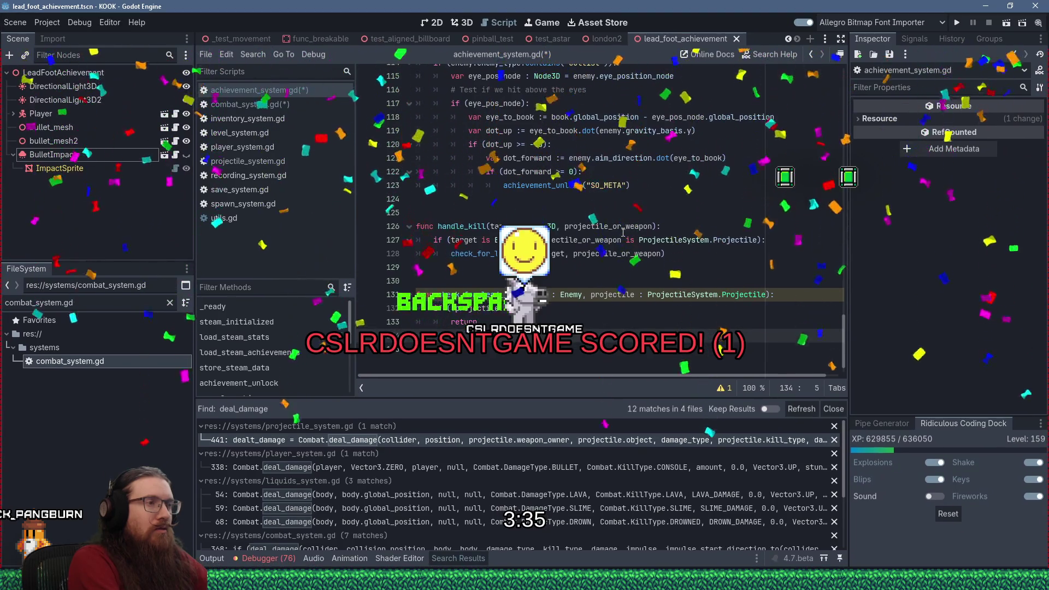
- Add a guard returning unless projectile.type is ProjectileSystem.Projectile.ProjectileType.BULLET
{"action": "type", "text": "if ("}
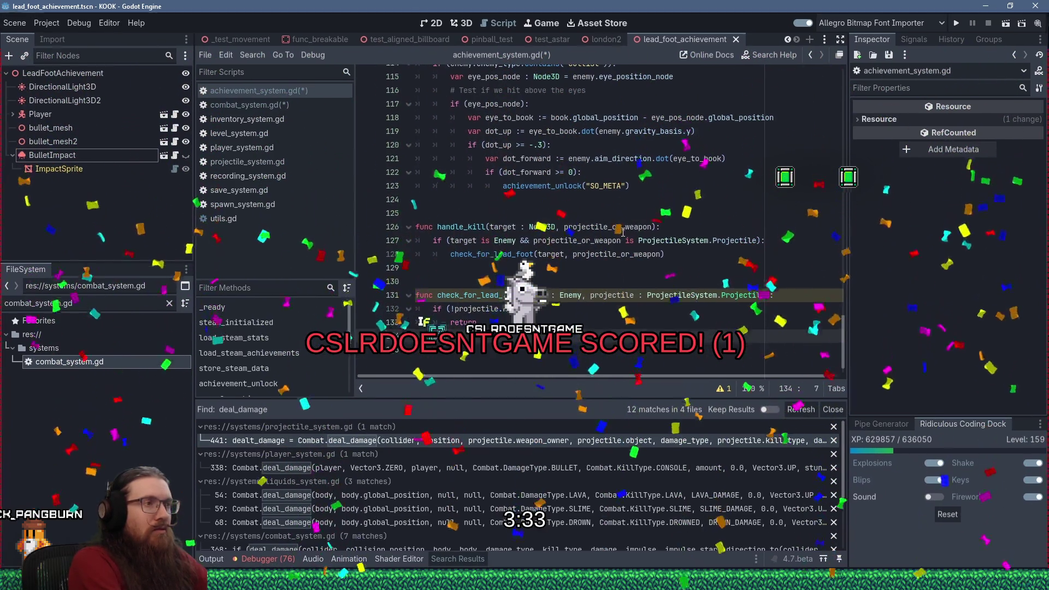
{"action": "type", "text": "!projectile."}
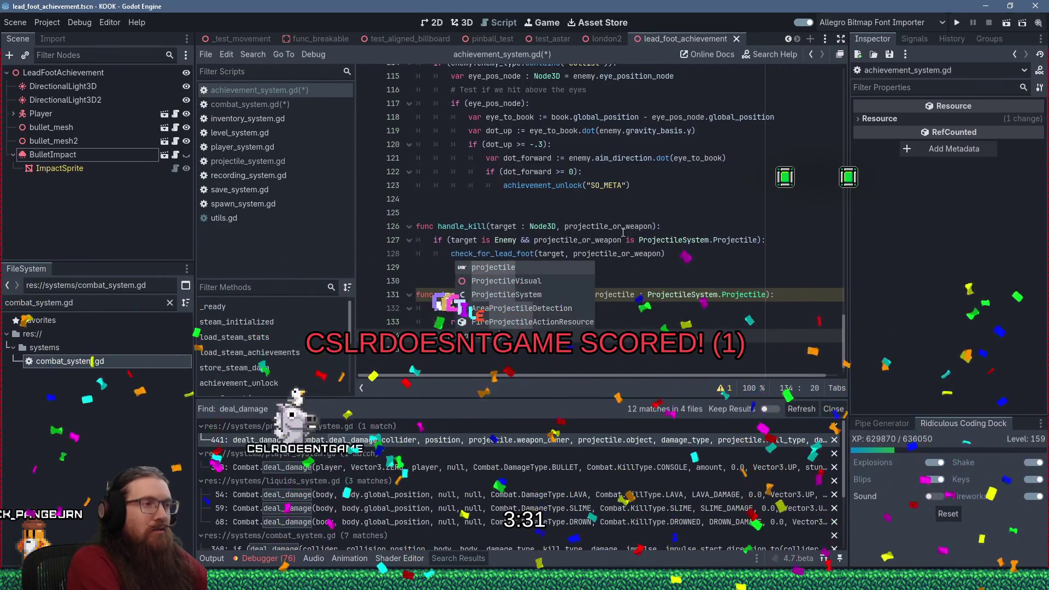
{"action": "type", "text": "ty"}
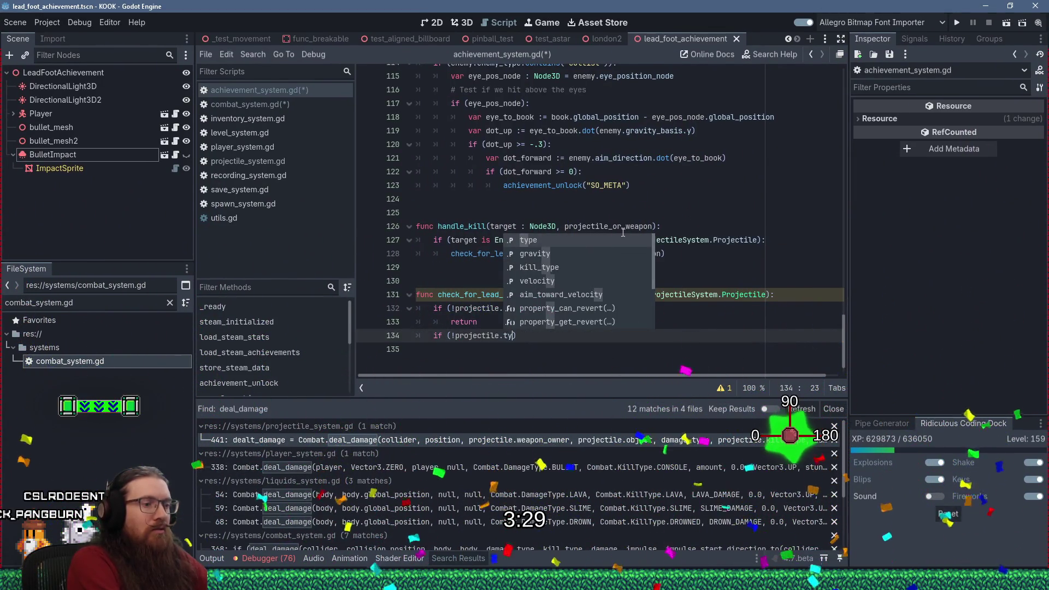
{"action": "key", "text": "BackSpace"}
{"action": "key", "text": "BackSpace"}
{"action": "key", "text": "BackSpace"}
{"action": "type", "text": "projecti"}
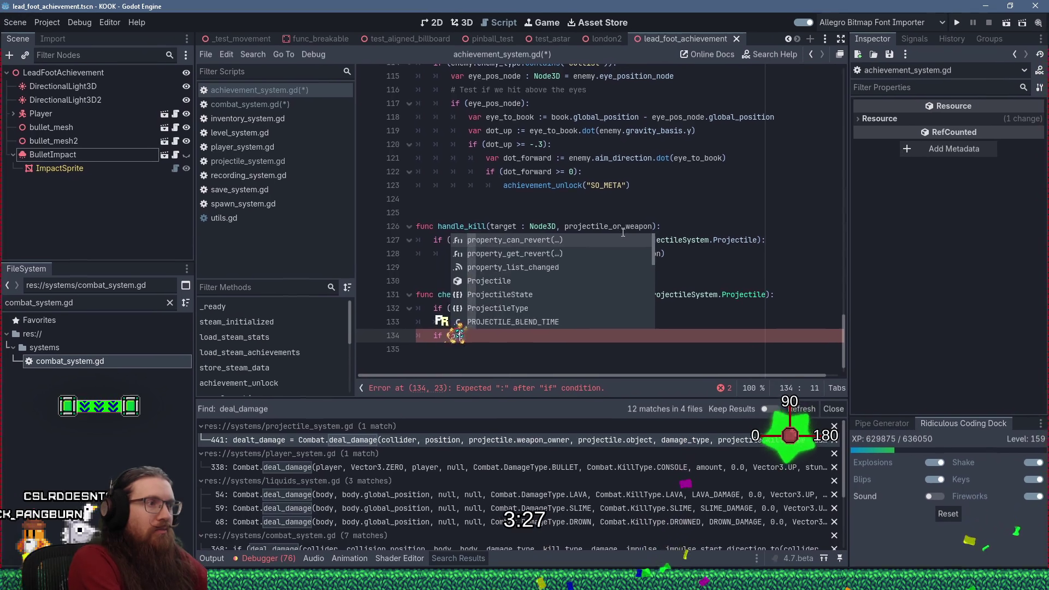
{"action": "type", "text": "le.tpype"}
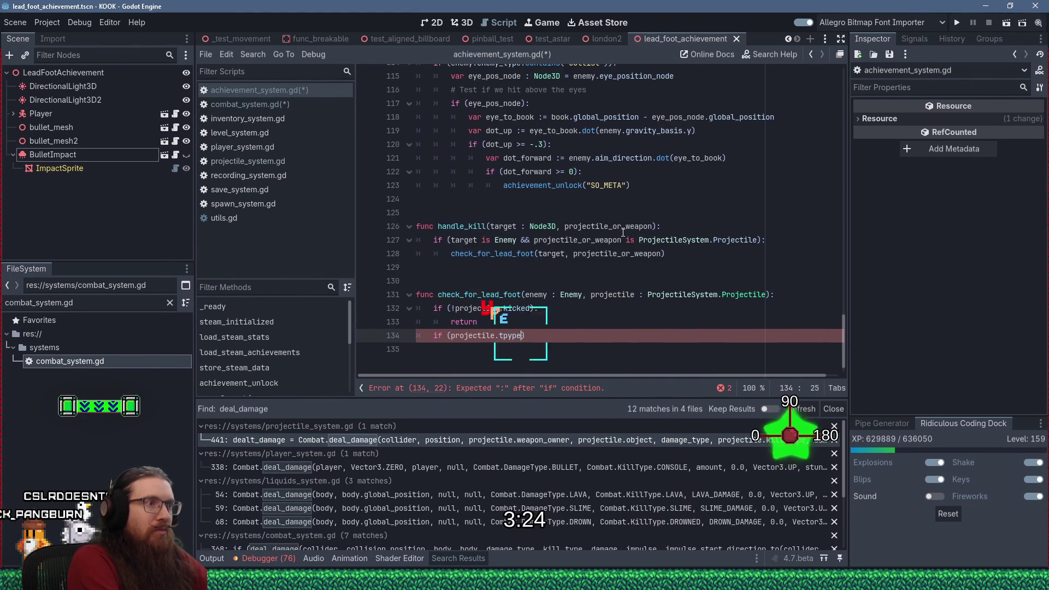
{"action": "key", "text": "BackSpace"}
{"action": "type", "text": "ype != "}
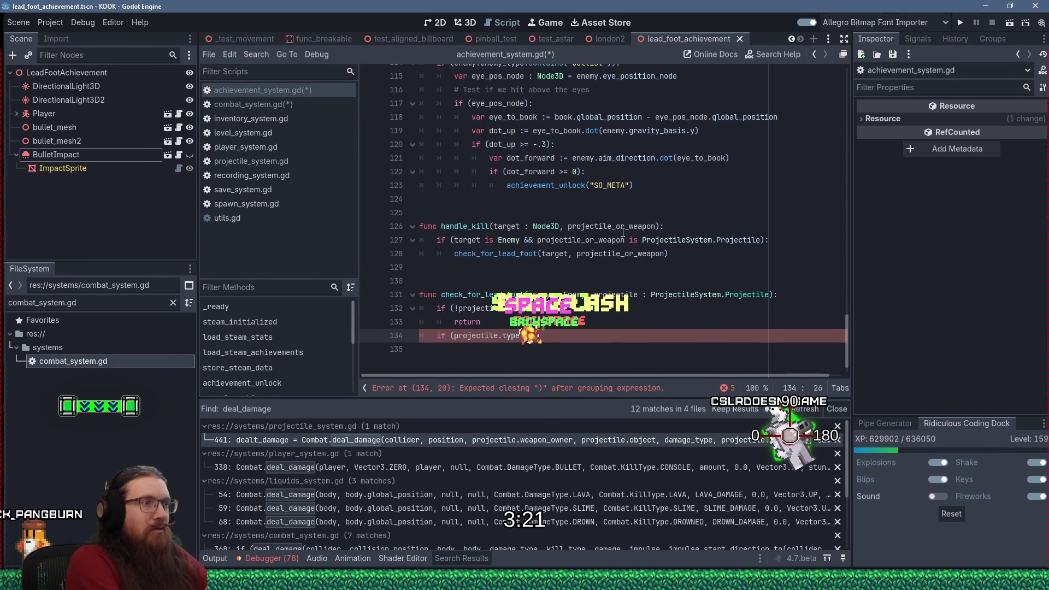
{"action": "type", "text": "PRoject"}
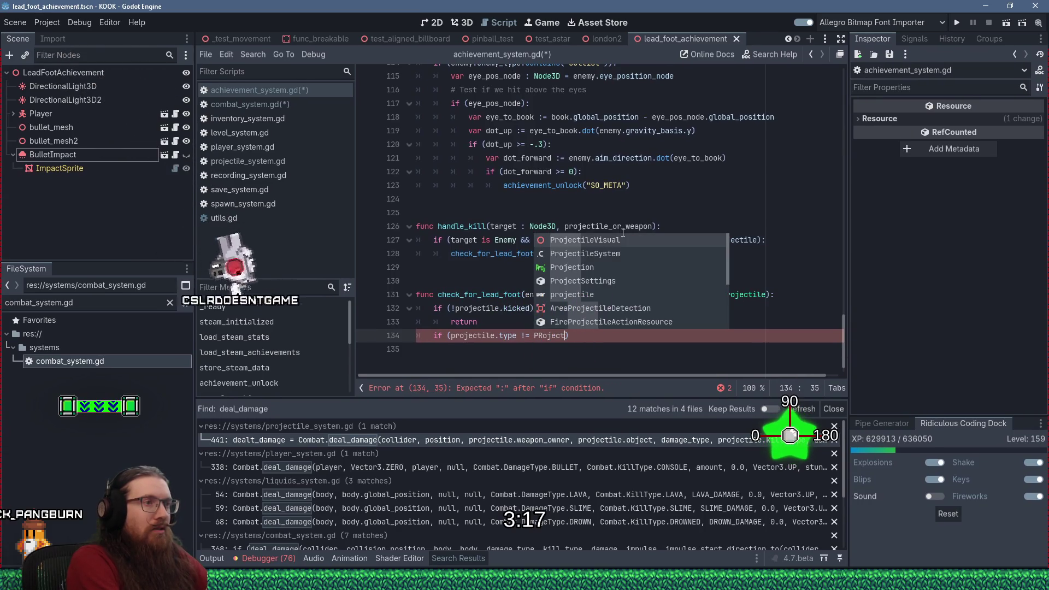
{"action": "key", "text": "Left"}
{"action": "key", "text": "Left"}
{"action": "key", "text": "Left"}
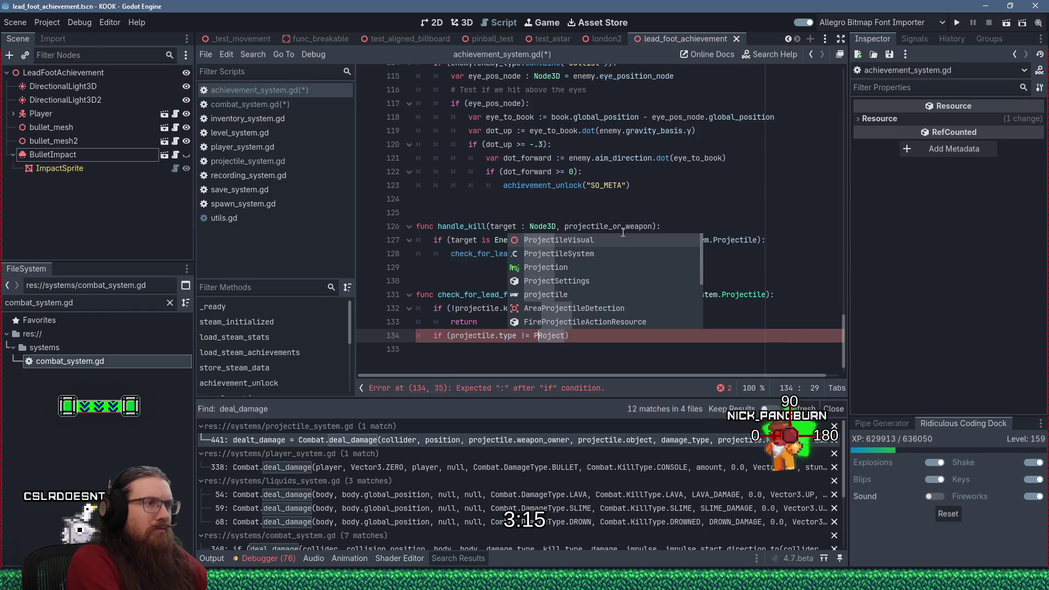
{"action": "type", "text": "ileS"}
{"action": "key", "text": "Return"}
{"action": "type", "text": "."}
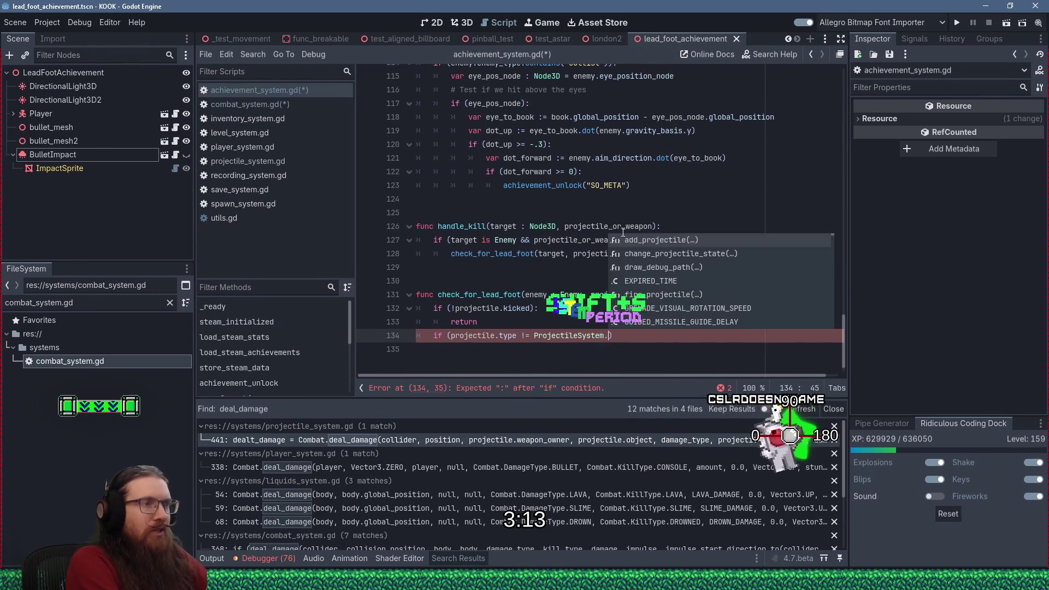
{"action": "type", "text": "Pro"}
{"action": "key", "text": "Return"}
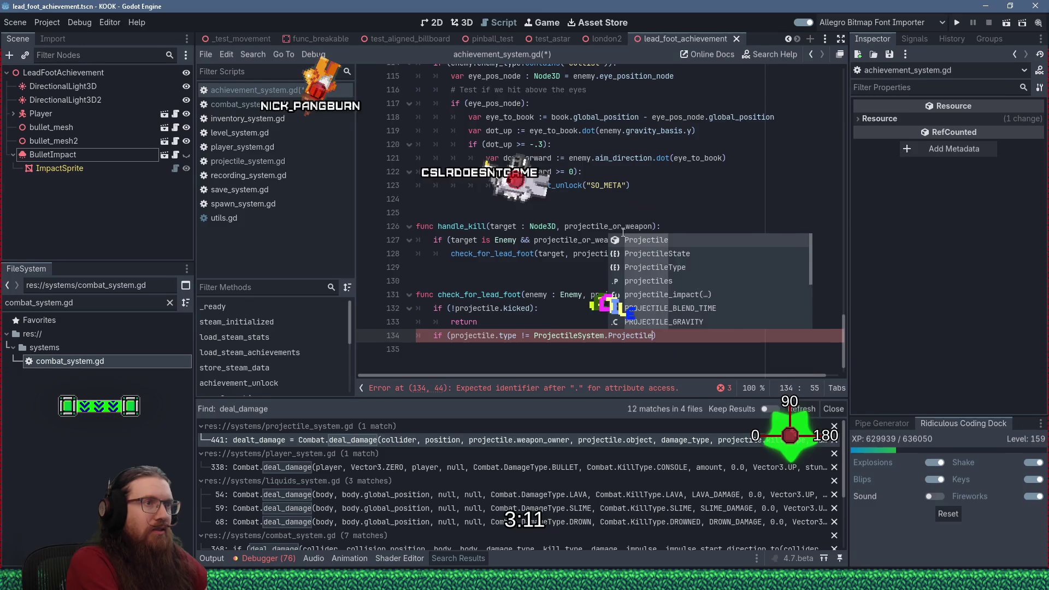
{"action": "type", "text": ".T"}
{"action": "key", "text": "Return"}
{"action": "type", "text": "."}
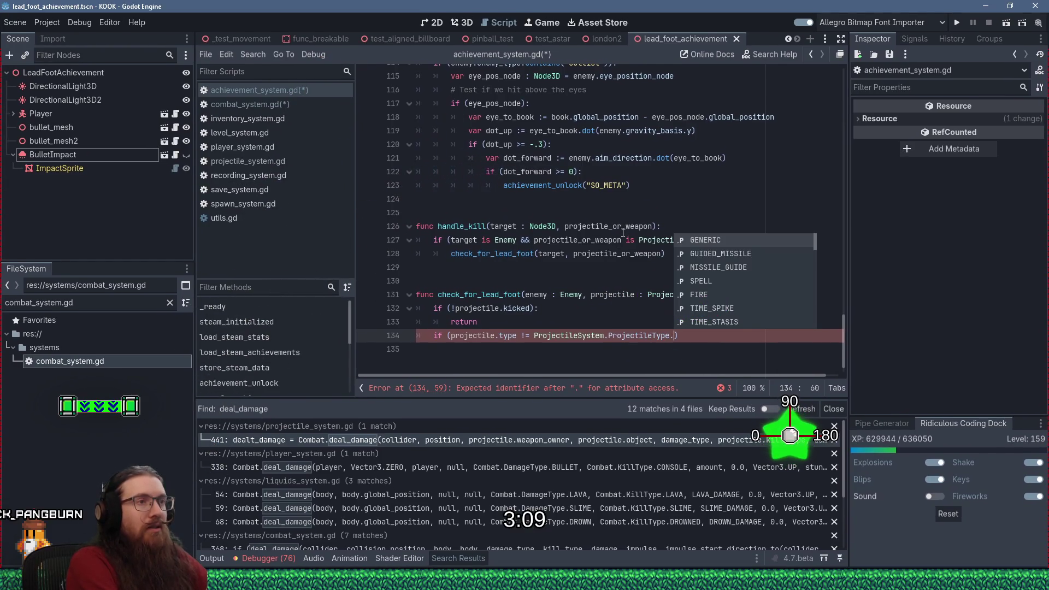
{"action": "type", "text": "BULLET)"}
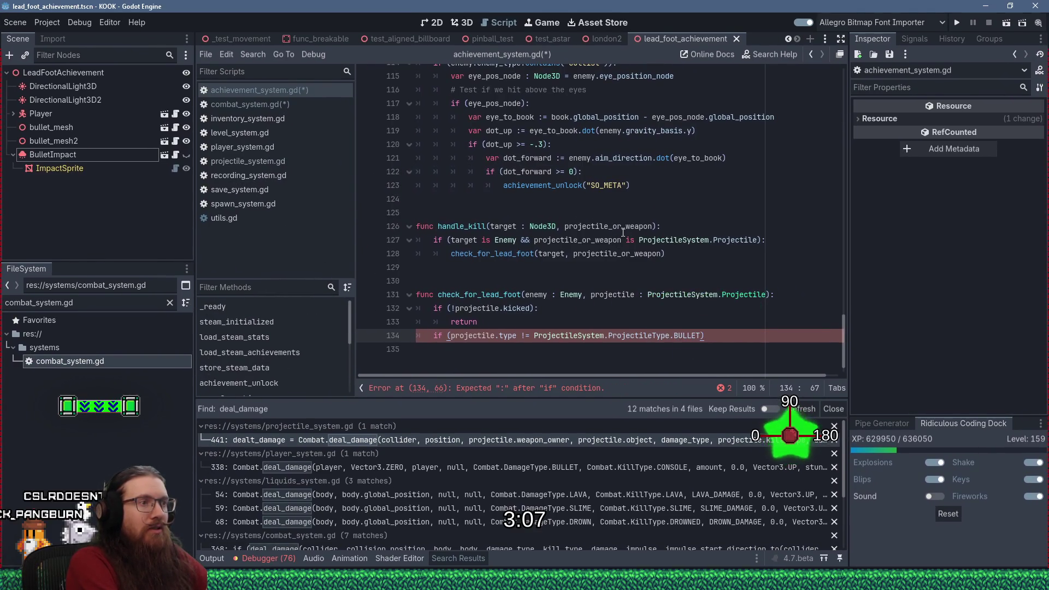
{"action": "type", "text": ":"}
{"action": "key", "text": "Return"}
{"action": "key", "text": "Return"}
{"action": "key", "text": "BackSpace"}
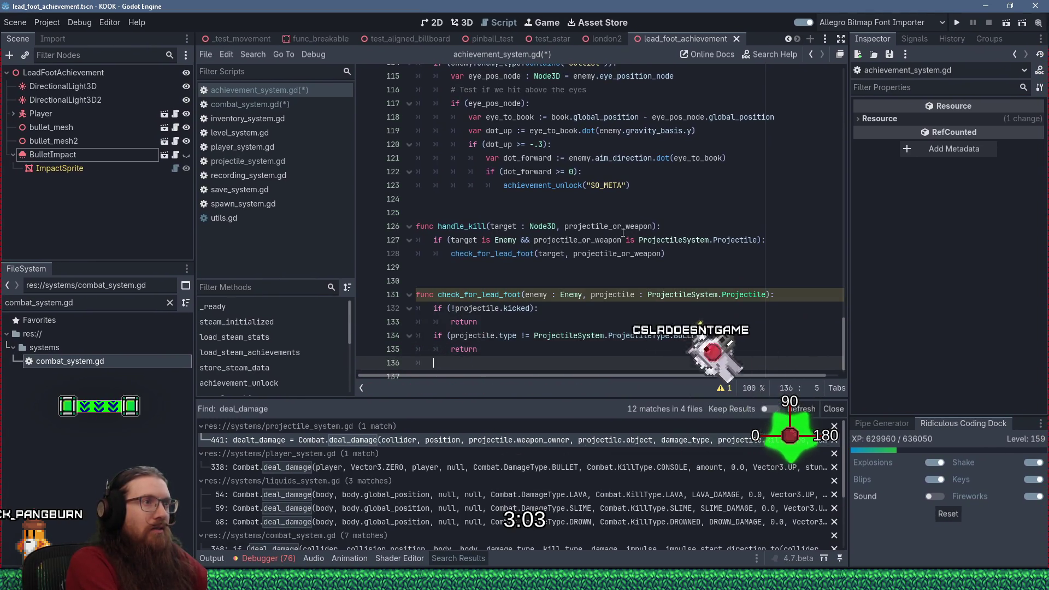
- Call achievement_unlock("LEAD_FOOT") after the guards and save the script
{"action": "type", "text": "achievement_unlock(\""}
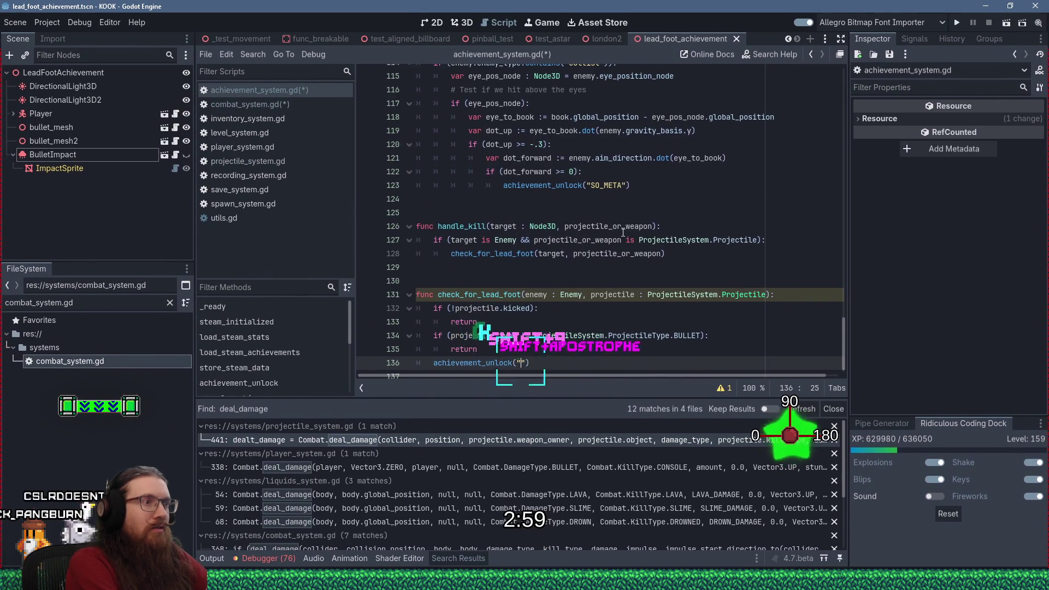
{"action": "type", "text": "LEAD_FOOT"}
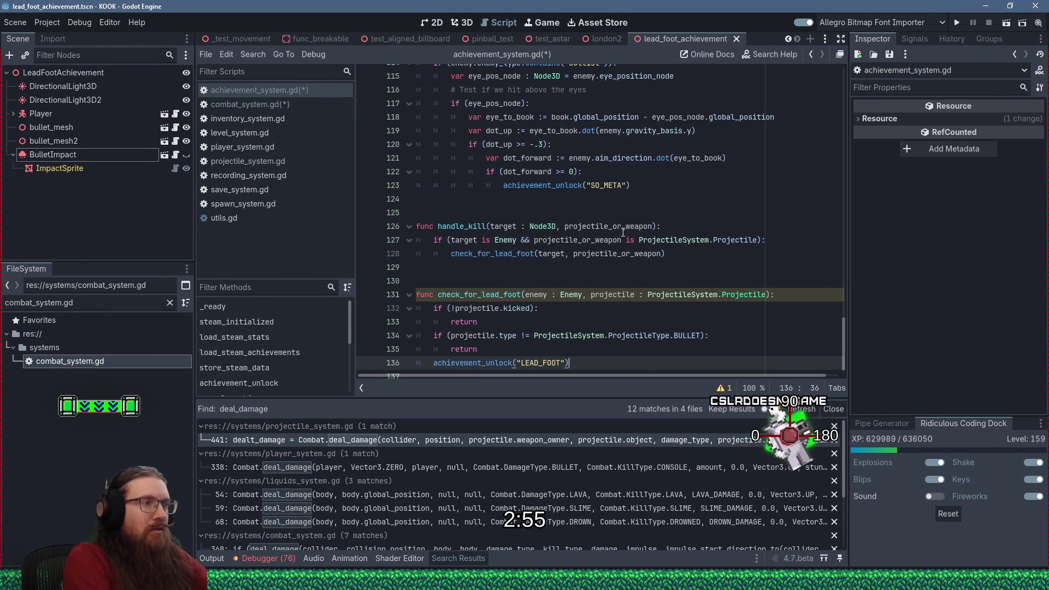
{"action": "key", "text": "Down"}
{"action": "key", "text": "ctrl+s"}
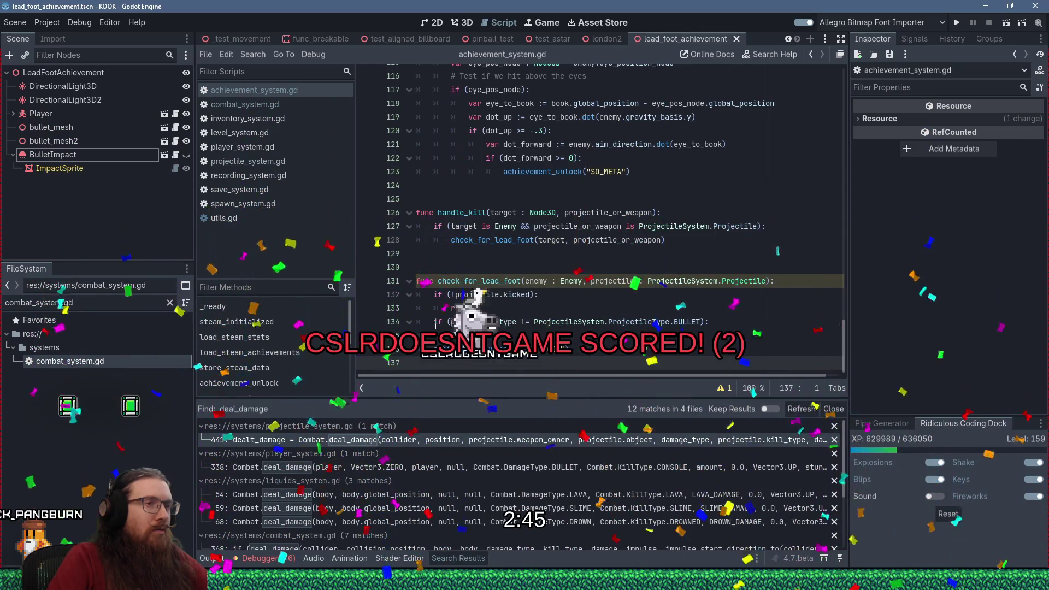
- Drop the target argument from the check_for_lead_foot call and the enemy parameter from its signature
{"action": "left_click", "coordinate": [528, 281]}
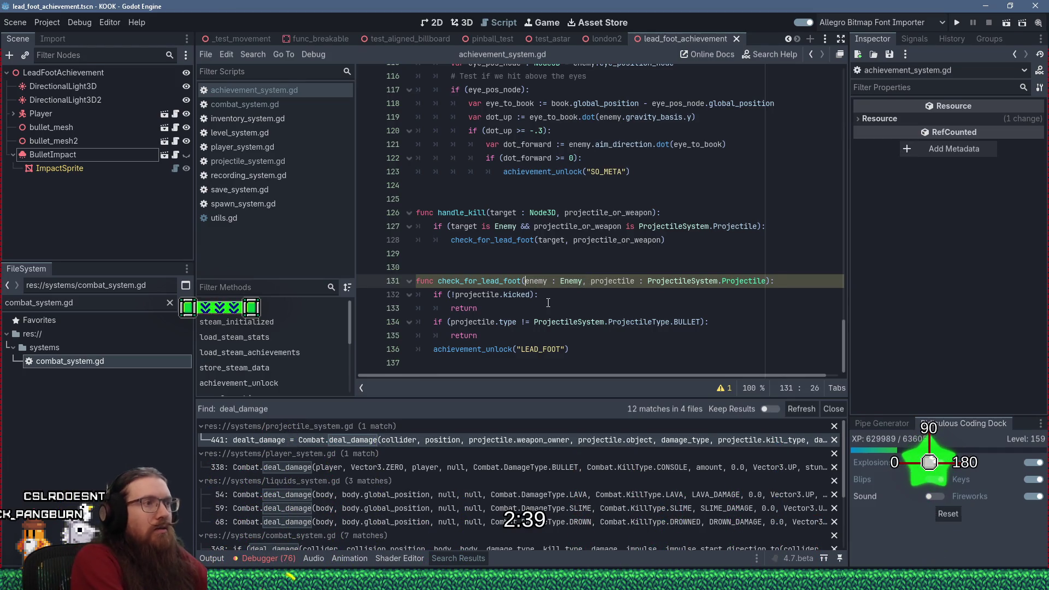
{"action": "type", "text": "S"}
{"action": "key", "text": "BackSpace"}
{"action": "type", "text": "_"}
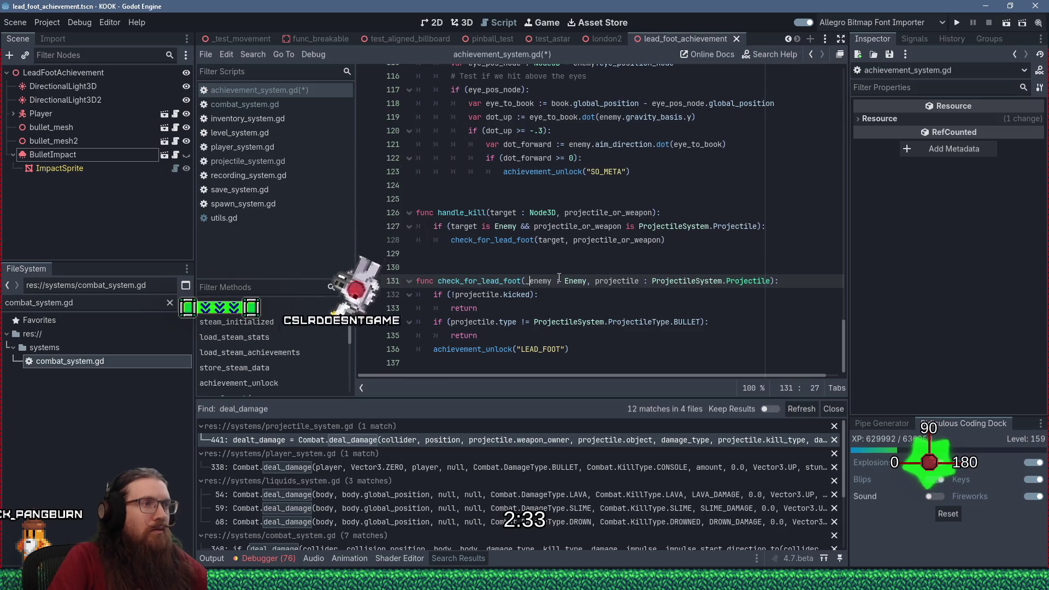
{"action": "double_click", "coordinate": [552, 240]}
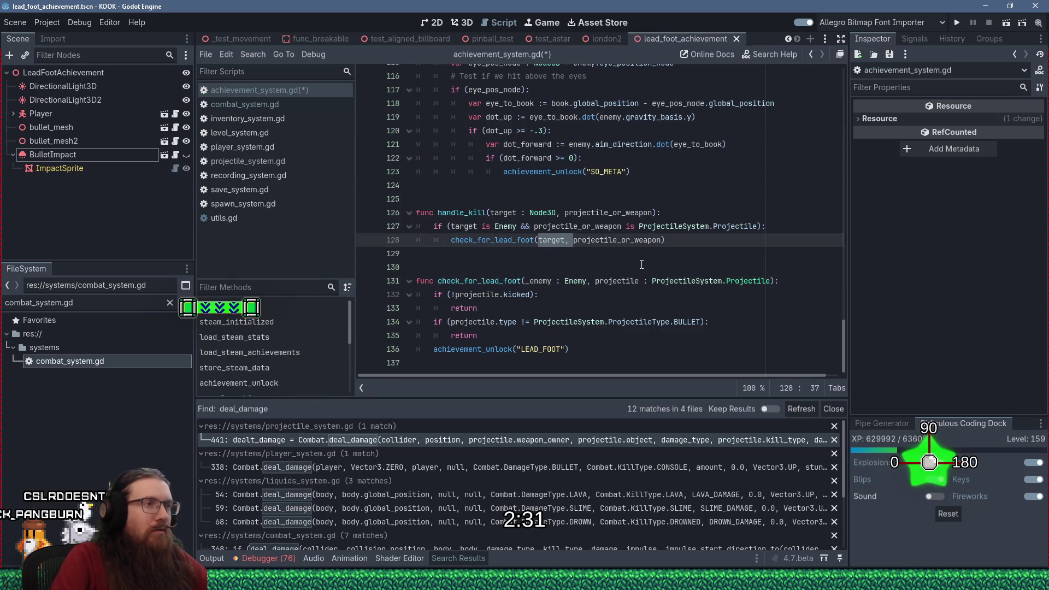
{"action": "key", "text": "Delete"}
{"action": "mouse_move", "coordinate": [526, 281]}
{"action": "left_mouse_down"}
{"action": "mouse_move", "coordinate": [596, 282]}
{"action": "mouse_move", "coordinate": [597, 291]}
{"action": "left_mouse_up"}
{"action": "key", "text": "Delete"}
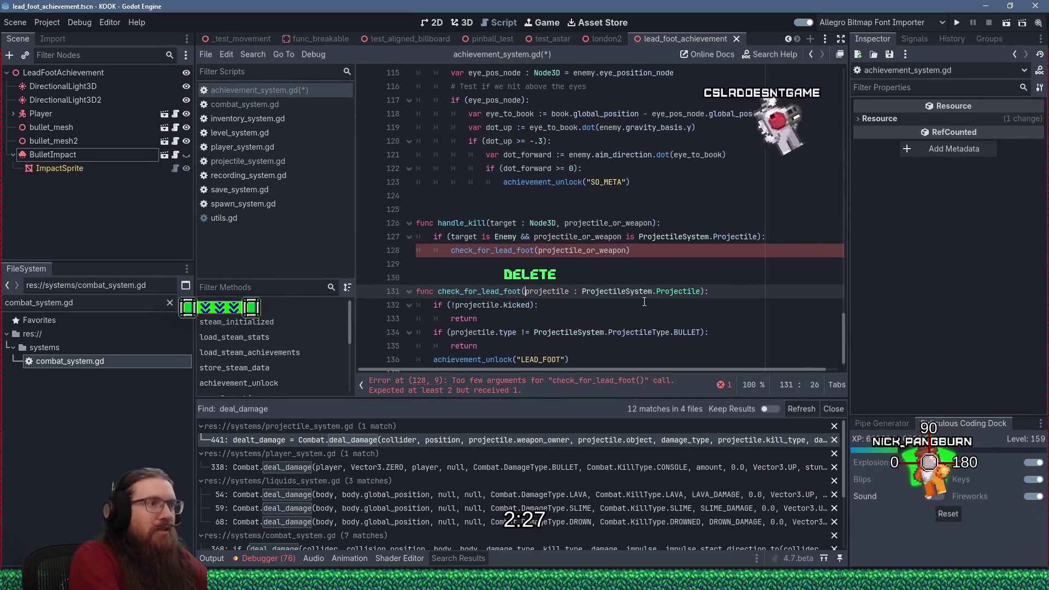
{"action": "left_click", "coordinate": [678, 292], "text": "ctrl"}
- Declare var kicked := false on line 76 at the end of the Projectile class variables
{"action": "scroll", "coordinate": [612, 225], "scroll_direction": "down", "scroll_amount": 2}
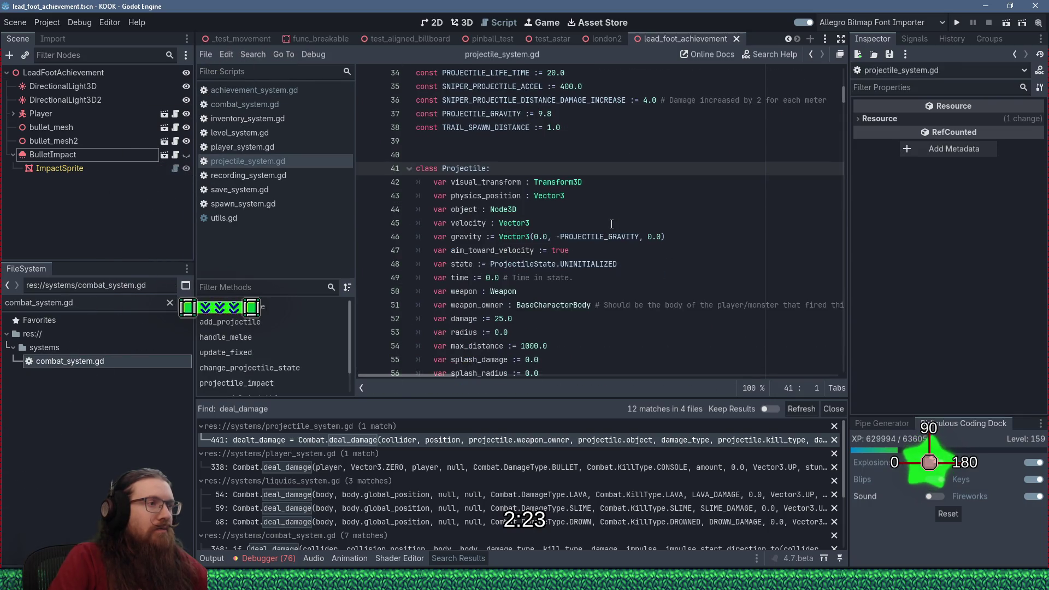
{"action": "scroll", "coordinate": [612, 225], "scroll_direction": "down", "scroll_amount": 2}
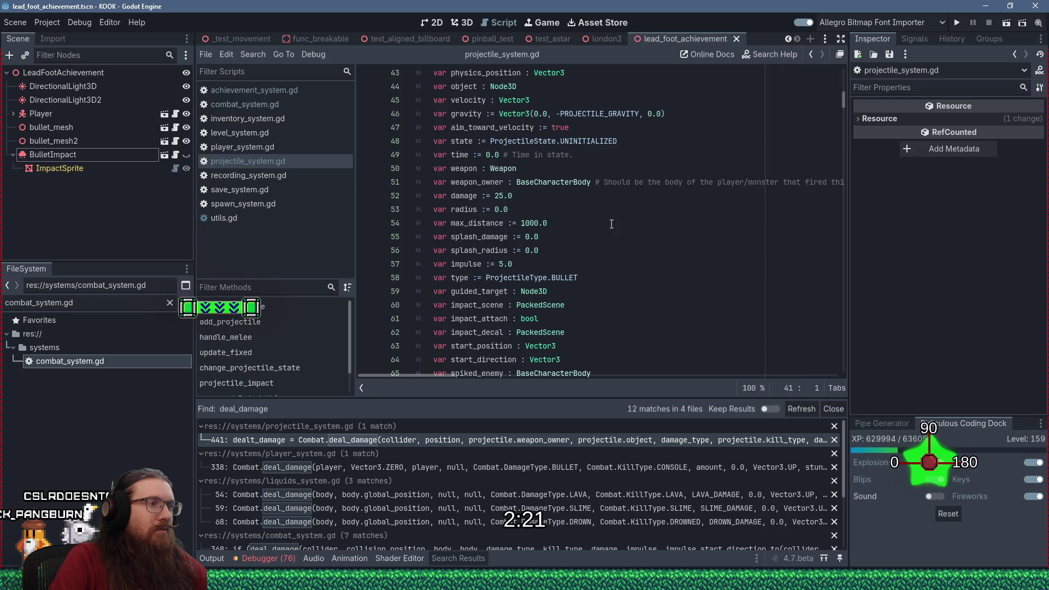
{"action": "scroll", "coordinate": [612, 224], "scroll_direction": "down", "scroll_amount": 1}
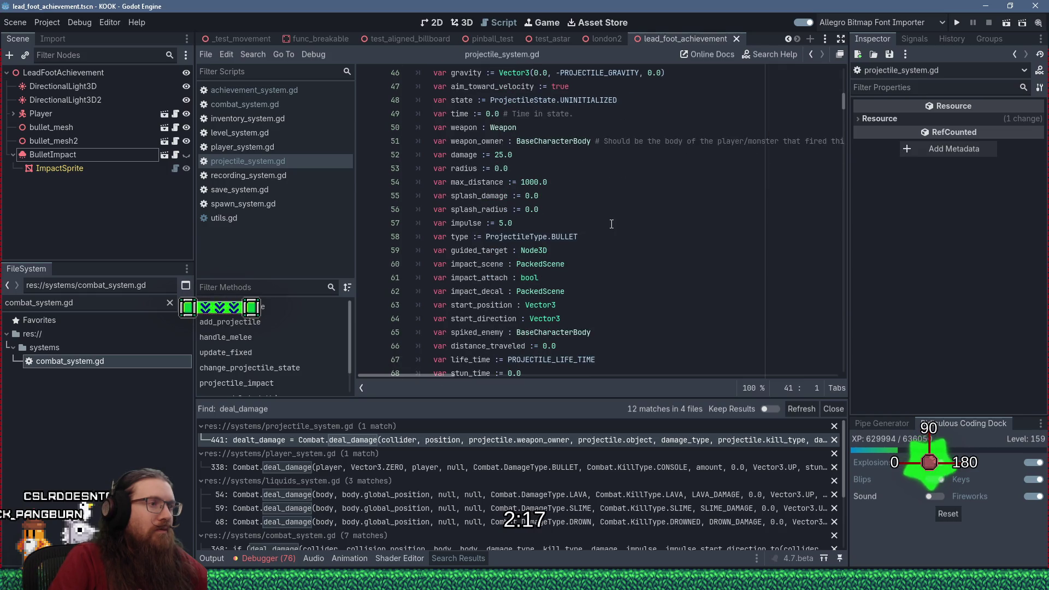
{"action": "scroll", "coordinate": [612, 224], "scroll_direction": "down", "scroll_amount": 1}
{"action": "scroll", "coordinate": [611, 224], "scroll_direction": "down", "scroll_amount": 2}
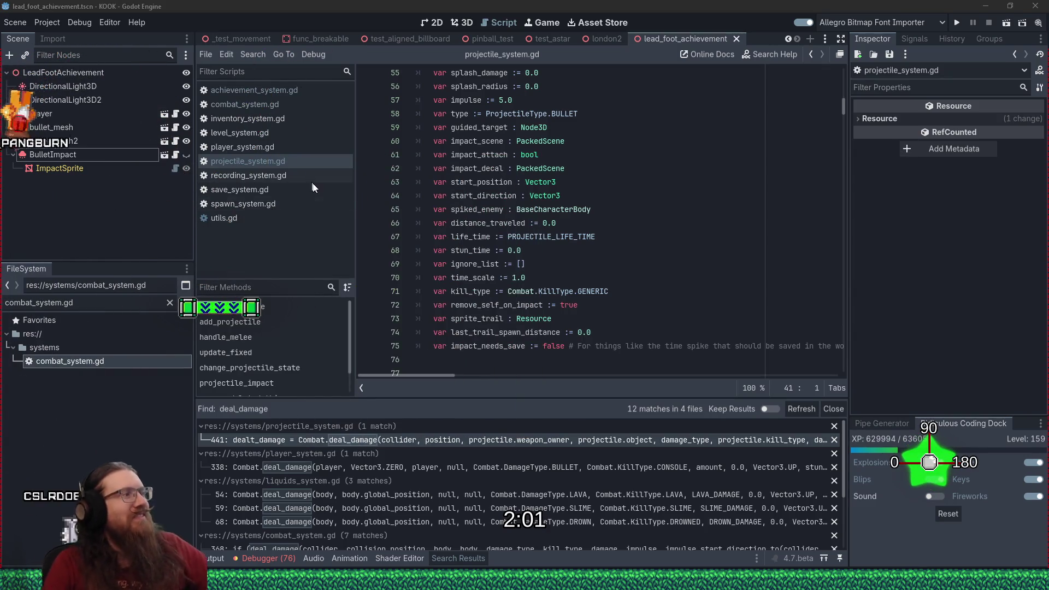
{"action": "left_click", "coordinate": [611, 337]}
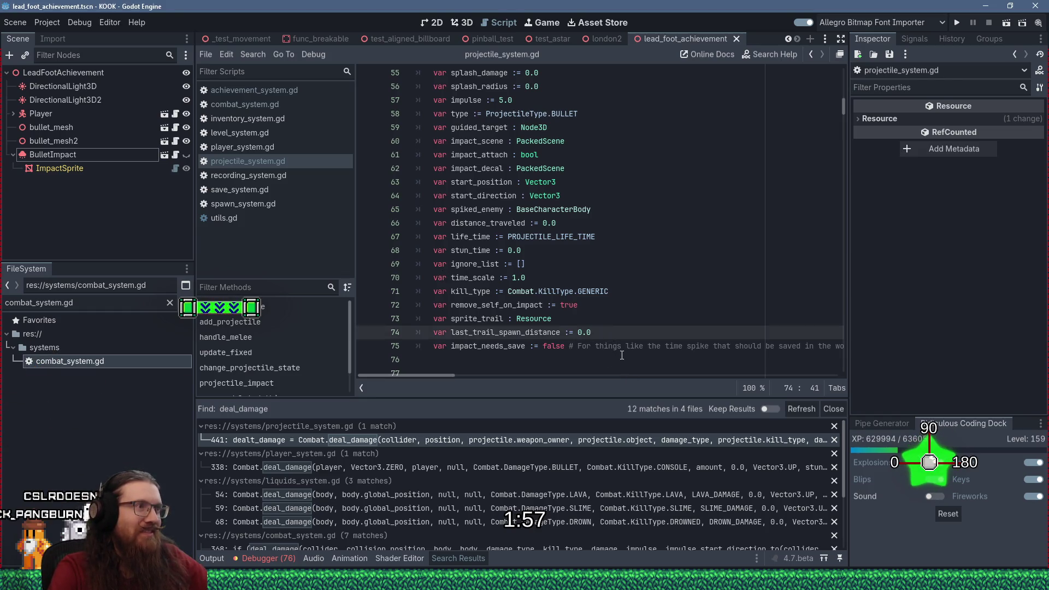
{"action": "left_click", "coordinate": [563, 358]}
{"action": "type", "text": "var kicked := false"}
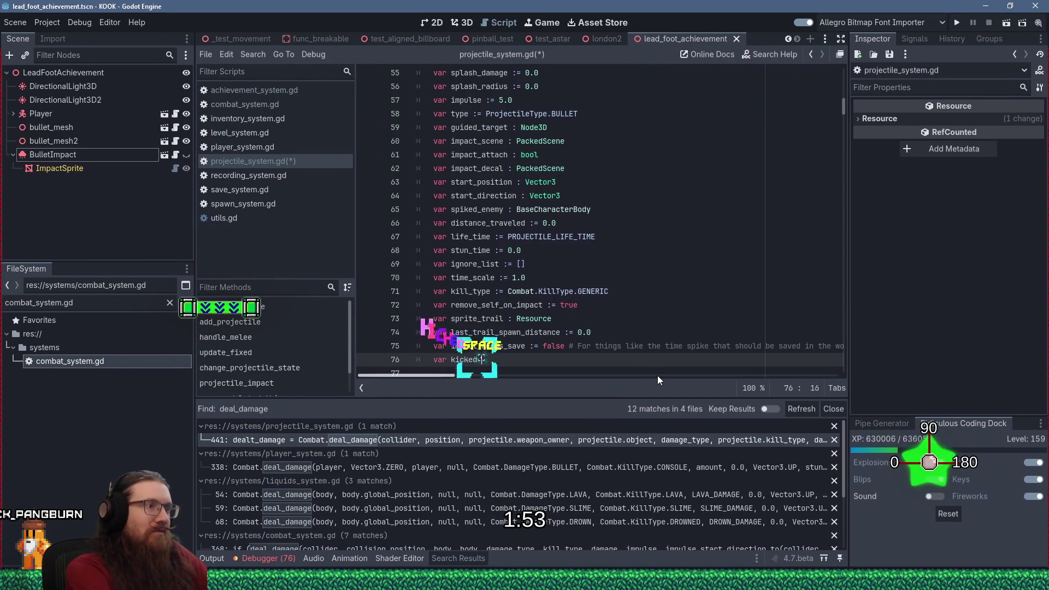
{"action": "key", "text": "Return"}
{"action": "scroll", "coordinate": [520, 179], "scroll_direction": "down", "scroll_amount": 5}
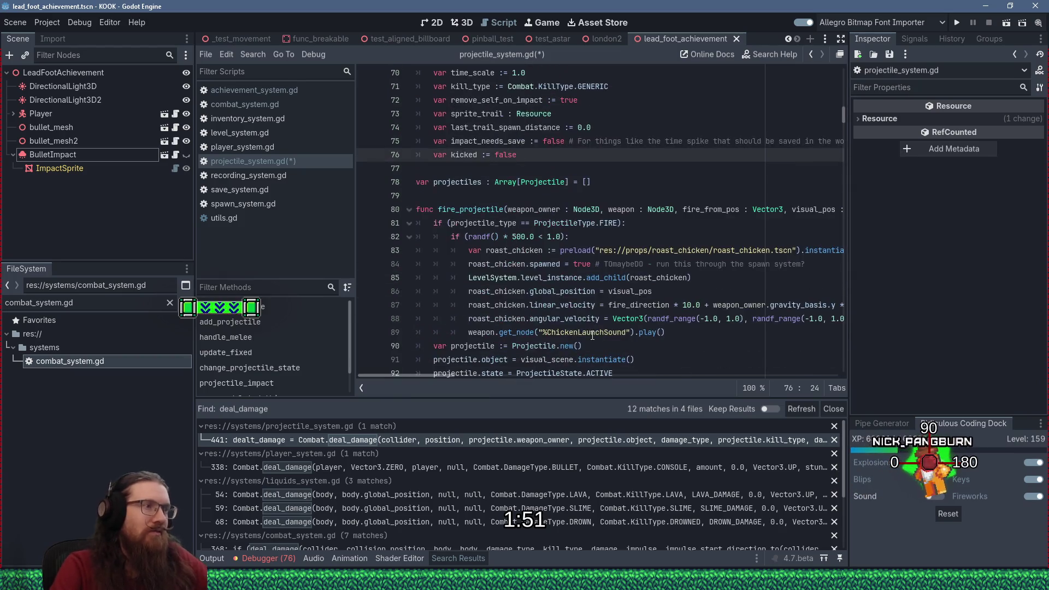
{"action": "left_click", "coordinate": [520, 178]}
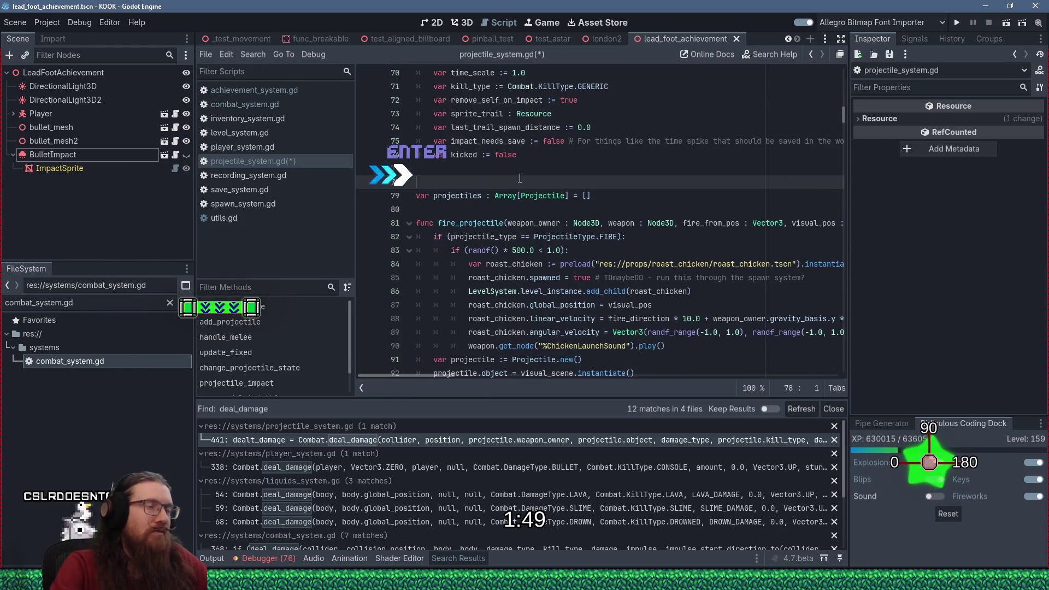
{"action": "key", "text": "ctrl+f"}
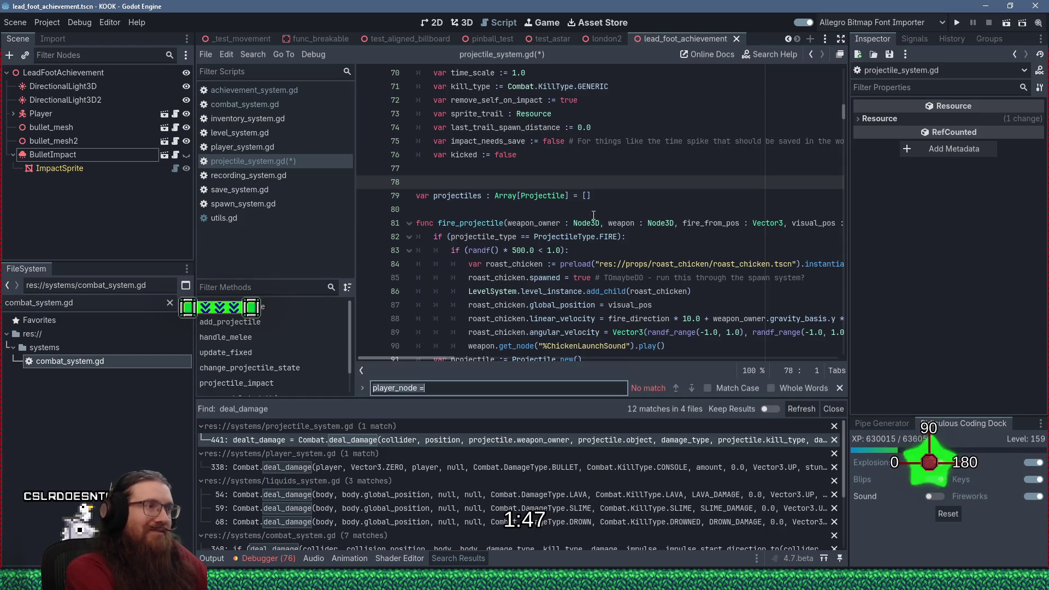
- Search the script for 'kick' and save projectile_system.gd
{"action": "type", "text": "kick"}
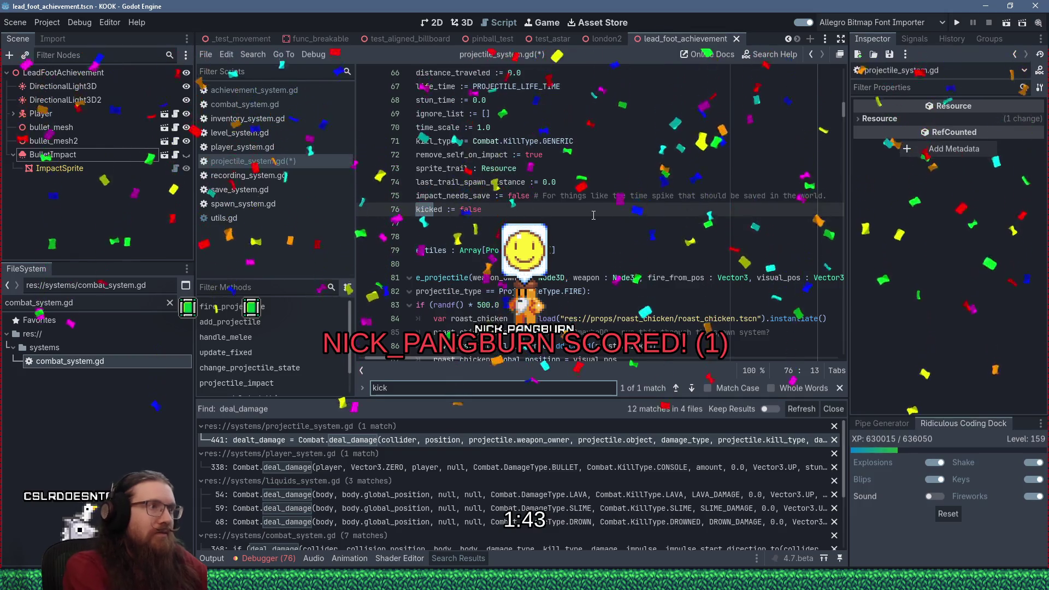
{"action": "left_click", "coordinate": [616, 230]}
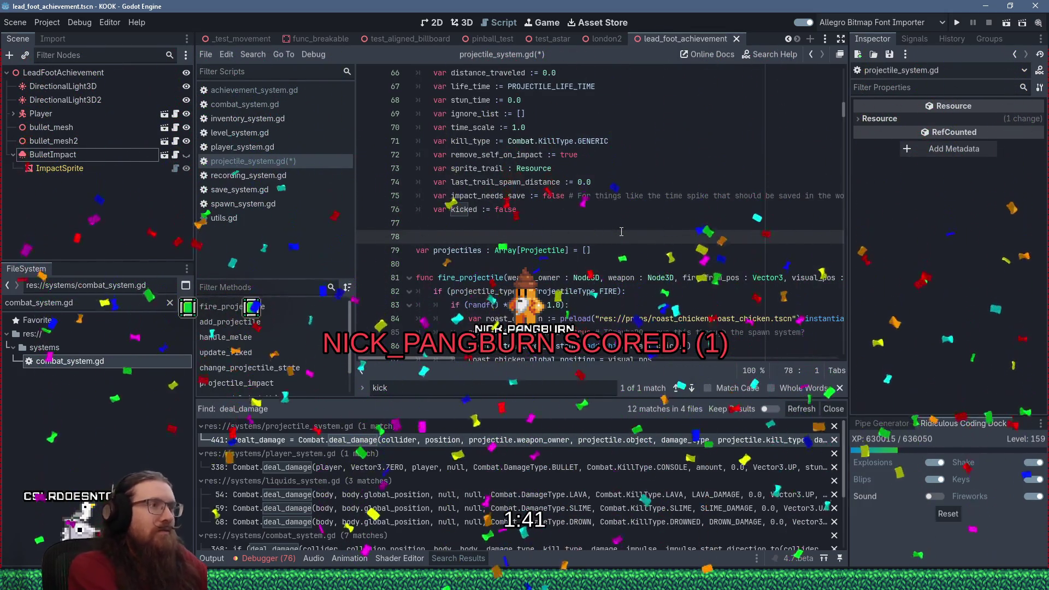
{"action": "key", "text": "ctrl+s"}
- Search for 'melee' and review the handle_melee function around line 151
{"action": "key", "text": "ctrl+f"}
{"action": "type", "text": "melee"}
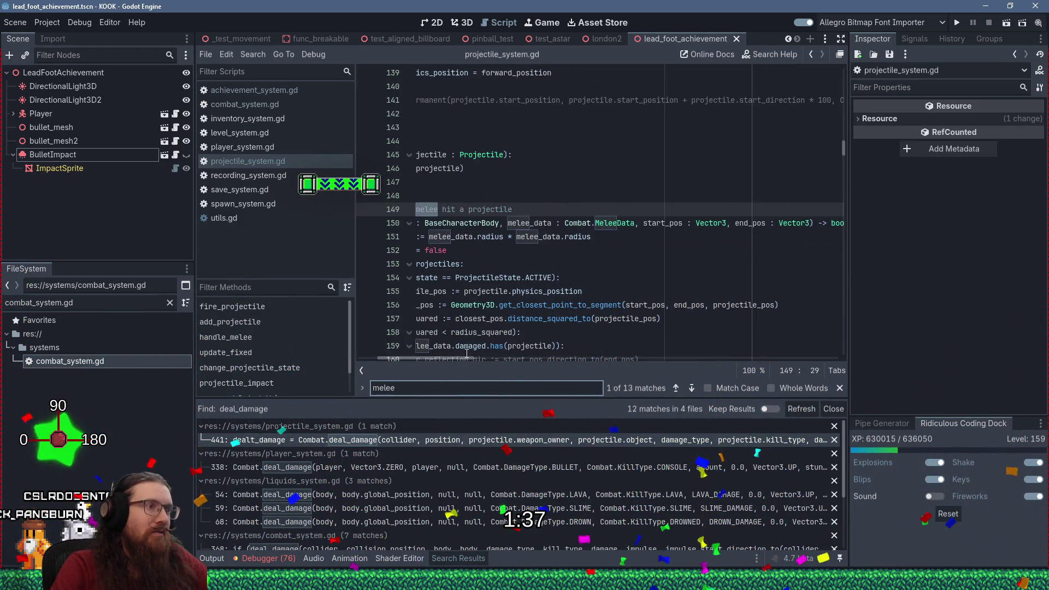
{"action": "left_click_drag", "start_coordinate": [451, 358], "coordinate": [432, 358]}
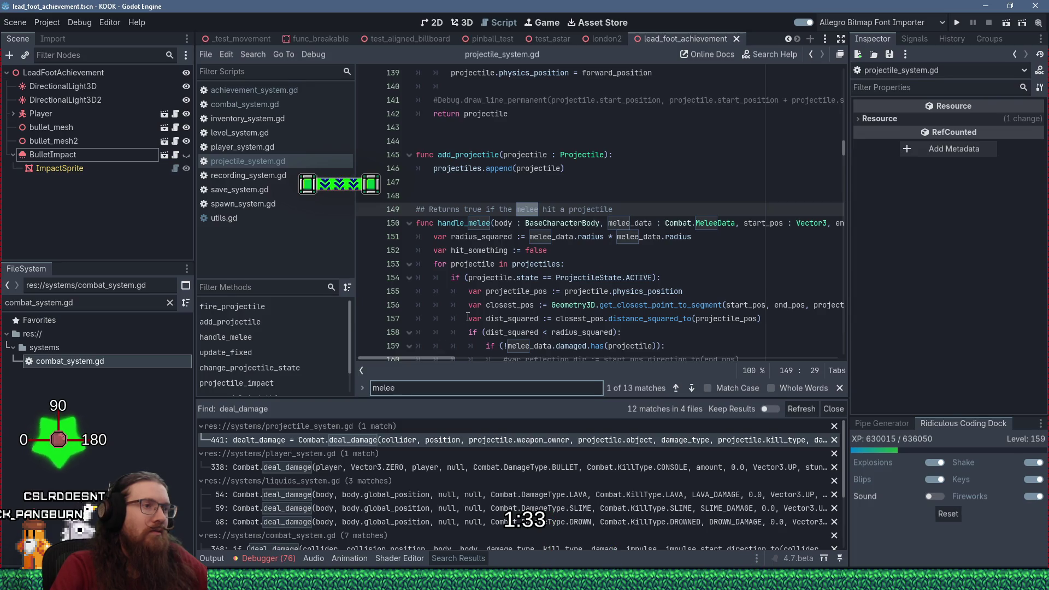
{"action": "scroll", "coordinate": [468, 317], "scroll_direction": "down", "scroll_amount": 1}
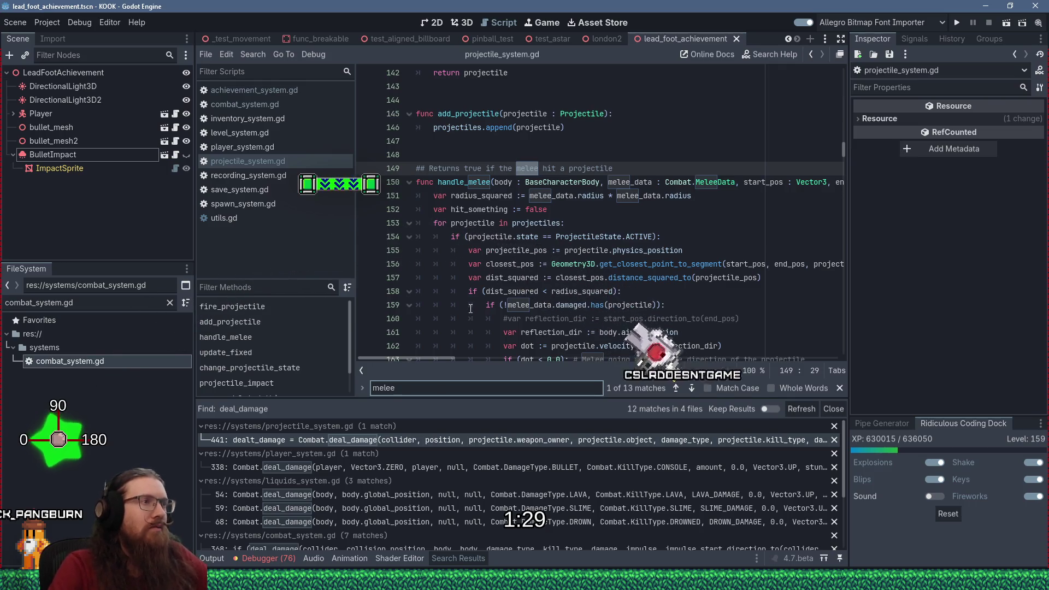
{"action": "scroll", "coordinate": [470, 310], "scroll_direction": "down", "scroll_amount": 4}
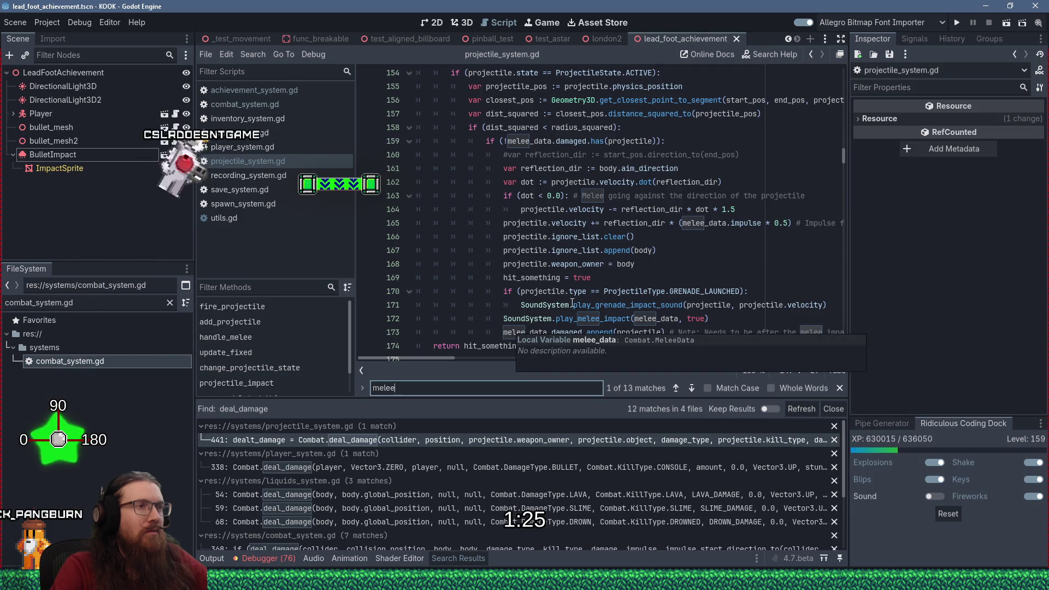
{"action": "scroll", "coordinate": [573, 305], "scroll_direction": "down", "scroll_amount": 1}
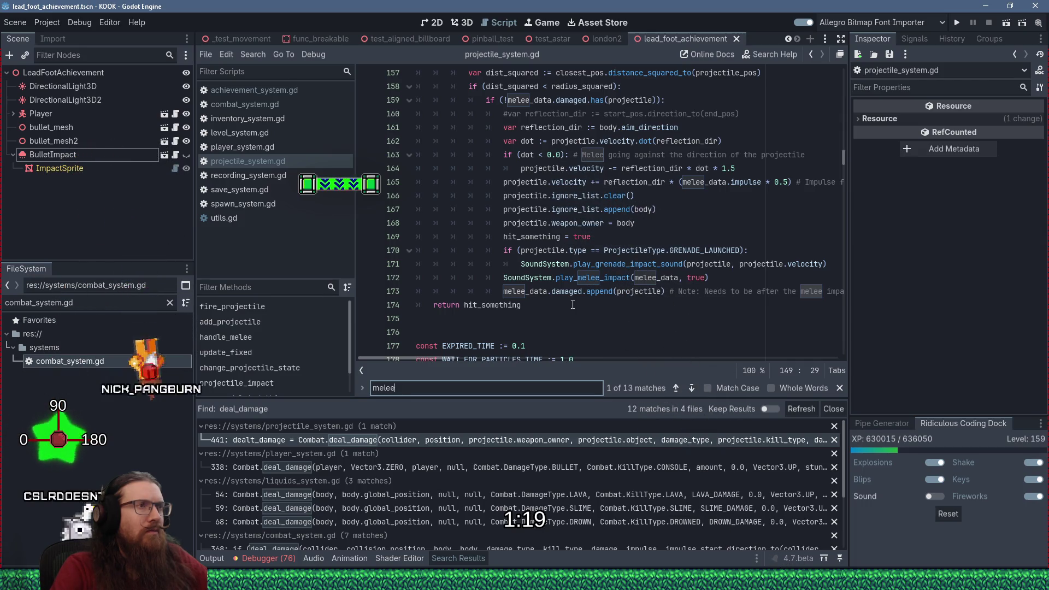
{"action": "scroll", "coordinate": [572, 305], "scroll_direction": "up", "scroll_amount": 2}
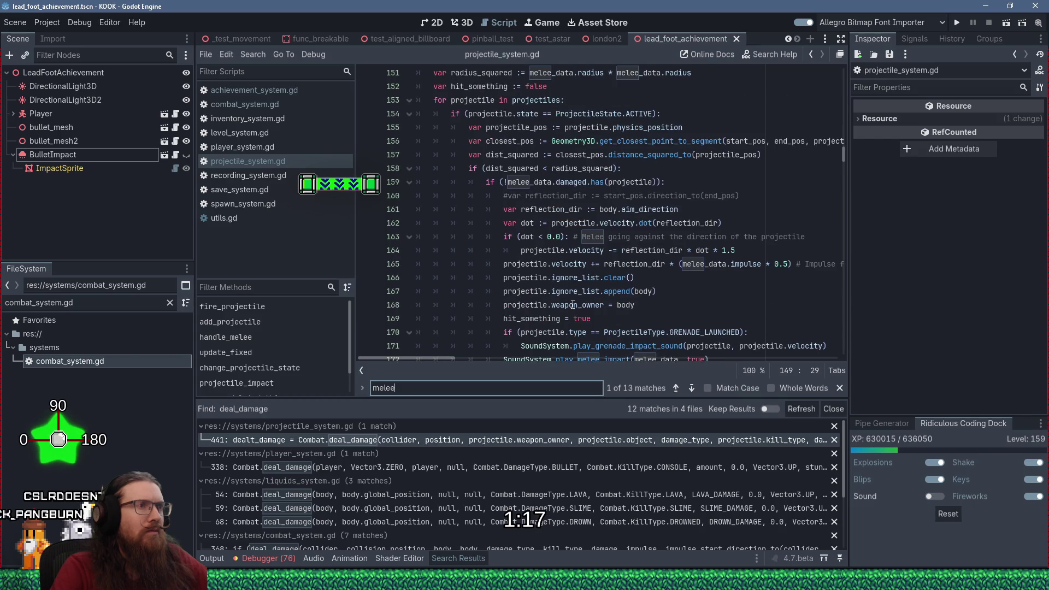
{"action": "scroll", "coordinate": [573, 305], "scroll_direction": "up", "scroll_amount": 2}
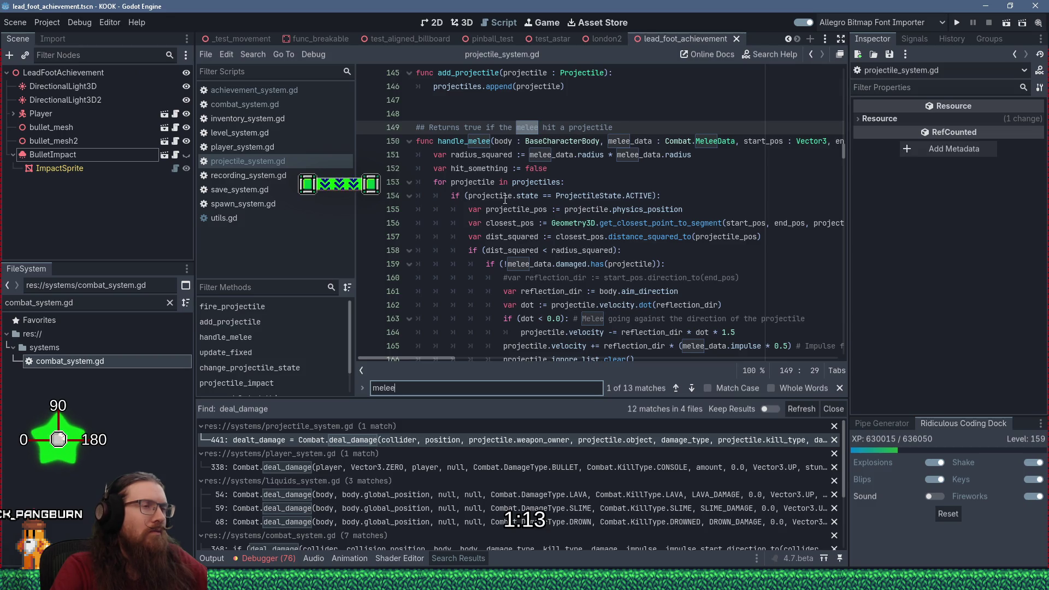
{"action": "mouse_move", "coordinate": [505, 200]}
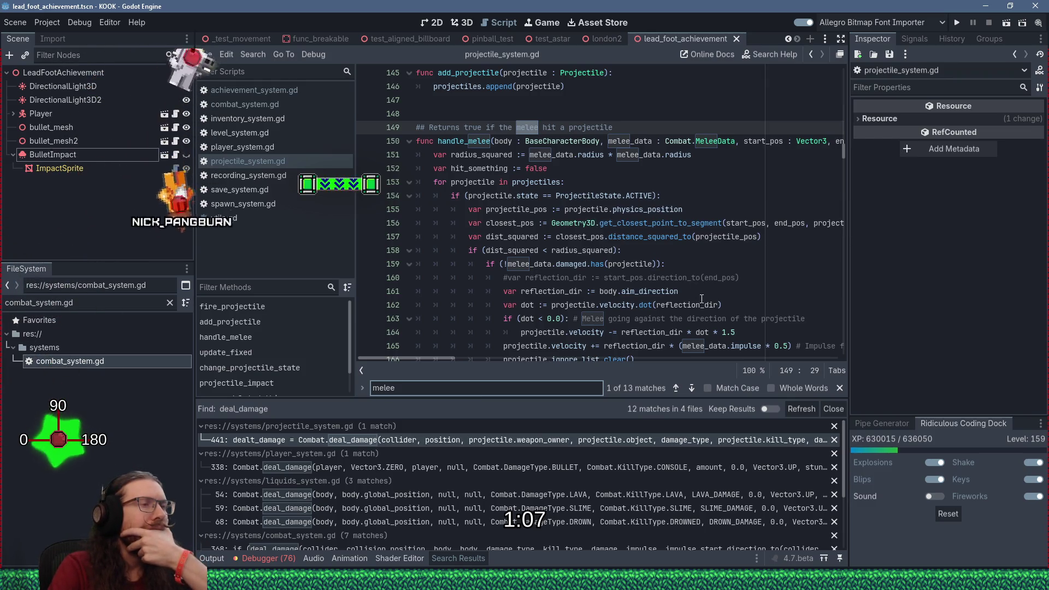
{"action": "mouse_move", "coordinate": [702, 299]}
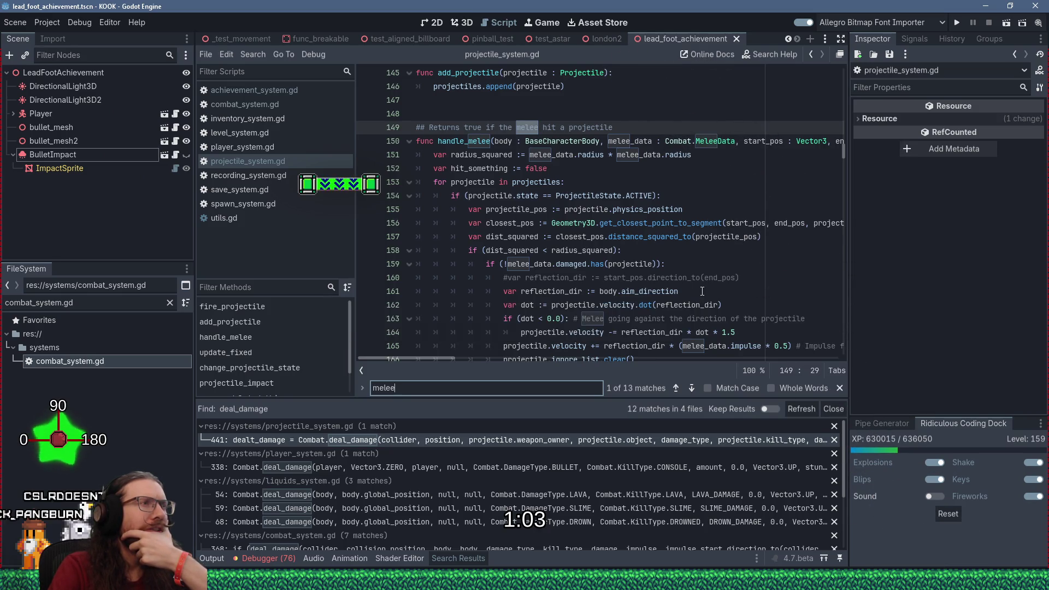
{"action": "scroll", "coordinate": [702, 291], "scroll_direction": "down", "scroll_amount": 1}
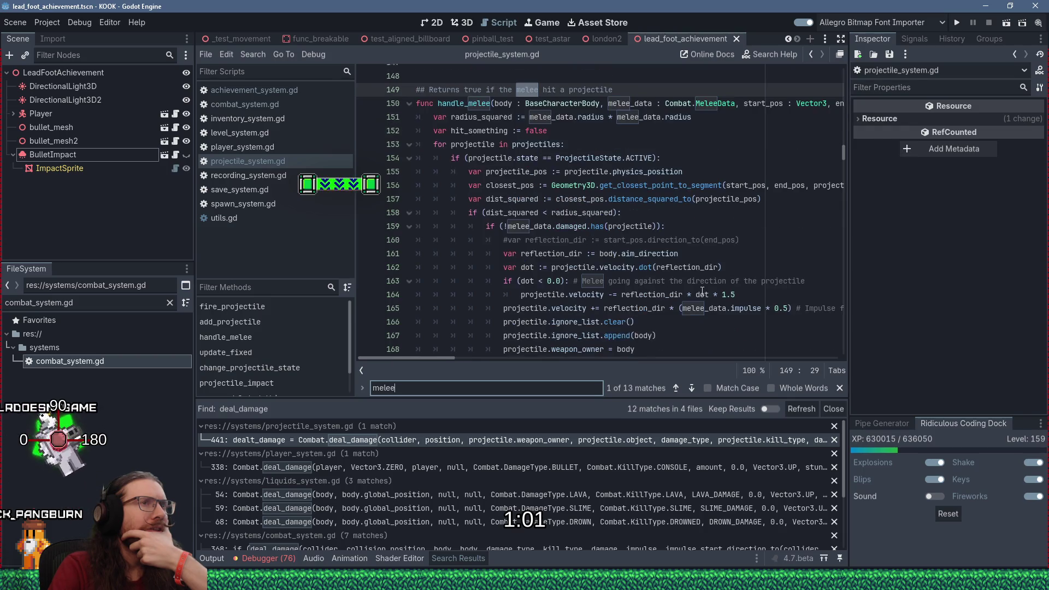
{"action": "scroll", "coordinate": [703, 291], "scroll_direction": "down", "scroll_amount": 3}
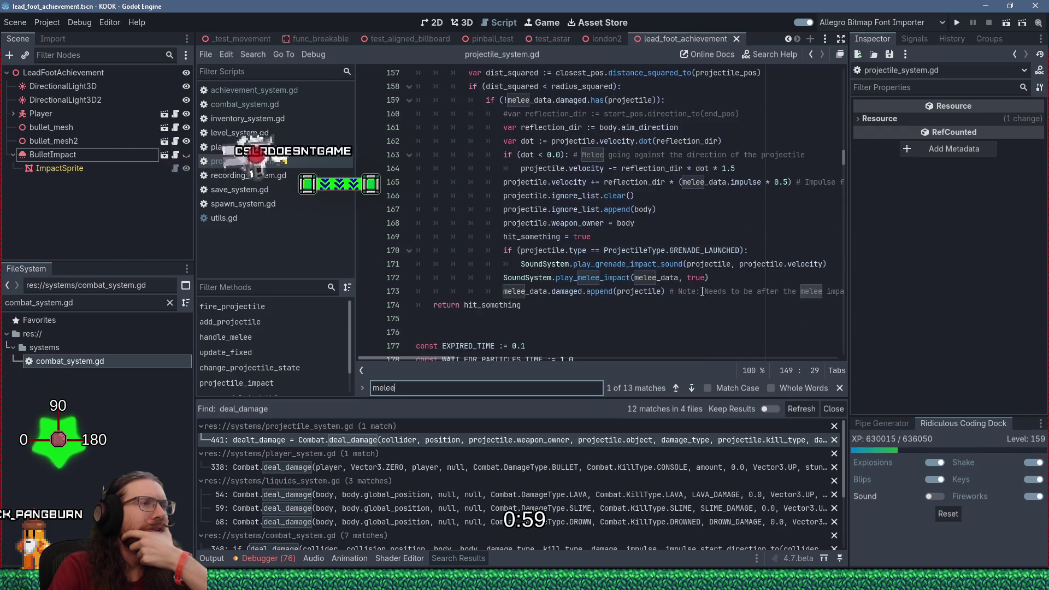
{"action": "scroll", "coordinate": [702, 291], "scroll_direction": "up", "scroll_amount": 3}
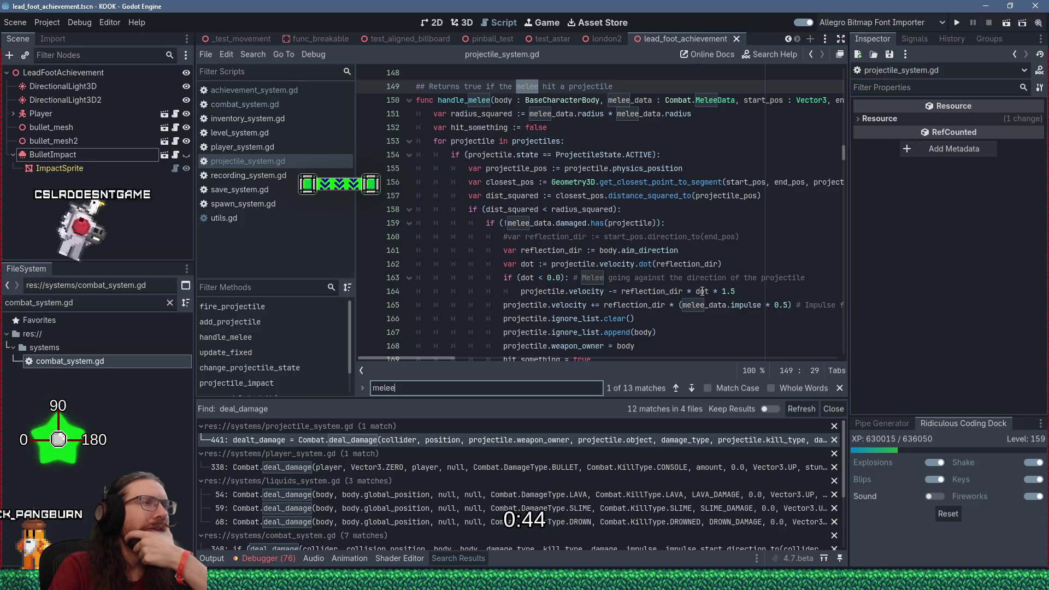
{"action": "scroll", "coordinate": [702, 292], "scroll_direction": "down", "scroll_amount": 1}
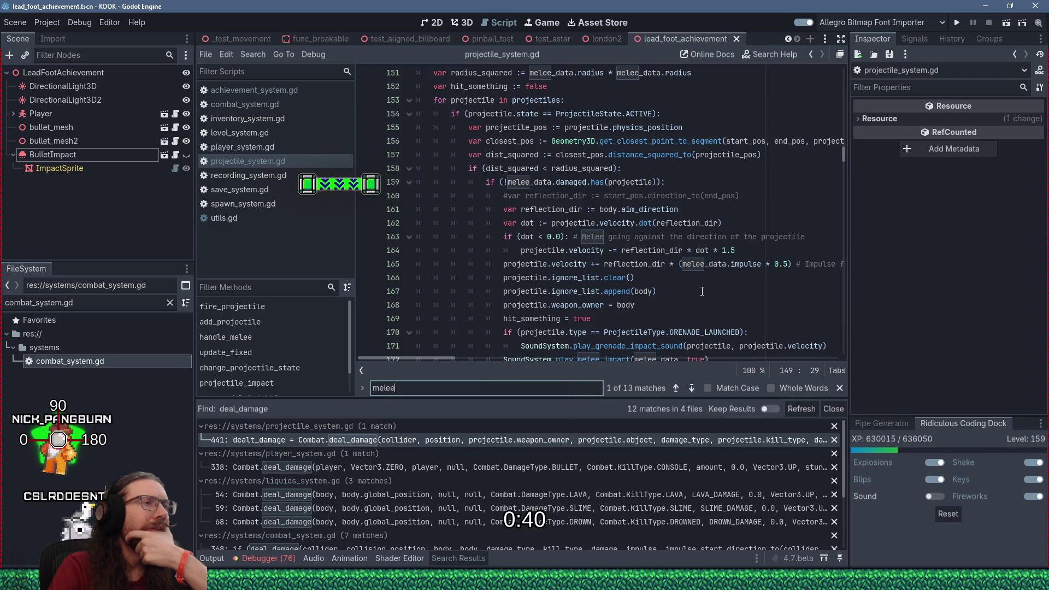
{"action": "scroll", "coordinate": [702, 292], "scroll_direction": "down", "scroll_amount": 2}
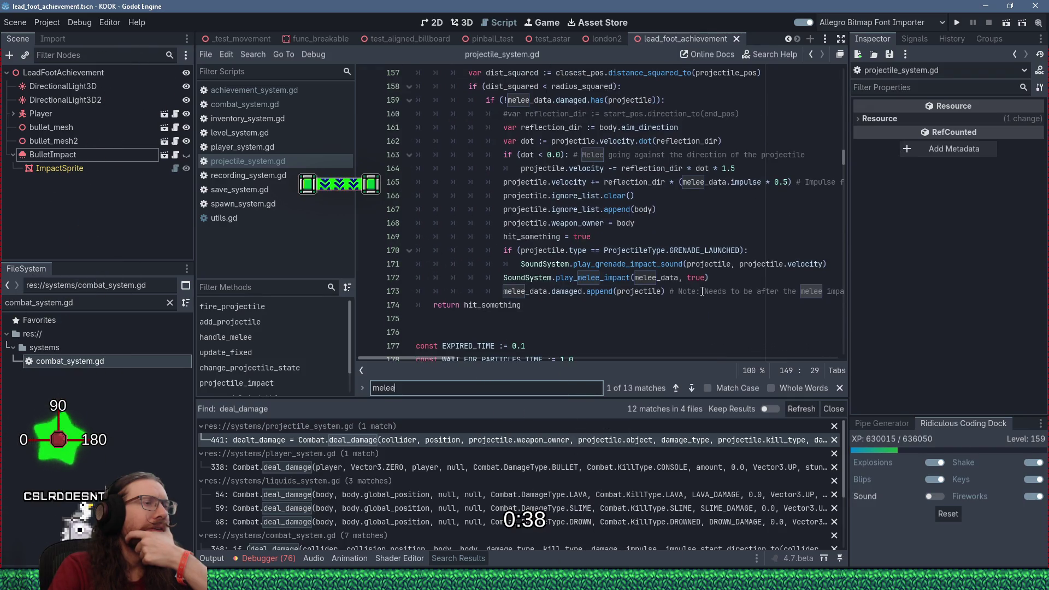
{"action": "scroll", "coordinate": [702, 291], "scroll_direction": "up", "scroll_amount": 4}
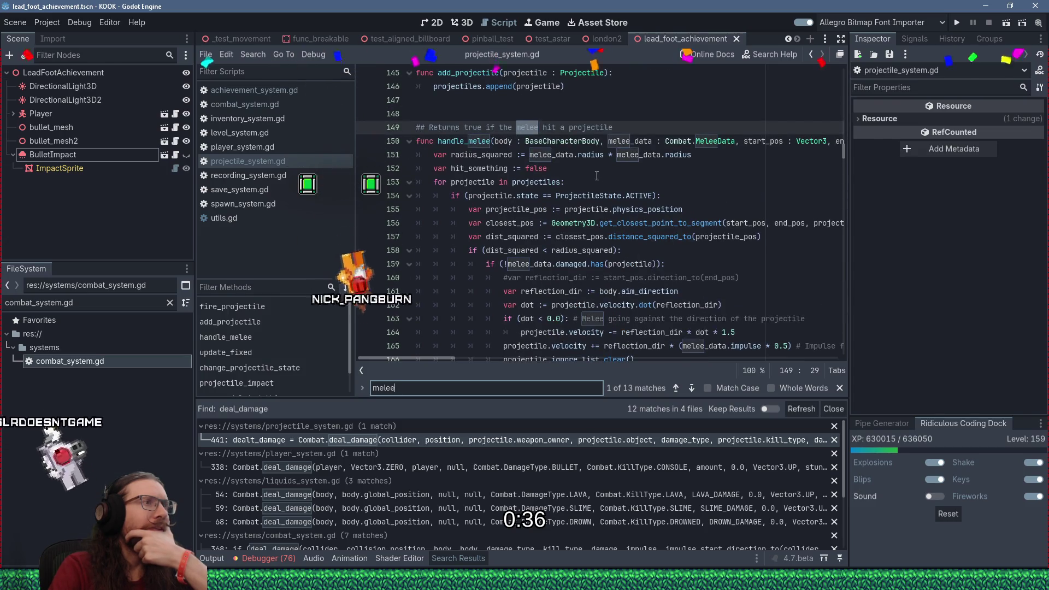
{"action": "left_click", "coordinate": [432, 154]}
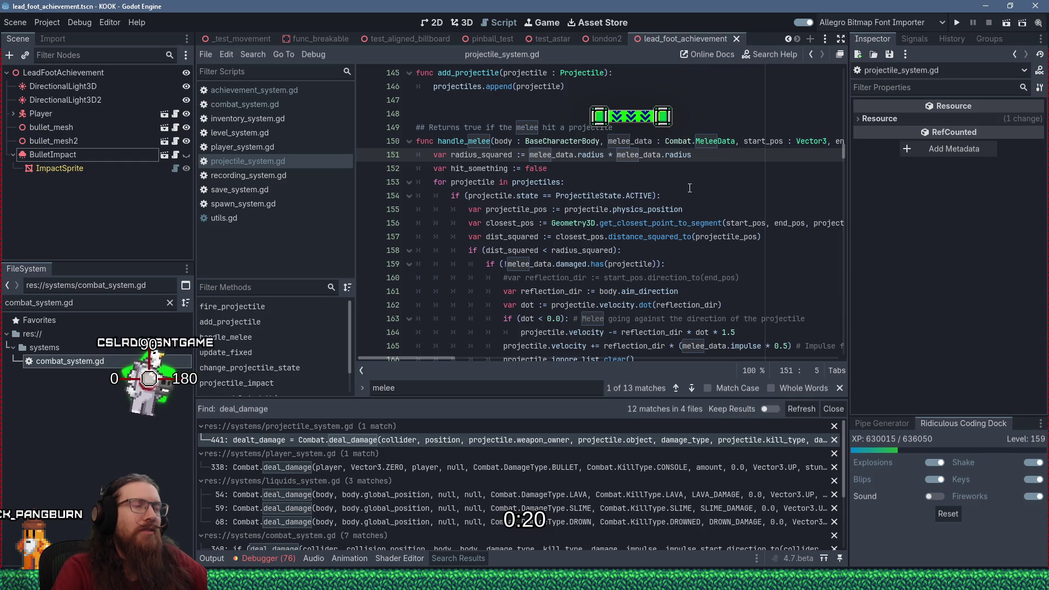
{"action": "scroll", "coordinate": [690, 188], "scroll_direction": "down", "scroll_amount": 3}
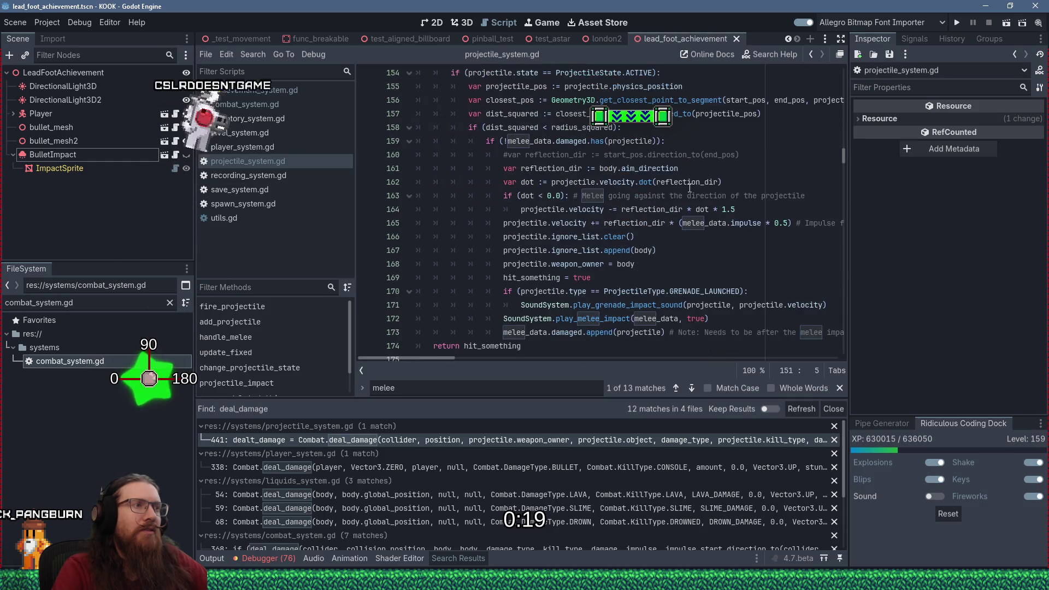
- Insert a new line 174 after line 173 starting if (melee_data.damage_type
{"action": "left_click", "coordinate": [611, 333]}
{"action": "key", "text": "End"}
{"action": "key", "text": "Return"}
{"action": "type", "text": "if (melee"}
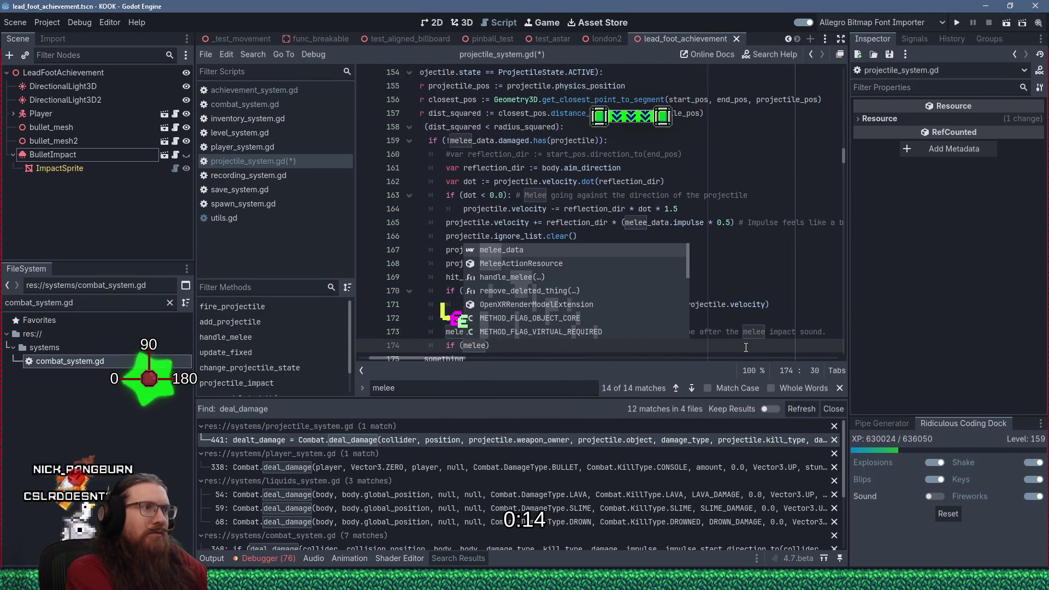
{"action": "type", "text": "_data.k"}
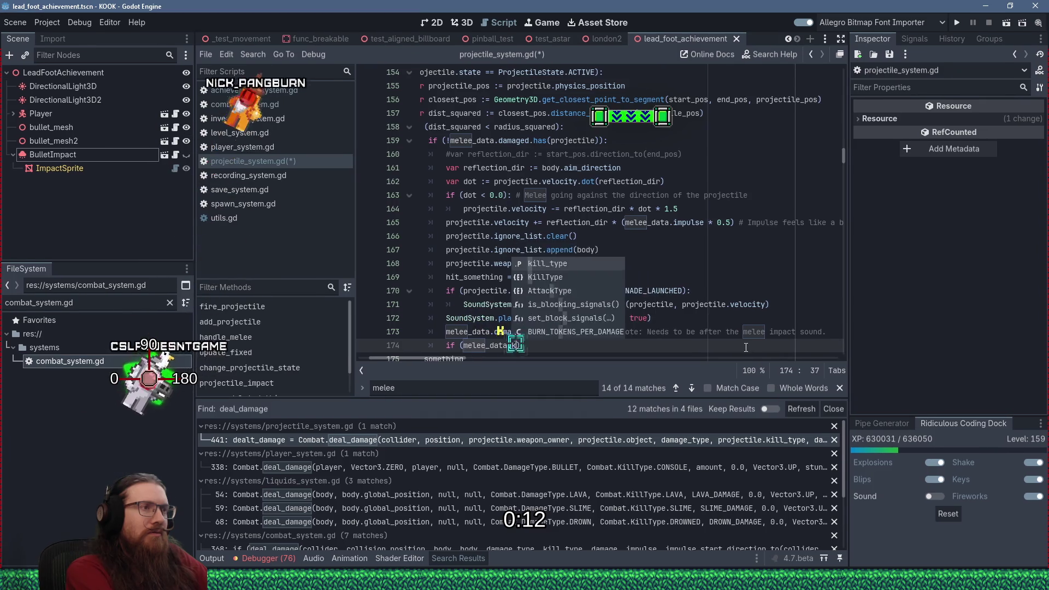
{"action": "type", "text": "i"}
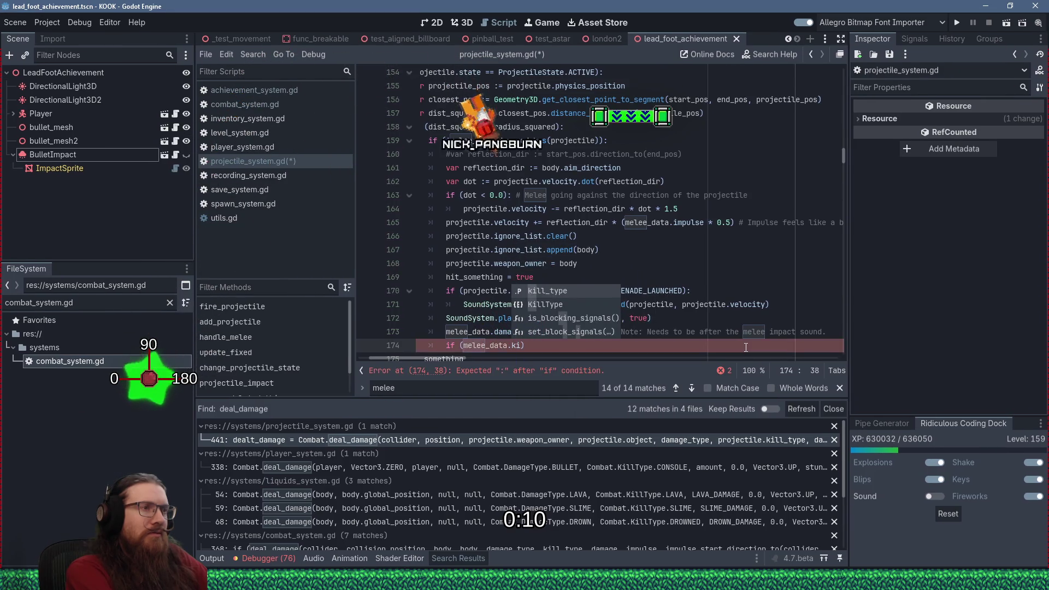
{"action": "key", "text": "BackSpace"}
{"action": "key", "text": "BackSpace"}
{"action": "type", "text": "typ"}
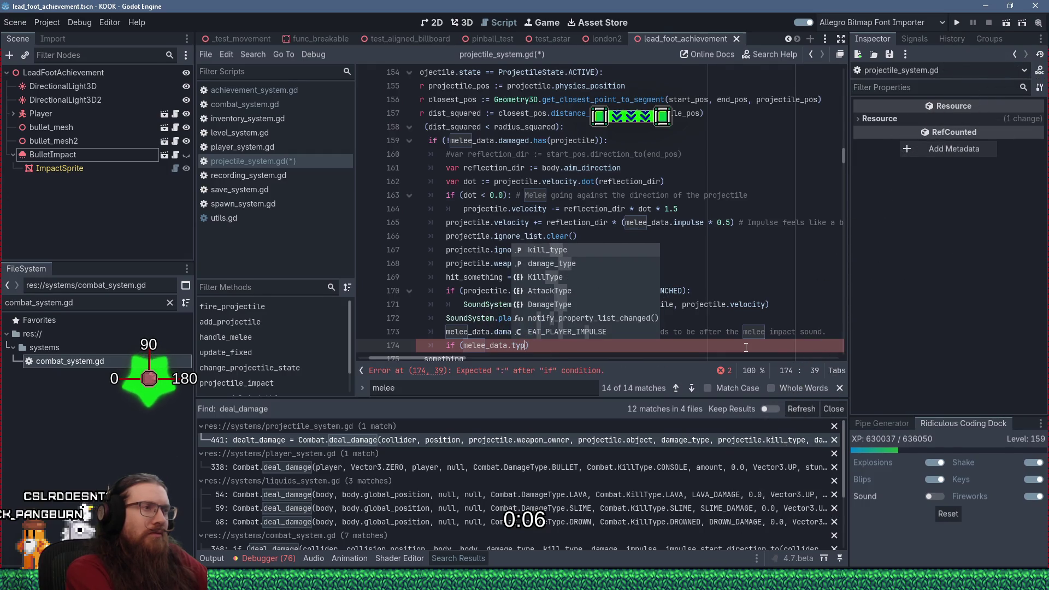
{"action": "key", "text": "Return"}
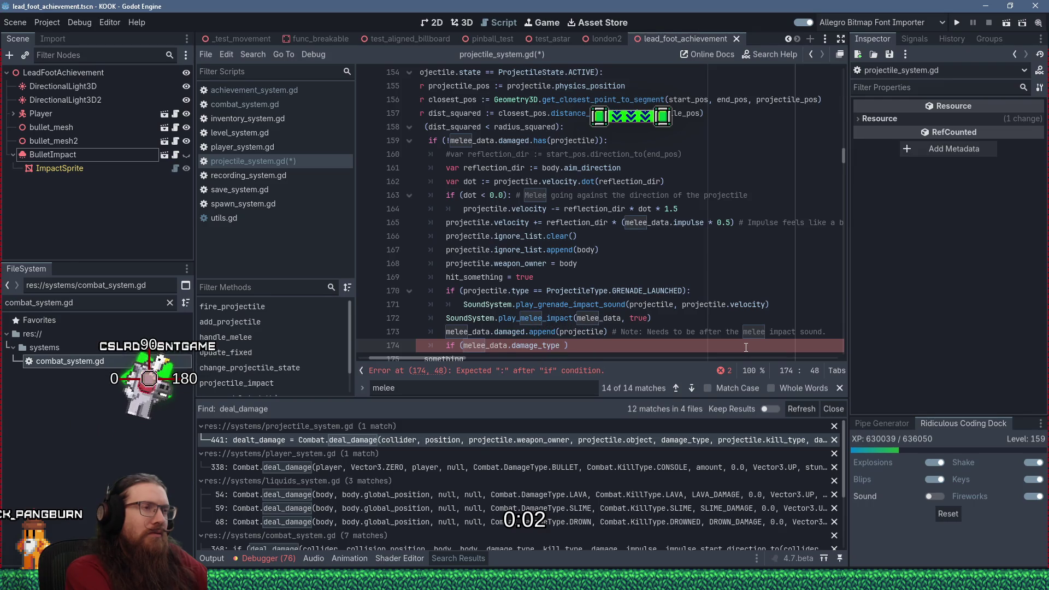
{"action": "left_click", "coordinate": [251, 55]}
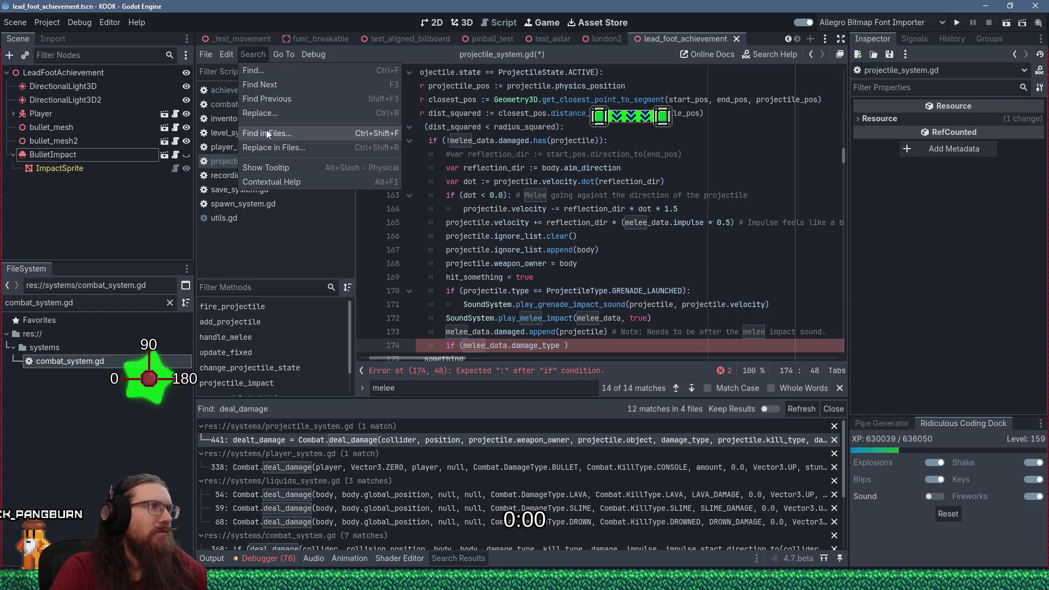
- Run a project-wide Find in Files search for 'kick'
{"action": "left_click", "coordinate": [272, 136]}
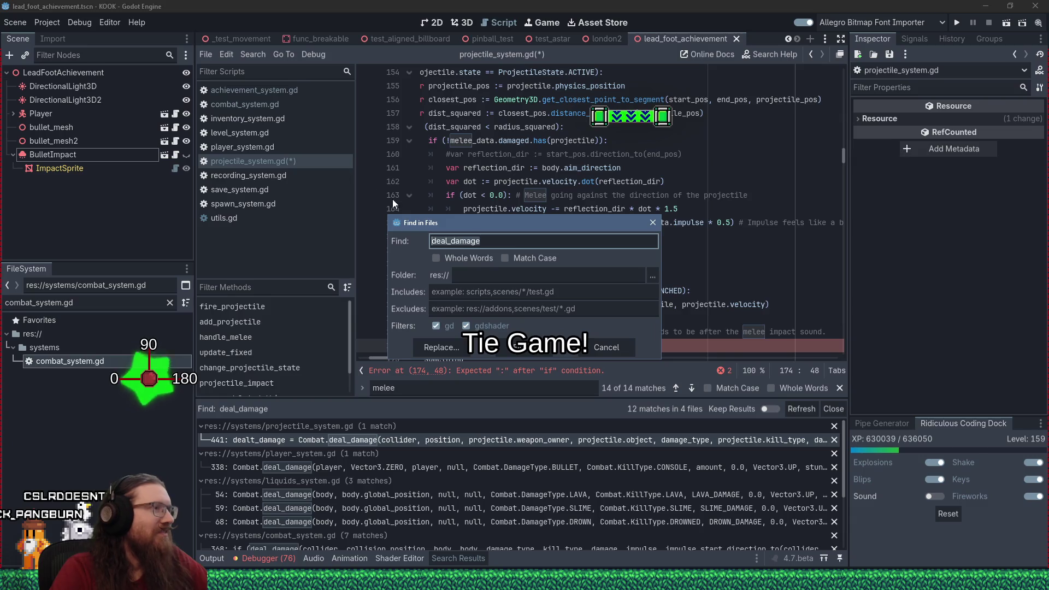
{"action": "key", "text": "ctrl+a"}
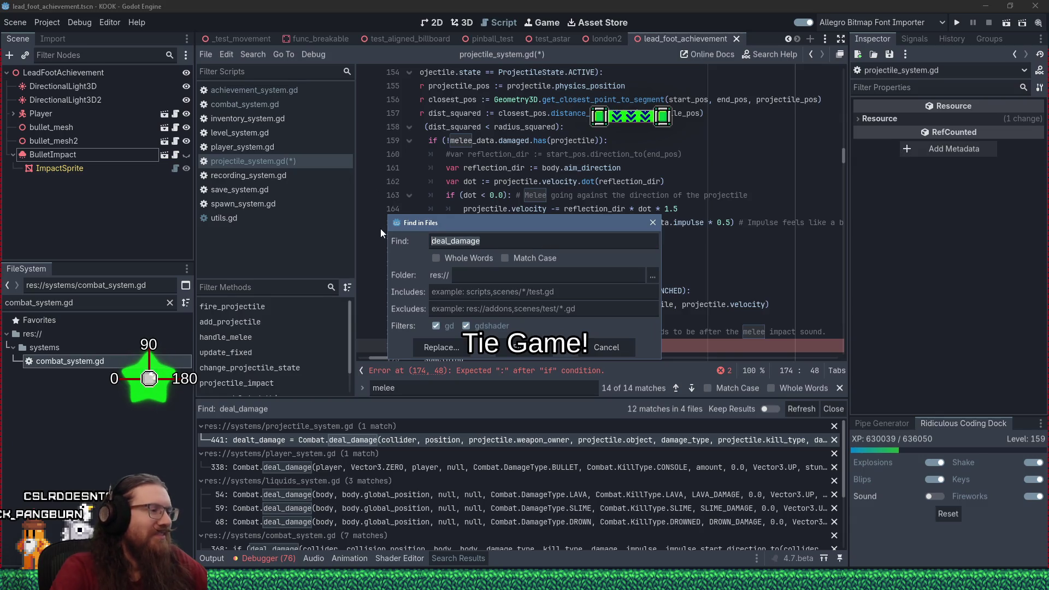
{"action": "type", "text": "kick"}
{"action": "key", "text": "Return"}
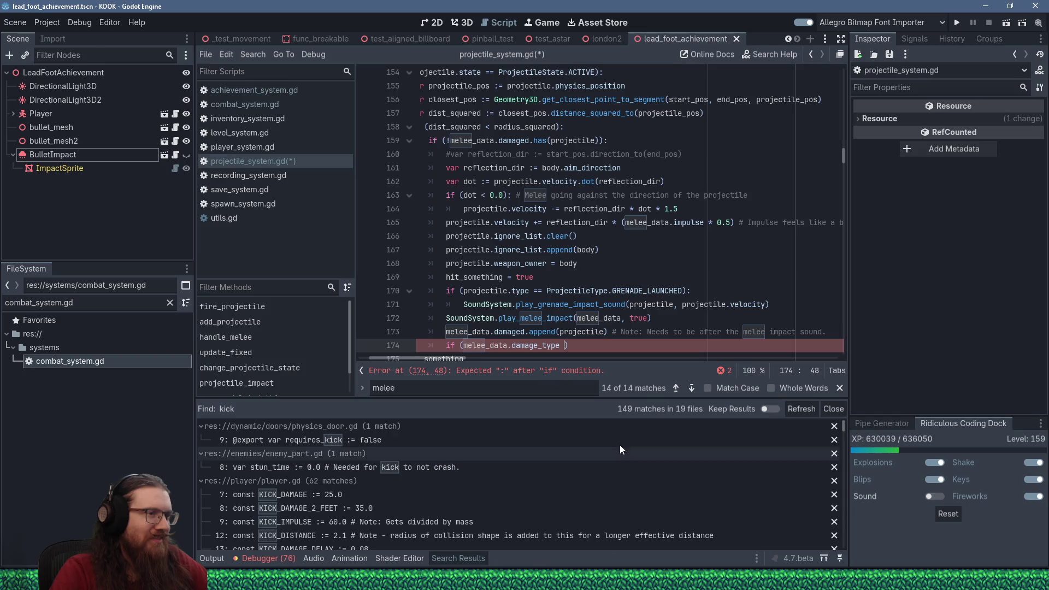
- Enlarge the results panel and scroll through the 149 matches in 19 files
{"action": "left_click_drag", "start_coordinate": [649, 399], "coordinate": [649, 364]}
{"action": "scroll", "coordinate": [609, 461], "scroll_direction": "down", "scroll_amount": 3}
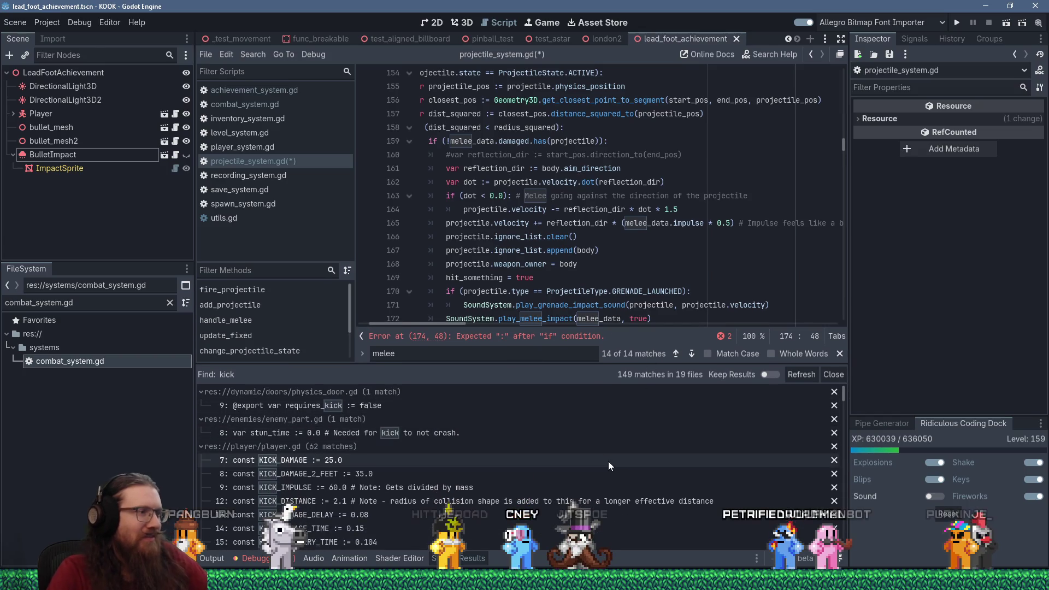
{"action": "scroll", "coordinate": [600, 480], "scroll_direction": "down", "scroll_amount": 3}
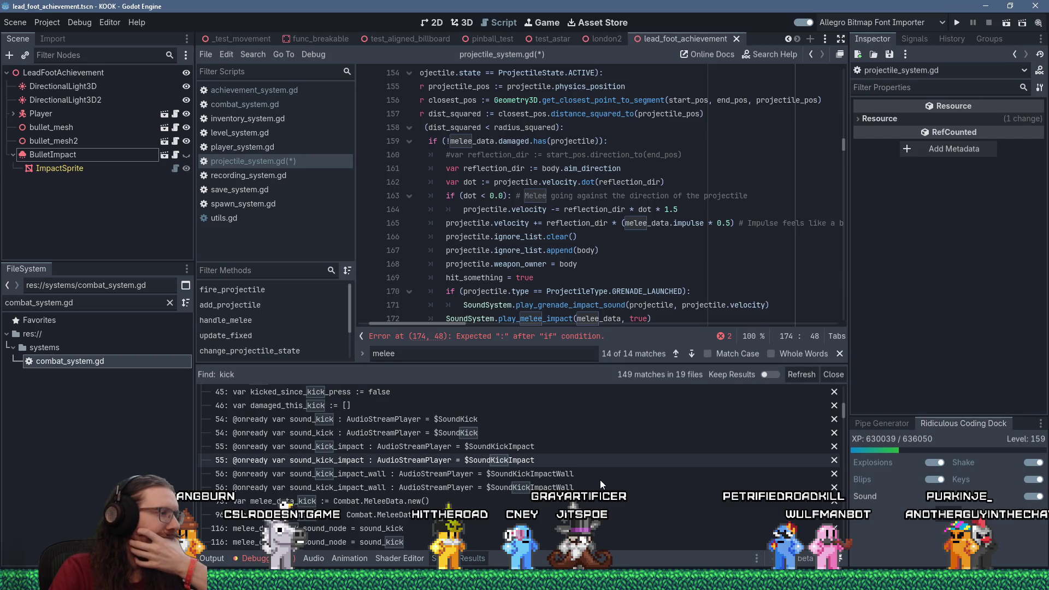
{"action": "scroll", "coordinate": [600, 480], "scroll_direction": "down", "scroll_amount": 3}
{"action": "scroll", "coordinate": [600, 481], "scroll_direction": "down", "scroll_amount": 4}
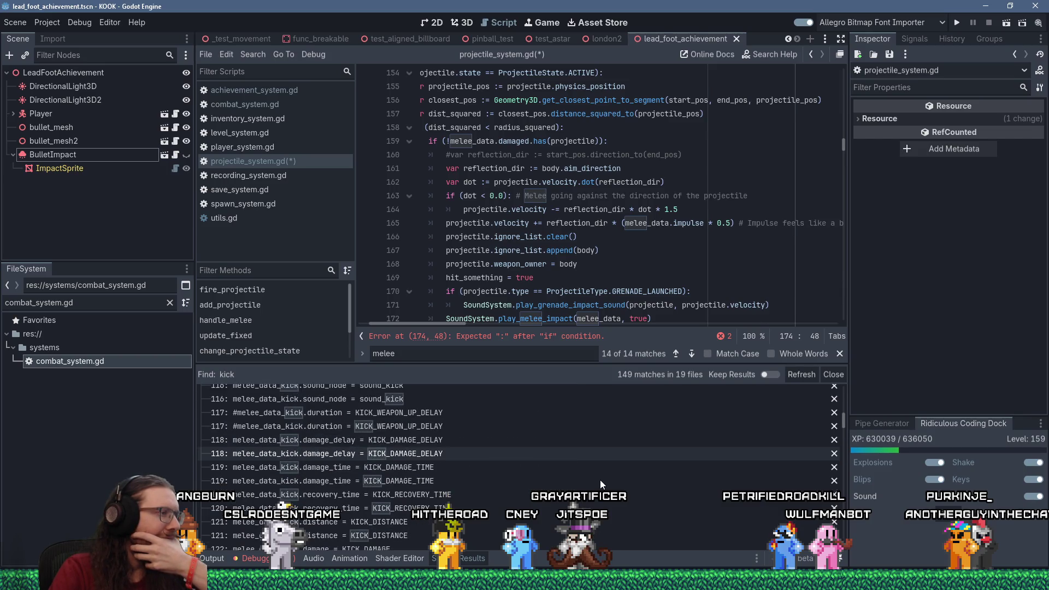
{"action": "scroll", "coordinate": [602, 488], "scroll_direction": "down", "scroll_amount": 5}
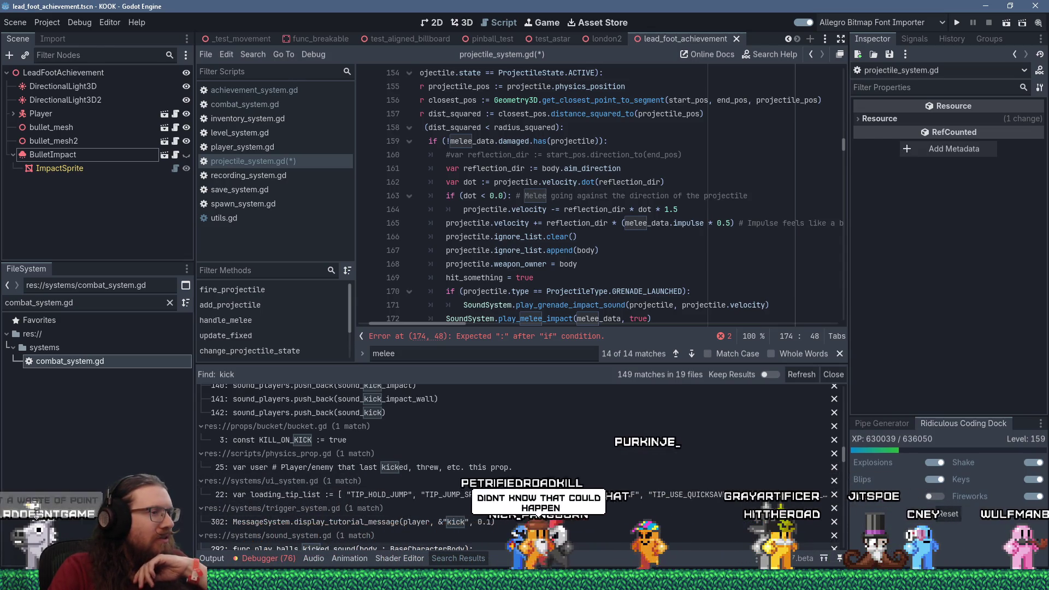
{"action": "scroll", "coordinate": [520, 467], "scroll_direction": "down", "scroll_amount": 2}
{"action": "scroll", "coordinate": [519, 468], "scroll_direction": "down", "scroll_amount": 4}
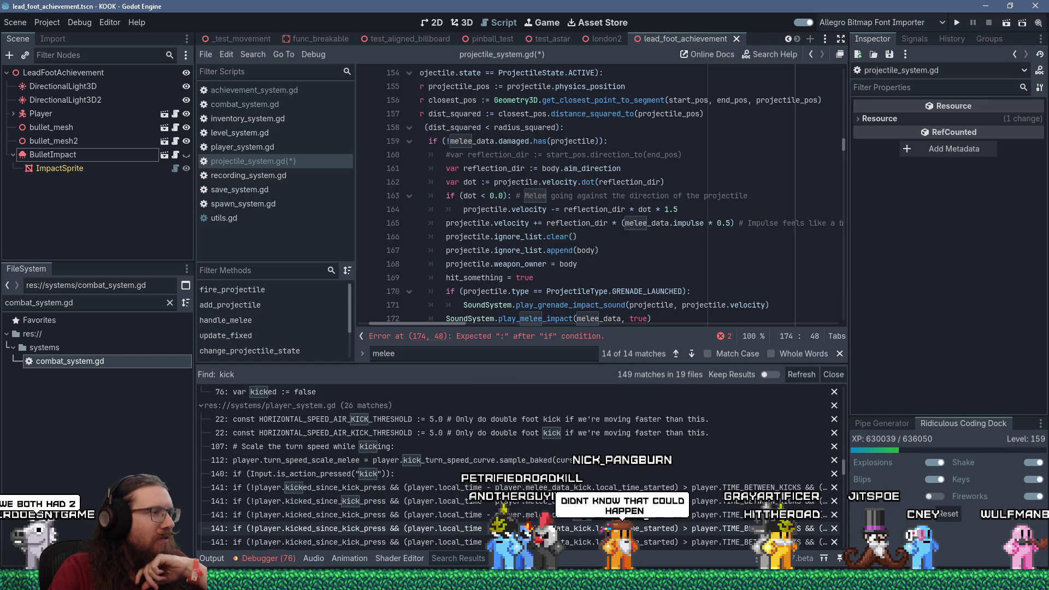
{"action": "scroll", "coordinate": [520, 467], "scroll_direction": "down", "scroll_amount": 8}
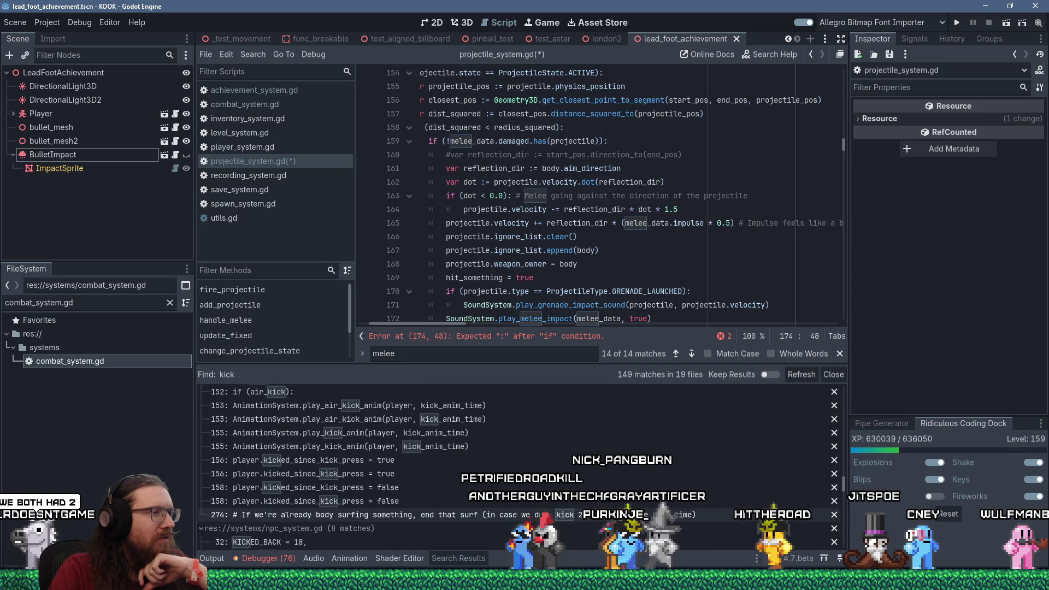
{"action": "scroll", "coordinate": [519, 468], "scroll_direction": "down", "scroll_amount": 4}
{"action": "scroll", "coordinate": [519, 467], "scroll_direction": "down", "scroll_amount": 2}
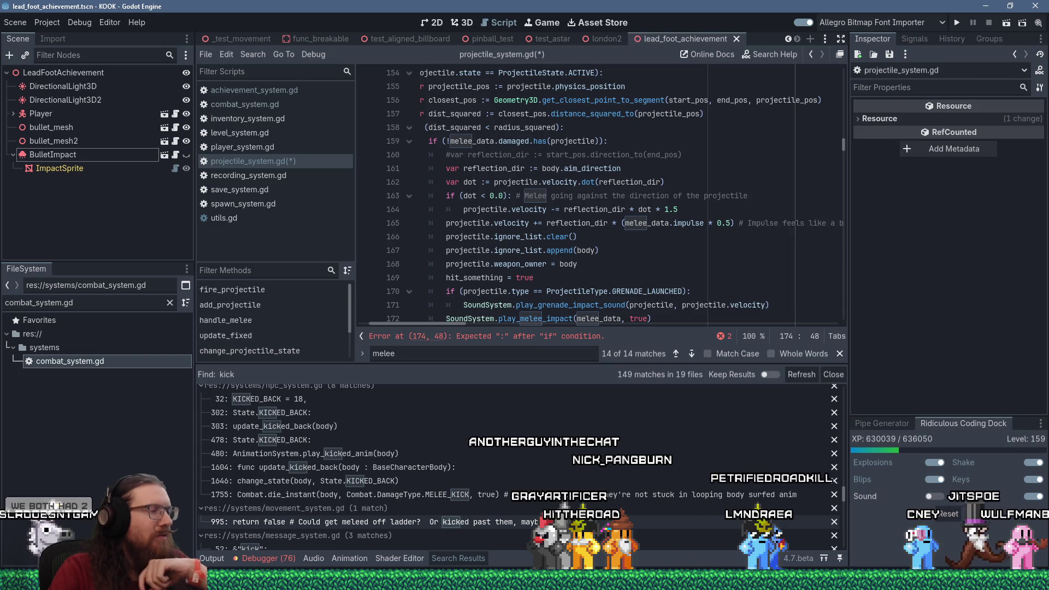
{"action": "scroll", "coordinate": [519, 468], "scroll_direction": "down", "scroll_amount": 2}
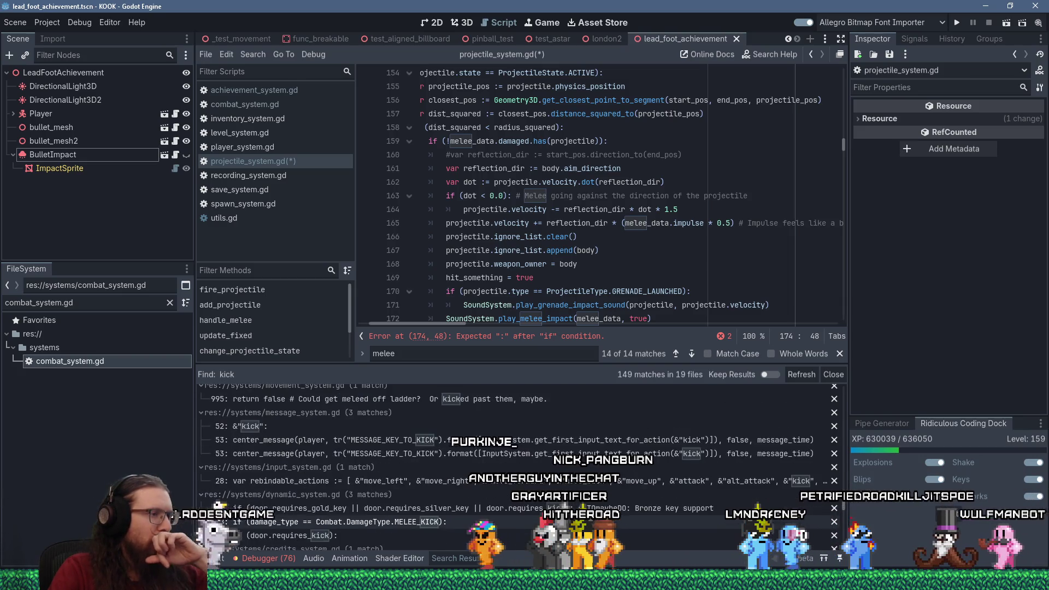
{"action": "scroll", "coordinate": [544, 545], "scroll_direction": "down", "scroll_amount": 4}
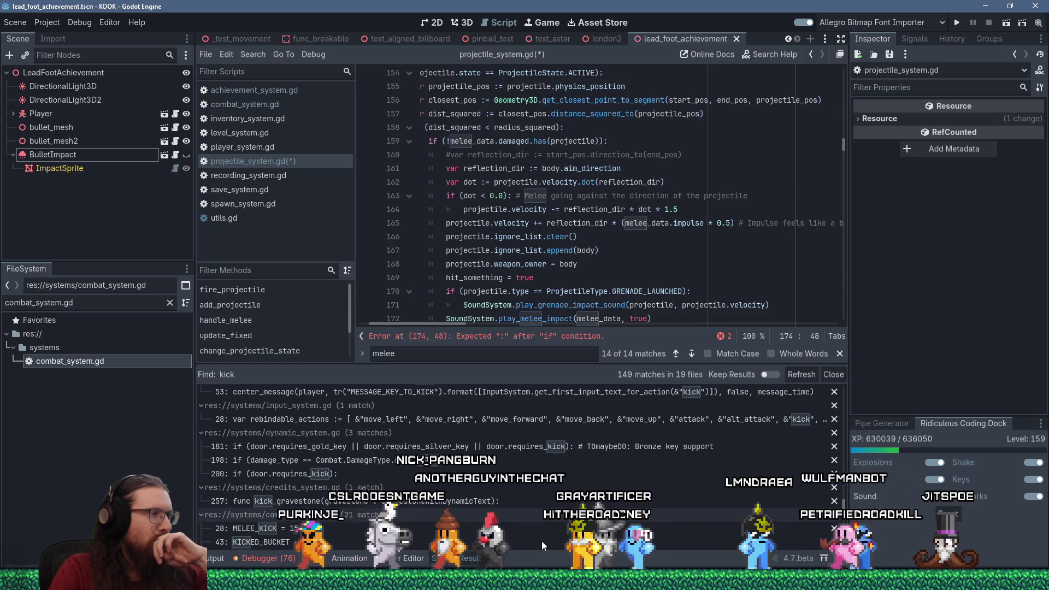
{"action": "scroll", "coordinate": [580, 316], "scroll_direction": "down", "scroll_amount": 2}
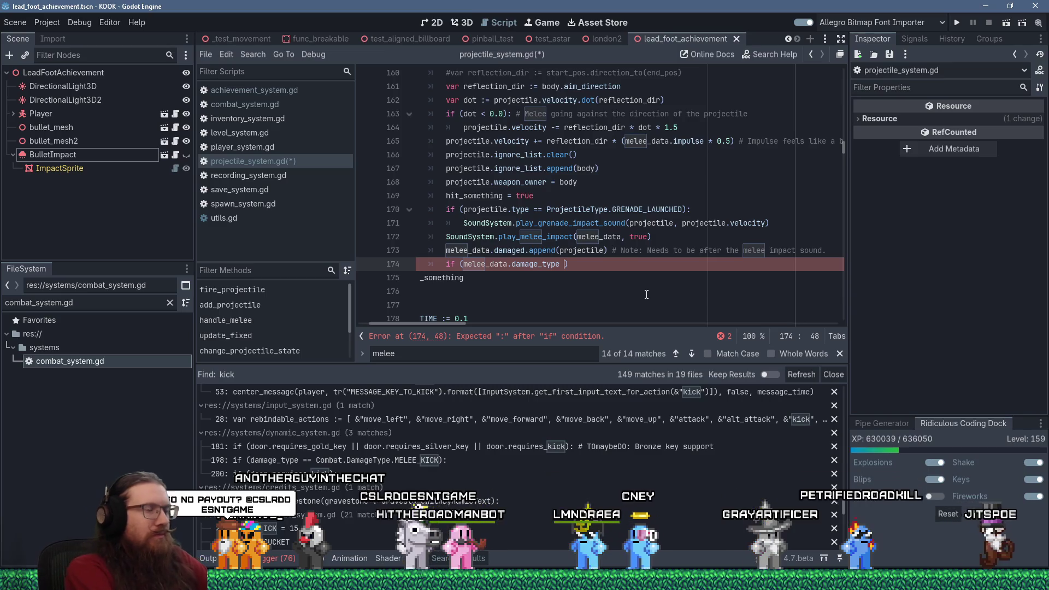
- Make line 174 test MELEE_KICK damage from a Player body and set projectile.kicked = true
{"action": "type", "text": "= Co"}
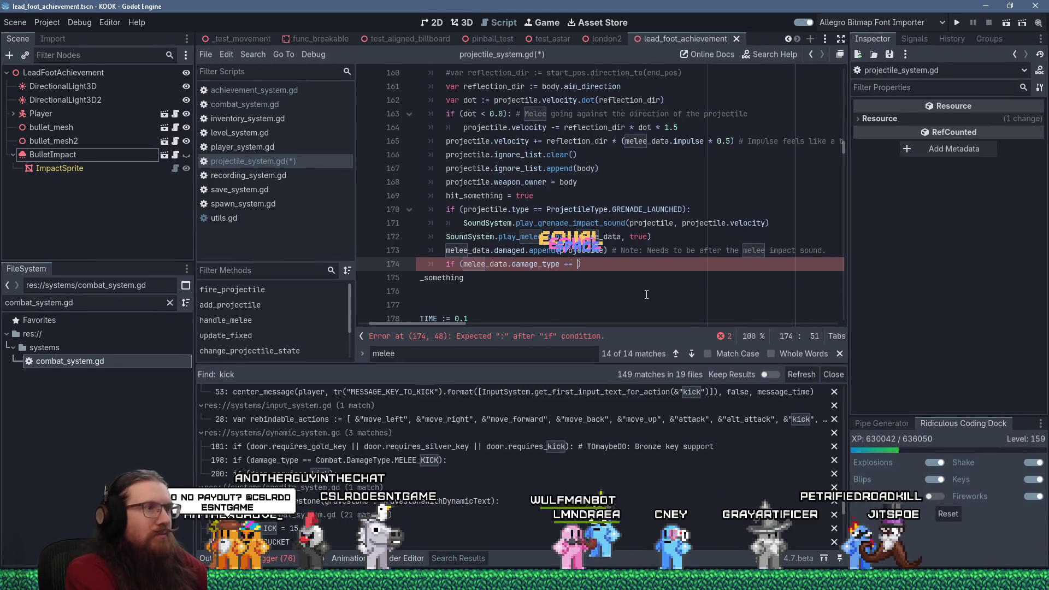
{"action": "type", "text": "mbat.Damage"}
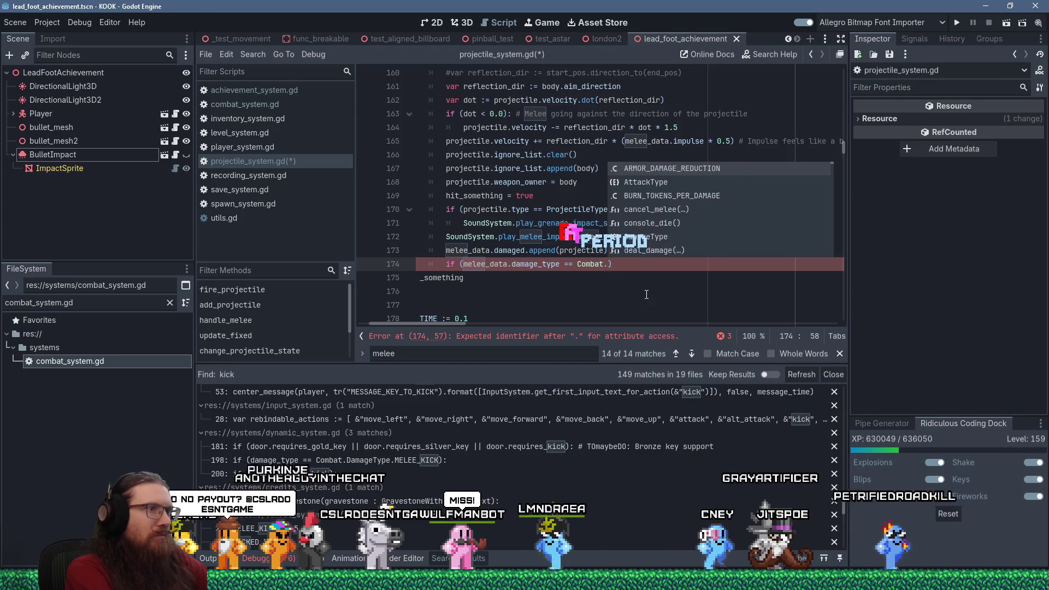
{"action": "type", "text": "Type."}
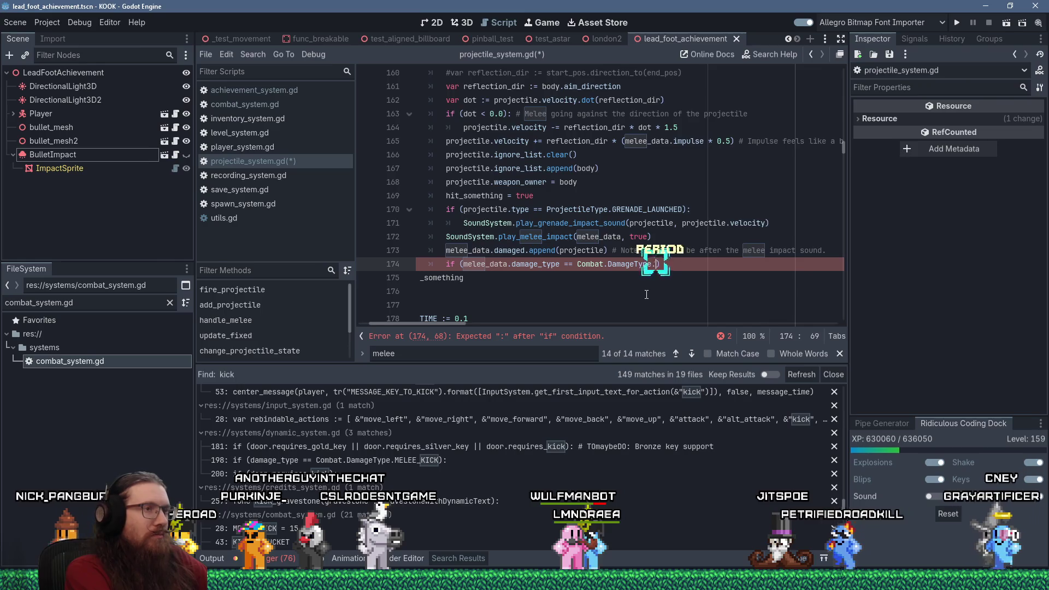
{"action": "type", "text": "MELEE"}
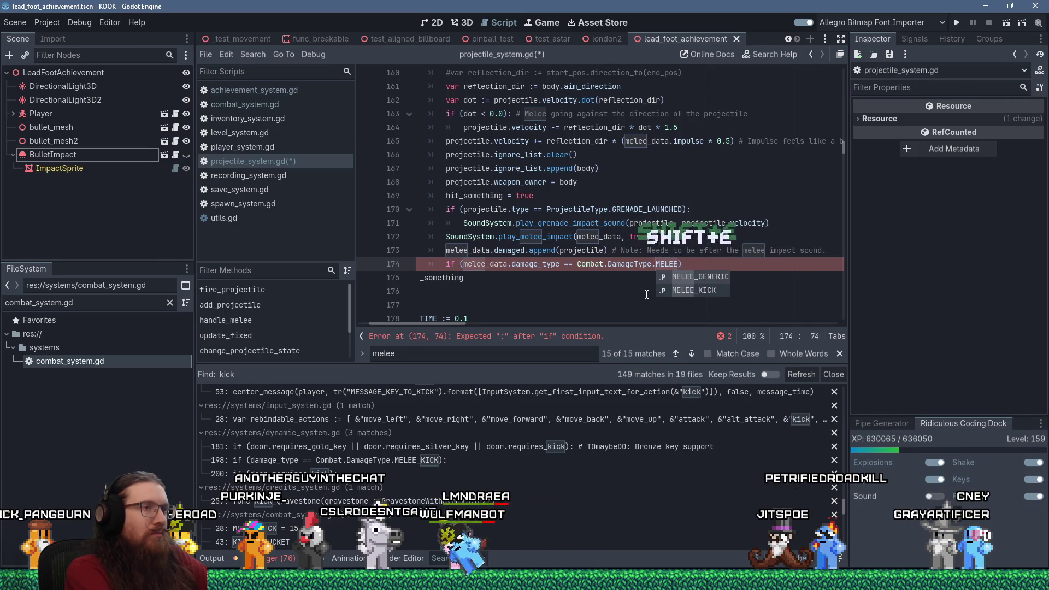
{"action": "key", "text": "Down"}
{"action": "key", "text": "Return"}
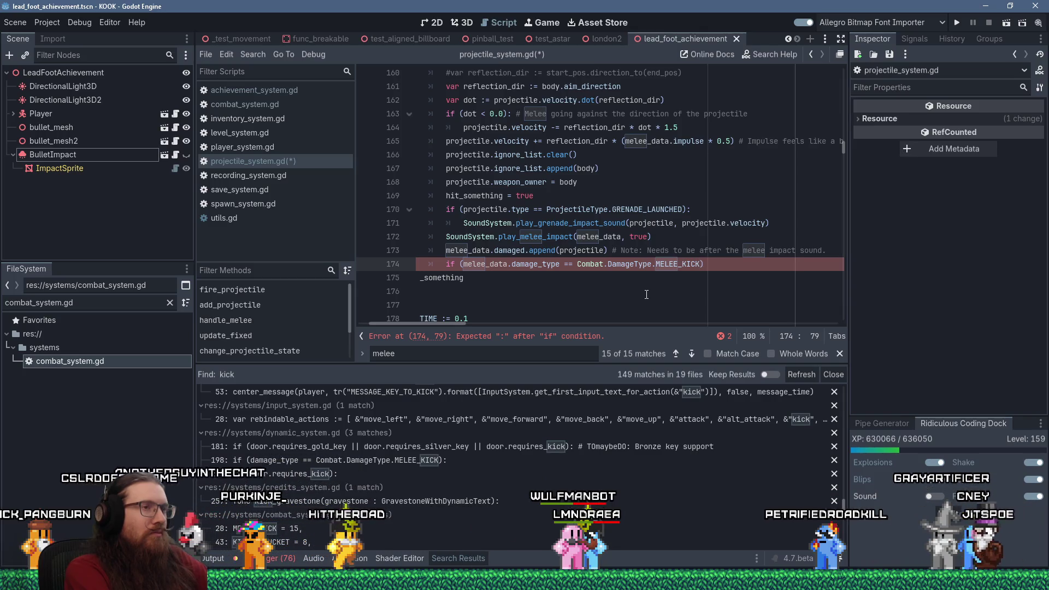
{"action": "key", "text": "BackSpace"}
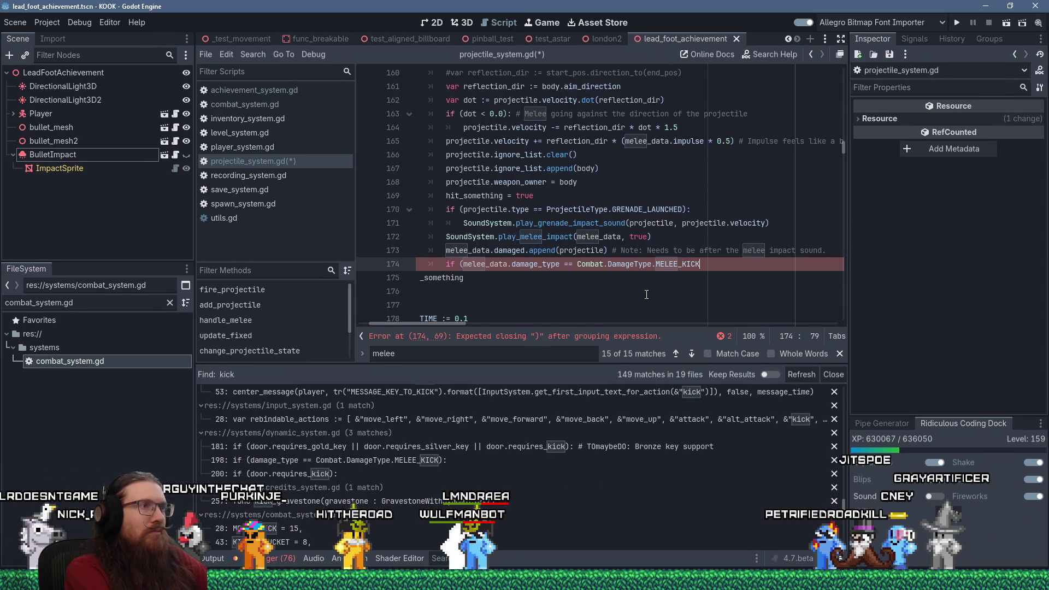
{"action": "scroll", "coordinate": [637, 227], "scroll_direction": "up", "scroll_amount": 4}
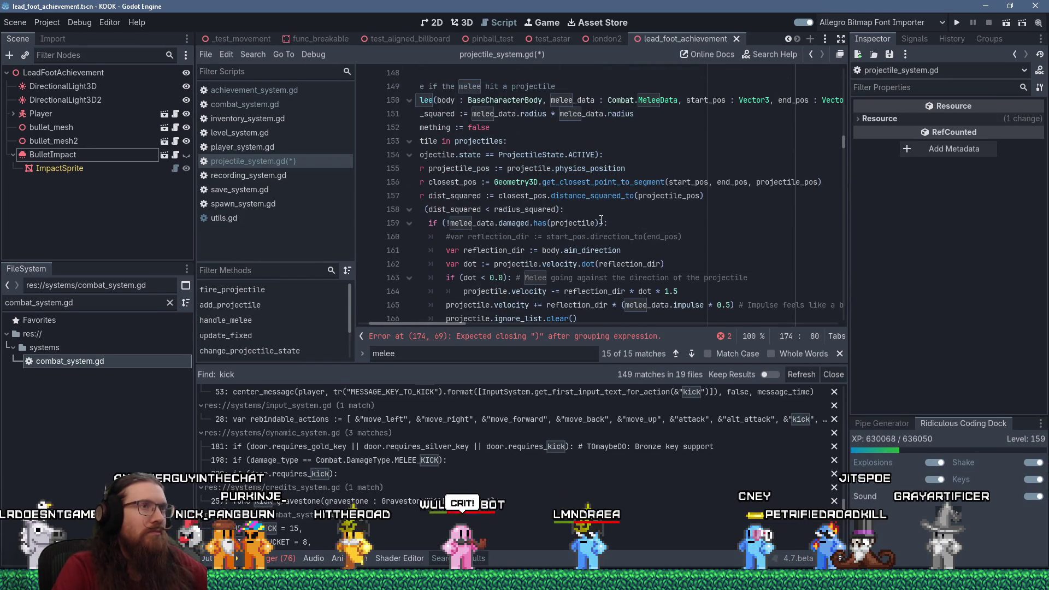
{"action": "mouse_move", "coordinate": [487, 322]}
{"action": "left_mouse_down"}
{"action": "mouse_move", "coordinate": [451, 324]}
{"action": "mouse_move", "coordinate": [460, 321]}
{"action": "left_mouse_up"}
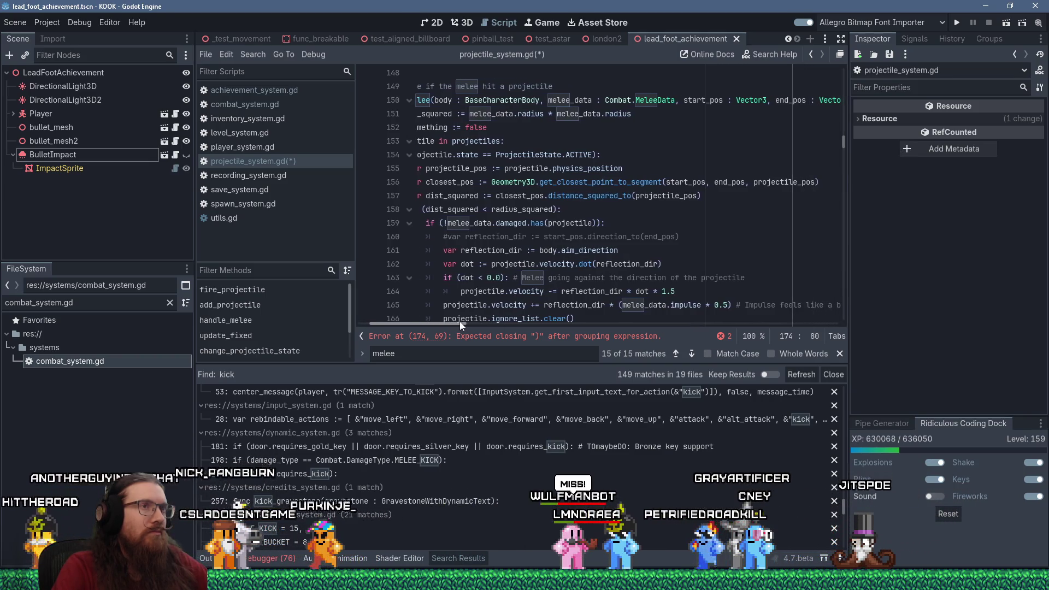
{"action": "scroll", "coordinate": [558, 273], "scroll_direction": "down", "scroll_amount": 4}
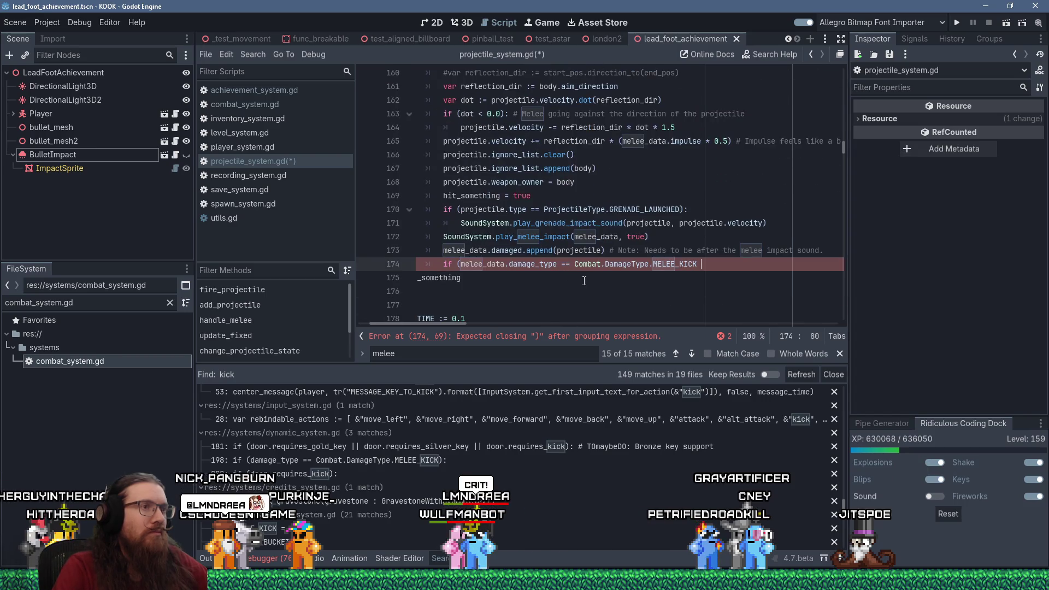
{"action": "key", "text": "shift+BackSpace"}
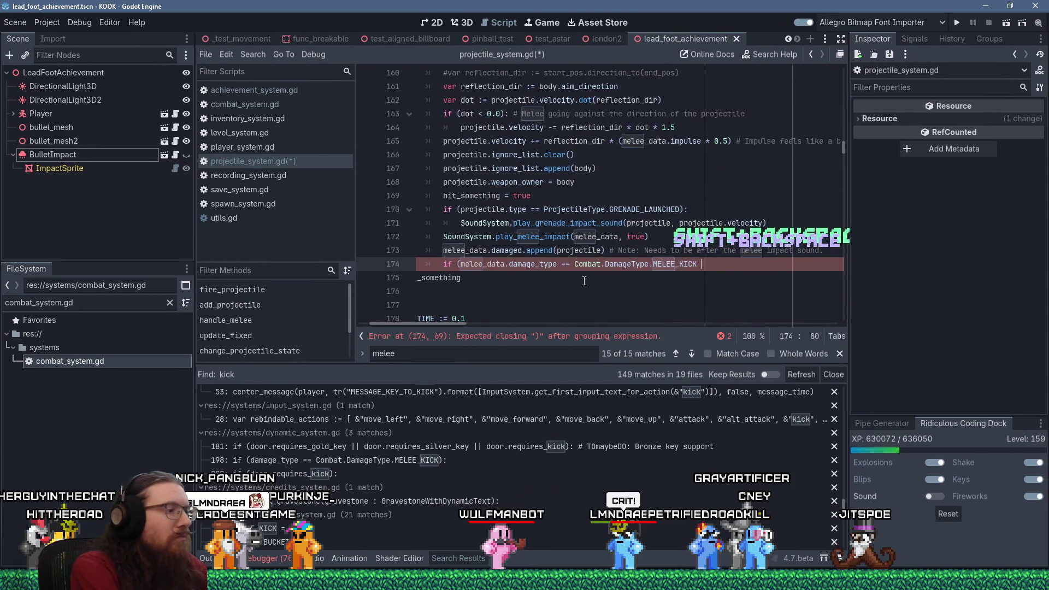
{"action": "type", "text": "&& b"}
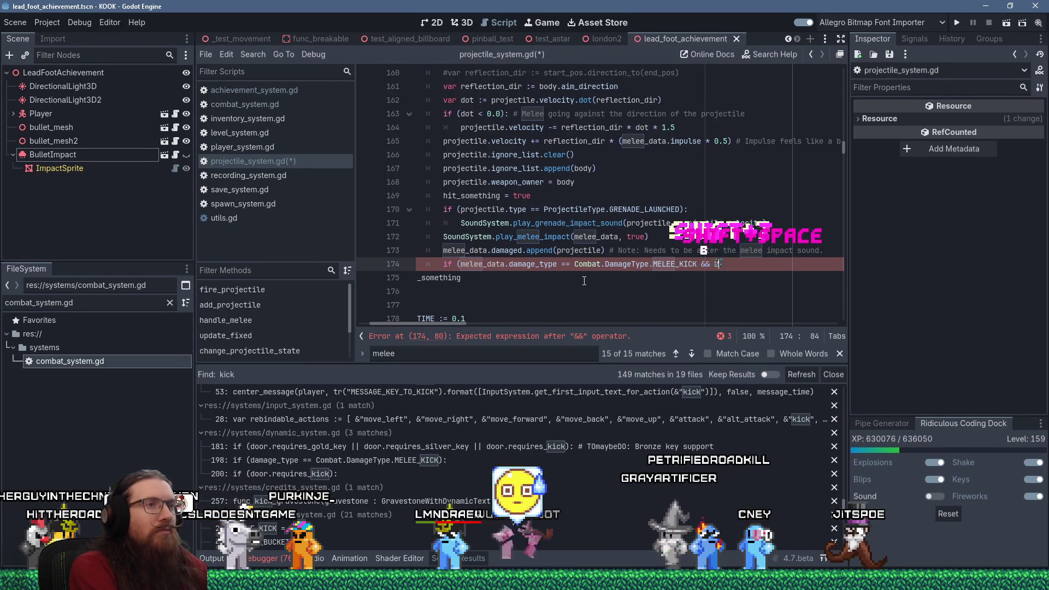
{"action": "type", "text": "ody is Player):"}
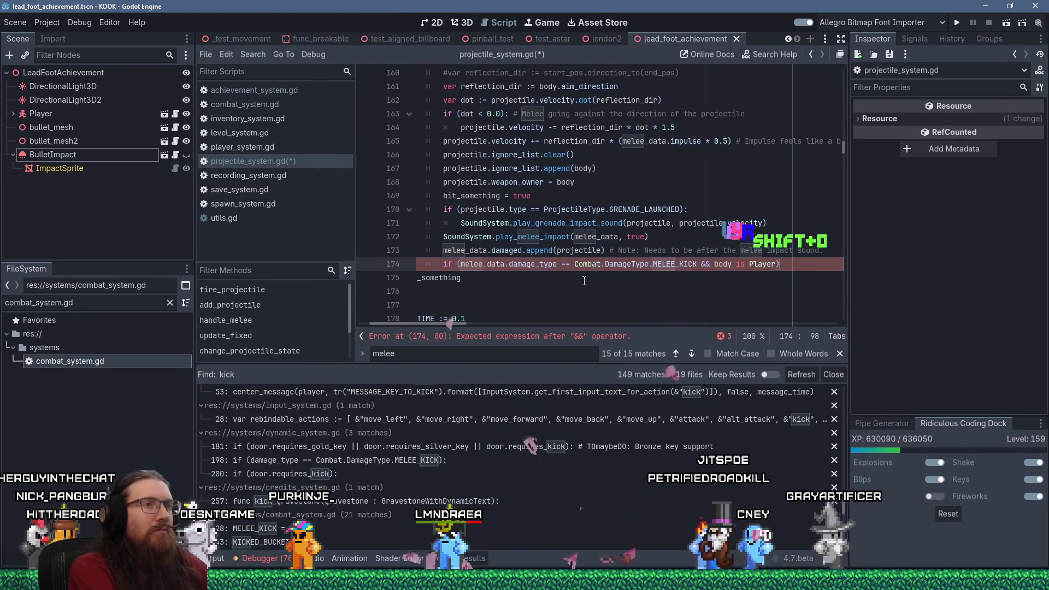
{"action": "key", "text": "Return"}
{"action": "type", "text": "projectile."}
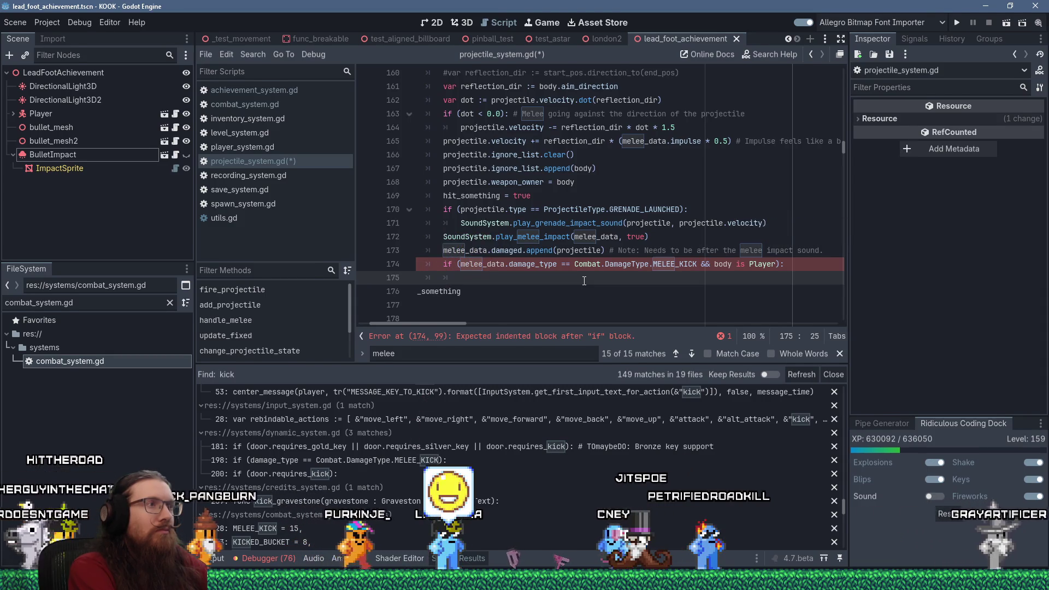
{"action": "type", "text": "kicked = true"}
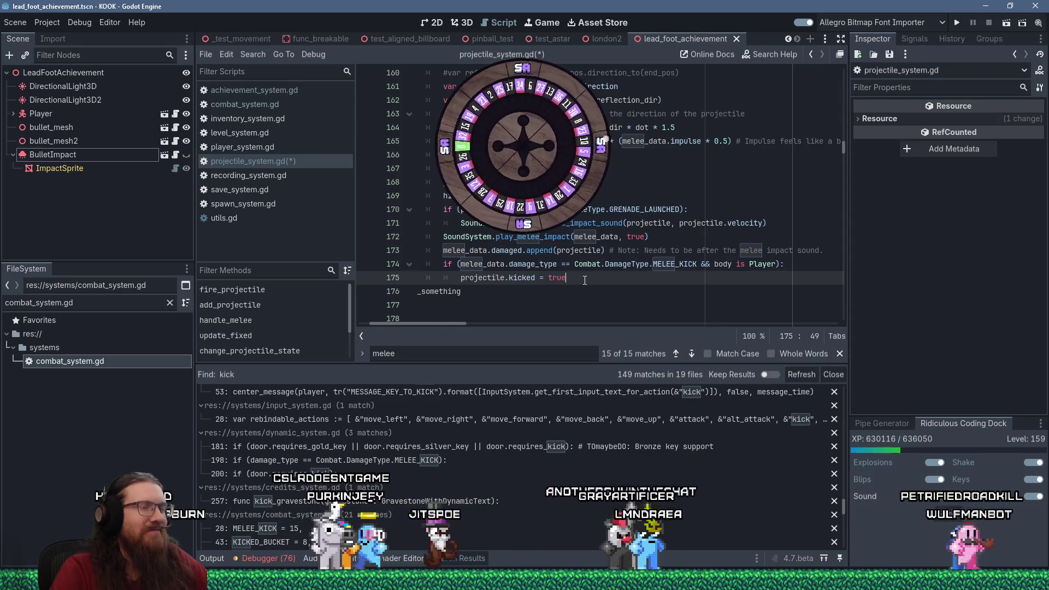
{"action": "left_click_drag", "start_coordinate": [465, 323], "coordinate": [411, 323]}
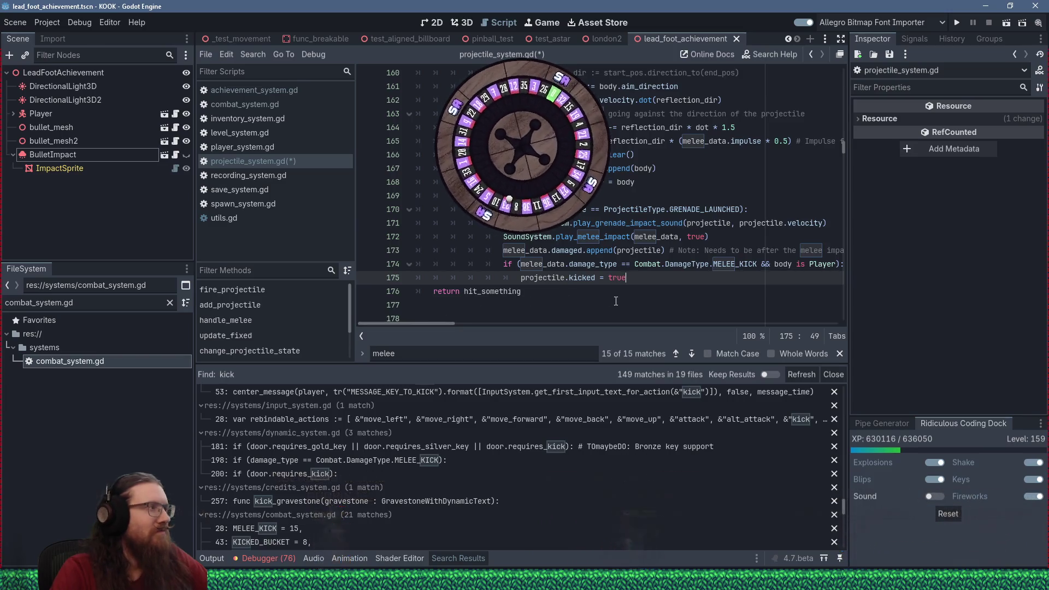
{"action": "scroll", "coordinate": [616, 300], "scroll_direction": "down", "scroll_amount": 5}
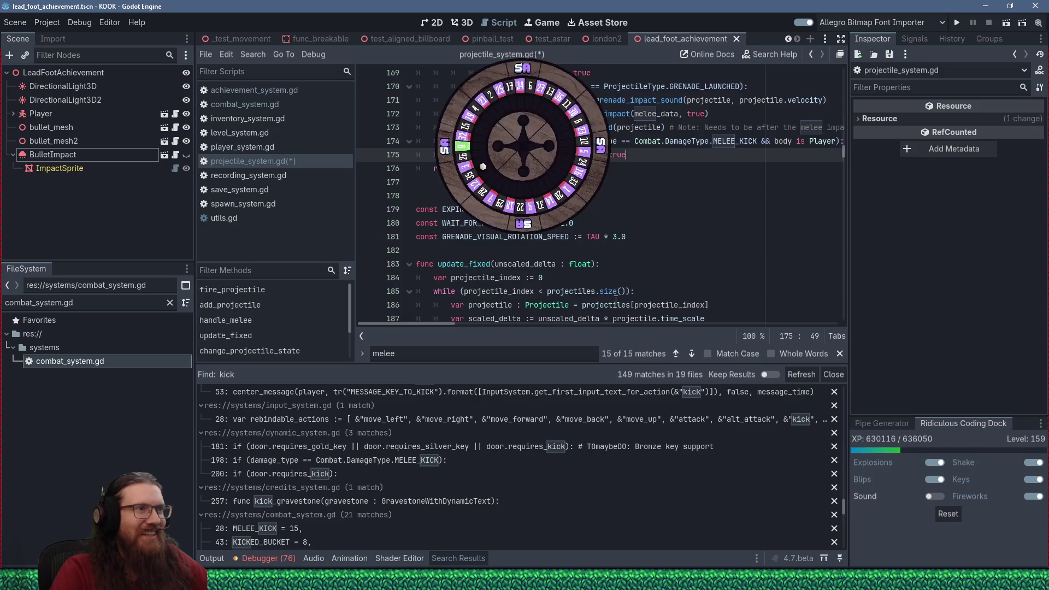
{"action": "scroll", "coordinate": [616, 300], "scroll_direction": "up", "scroll_amount": 6}
{"action": "scroll", "coordinate": [616, 300], "scroll_direction": "up", "scroll_amount": 4}
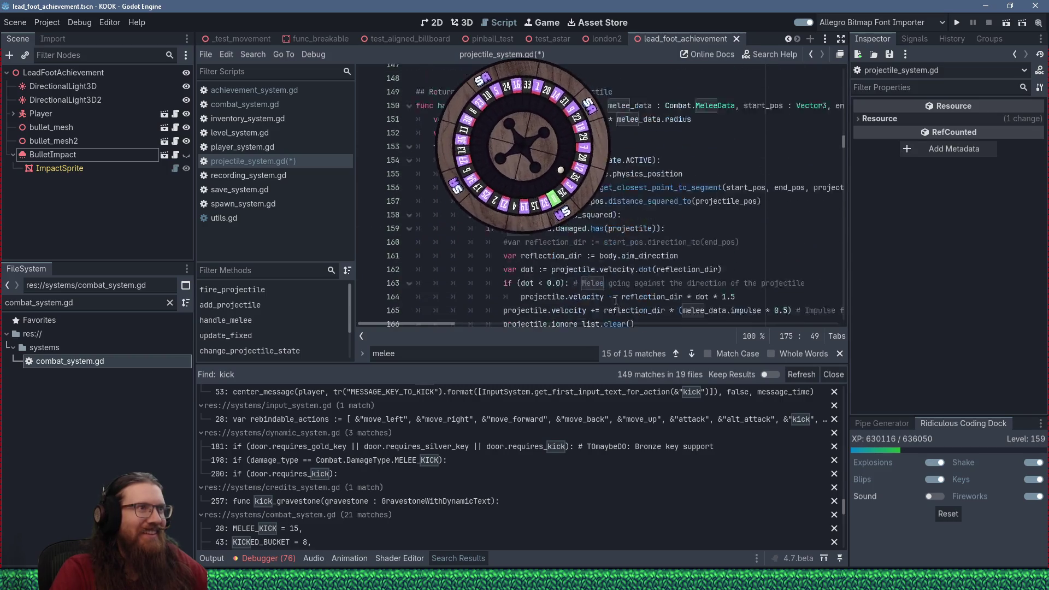
{"action": "scroll", "coordinate": [812, 166], "scroll_direction": "up", "scroll_amount": 6}
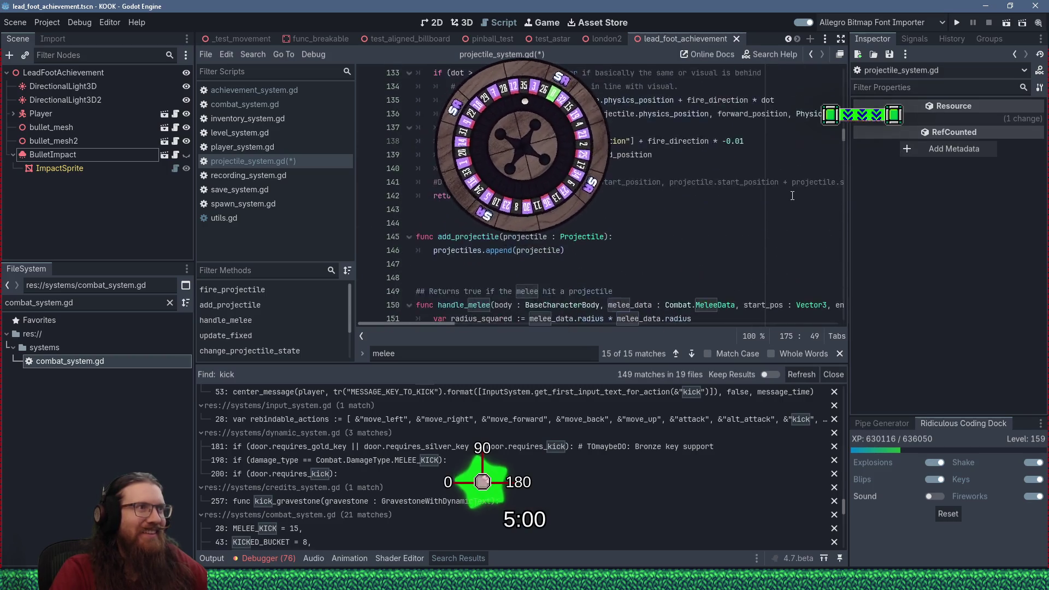
{"action": "scroll", "coordinate": [643, 238], "scroll_direction": "up", "scroll_amount": 20}
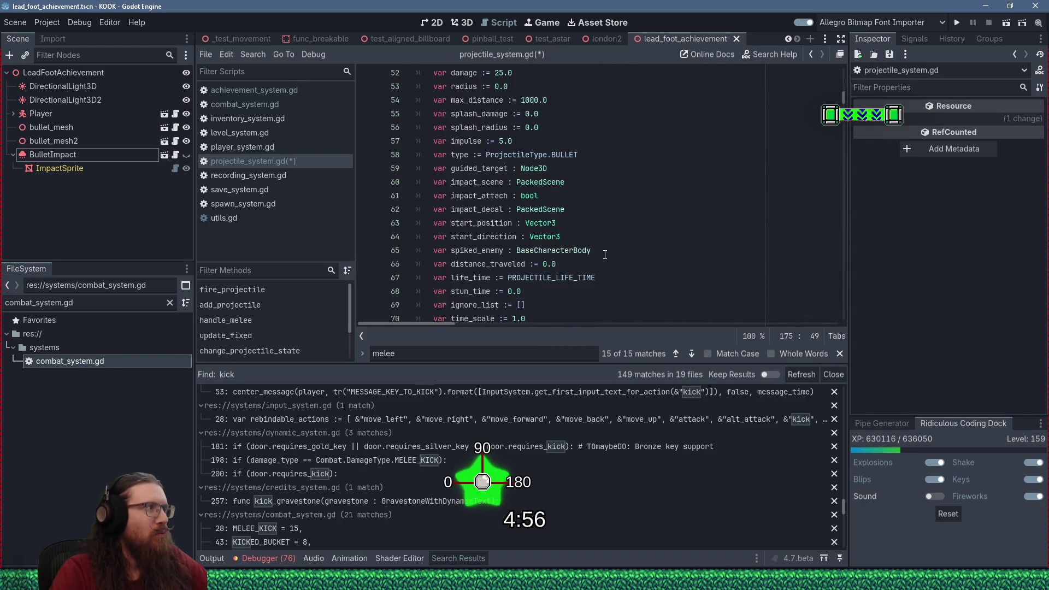
{"action": "scroll", "coordinate": [605, 254], "scroll_direction": "down", "scroll_amount": 20}
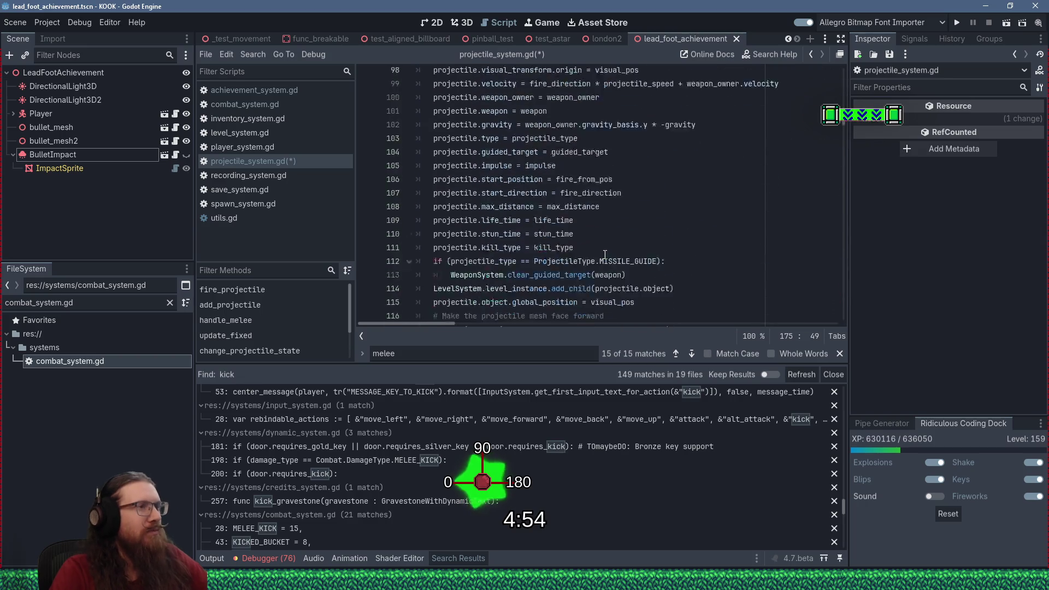
{"action": "scroll", "coordinate": [605, 255], "scroll_direction": "down", "scroll_amount": 9}
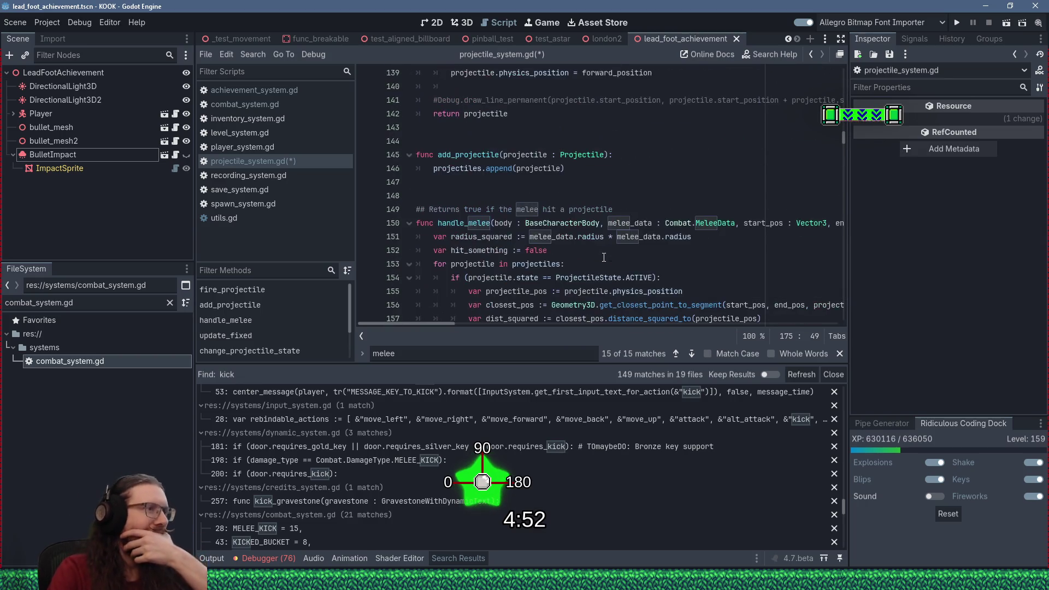
{"action": "scroll", "coordinate": [605, 255], "scroll_direction": "down", "scroll_amount": 8}
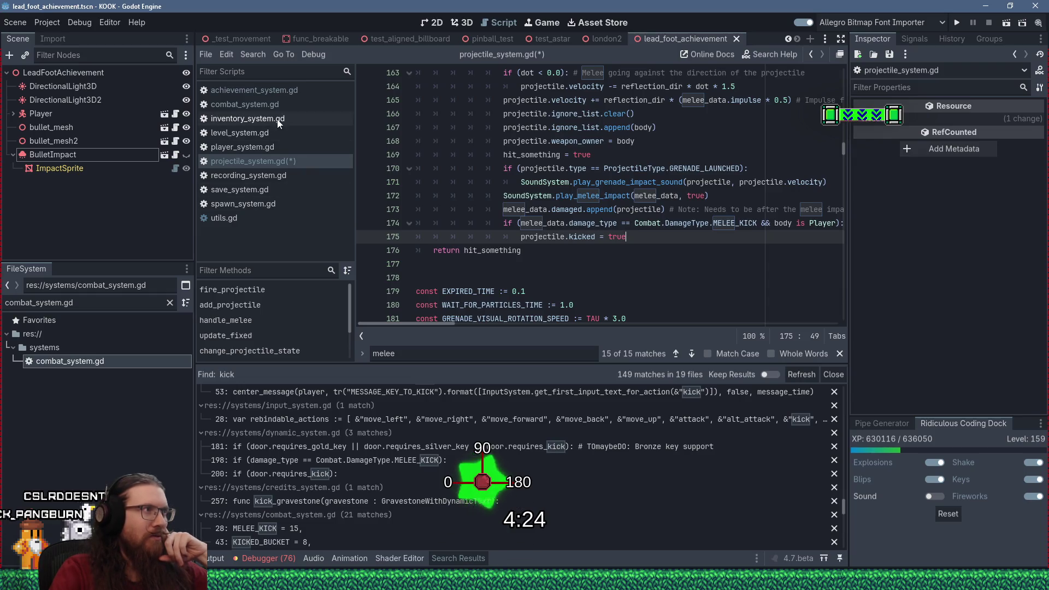
- Add a breakpoint at line 136 of achievement_system.gd, save, and return to projectile_system.gd
{"action": "left_click", "coordinate": [303, 90]}
{"action": "scroll", "coordinate": [571, 262], "scroll_direction": "down", "scroll_amount": 2}
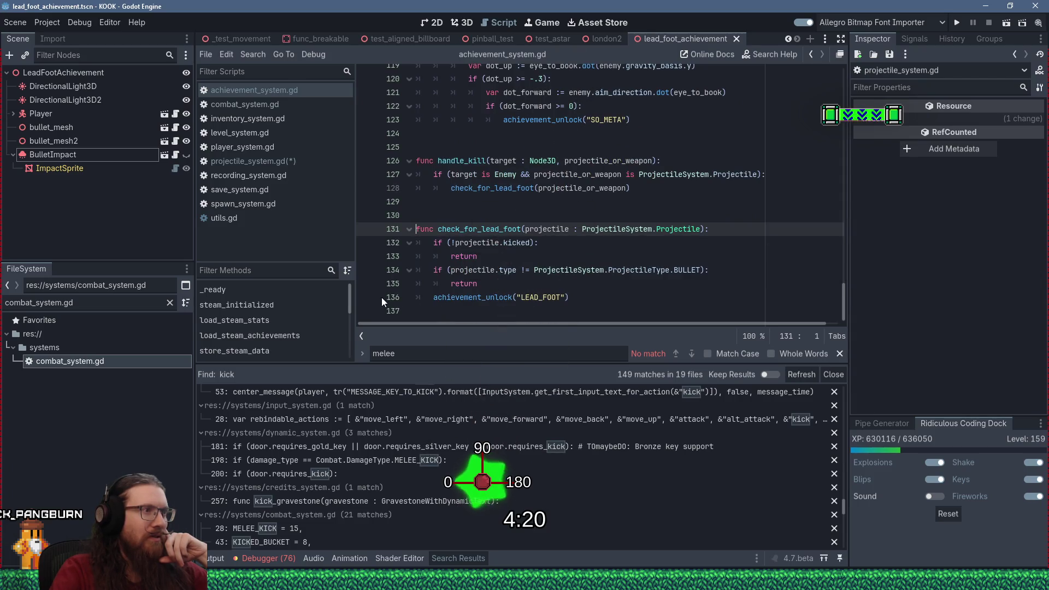
{"action": "mouse_move", "coordinate": [680, 272]}
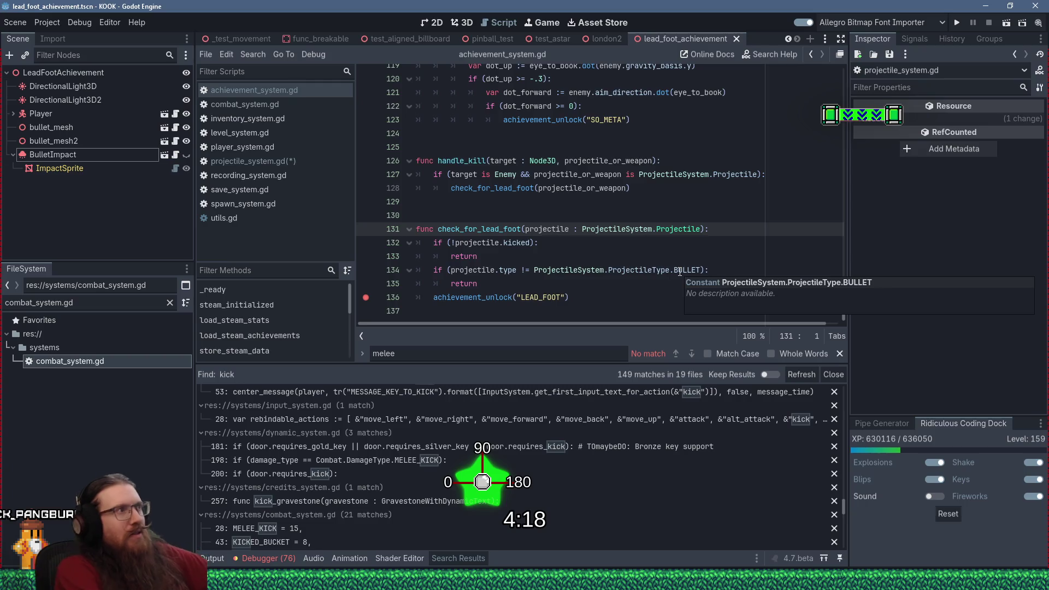
{"action": "key", "text": "ctrl+s"}
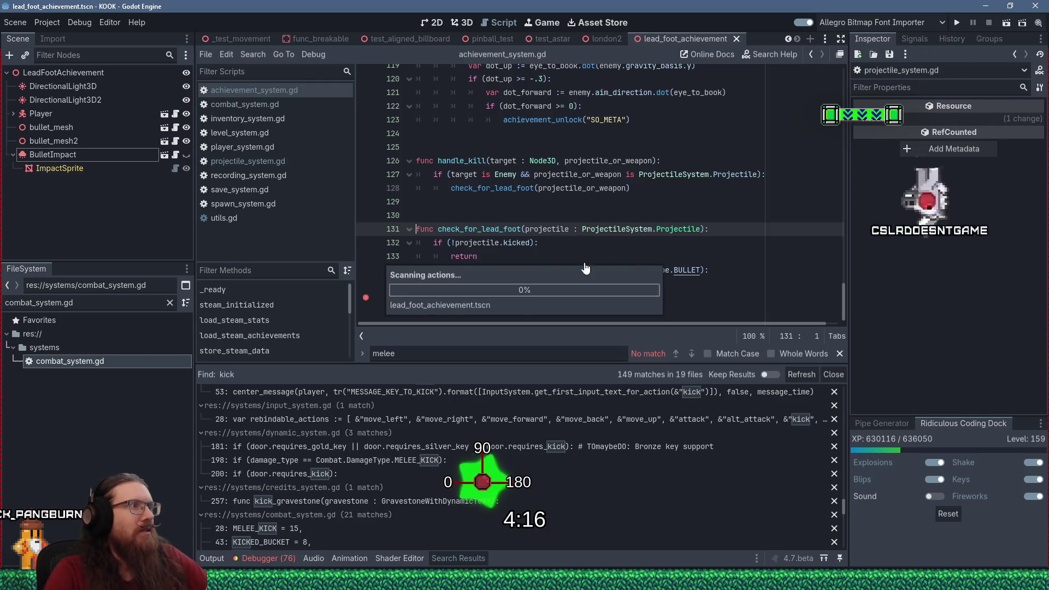
{"action": "left_click", "coordinate": [283, 164]}
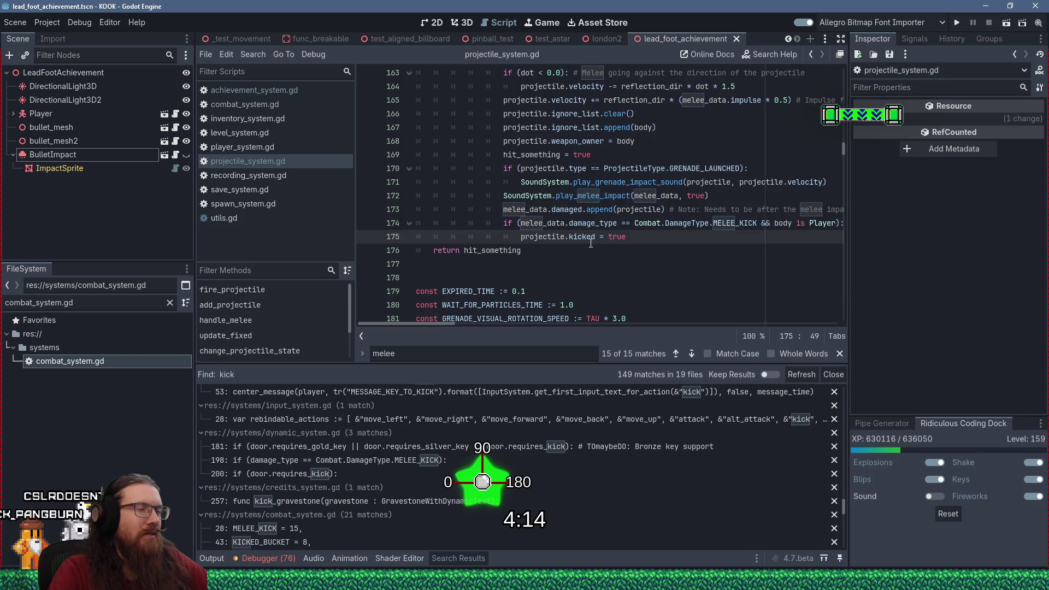
{"action": "left_click", "coordinate": [668, 250]}
{"action": "scroll", "coordinate": [668, 250], "scroll_direction": "up", "scroll_amount": 2}
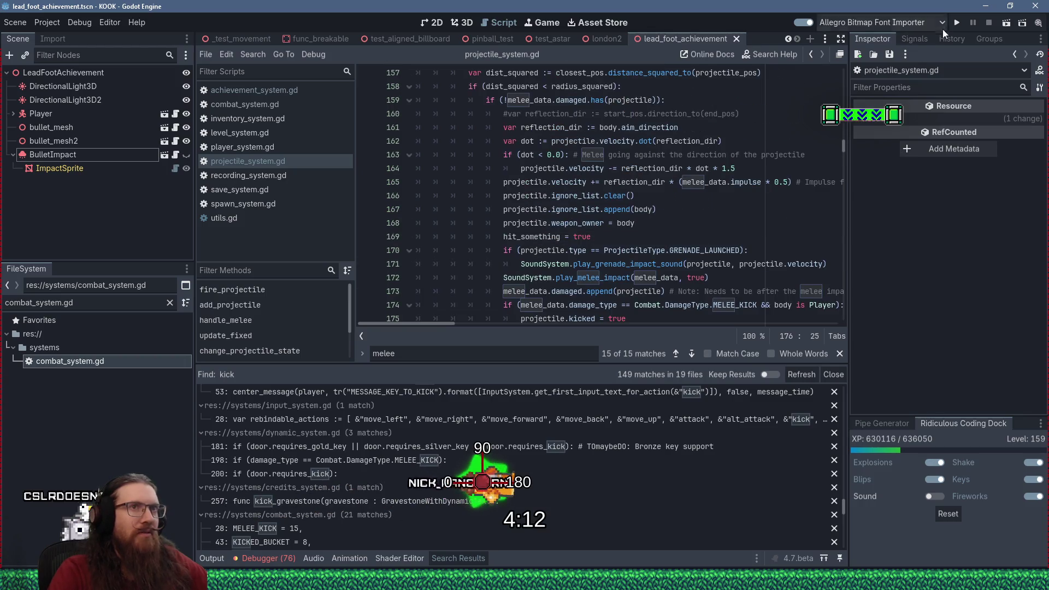
{"action": "left_click", "coordinate": [958, 22]}
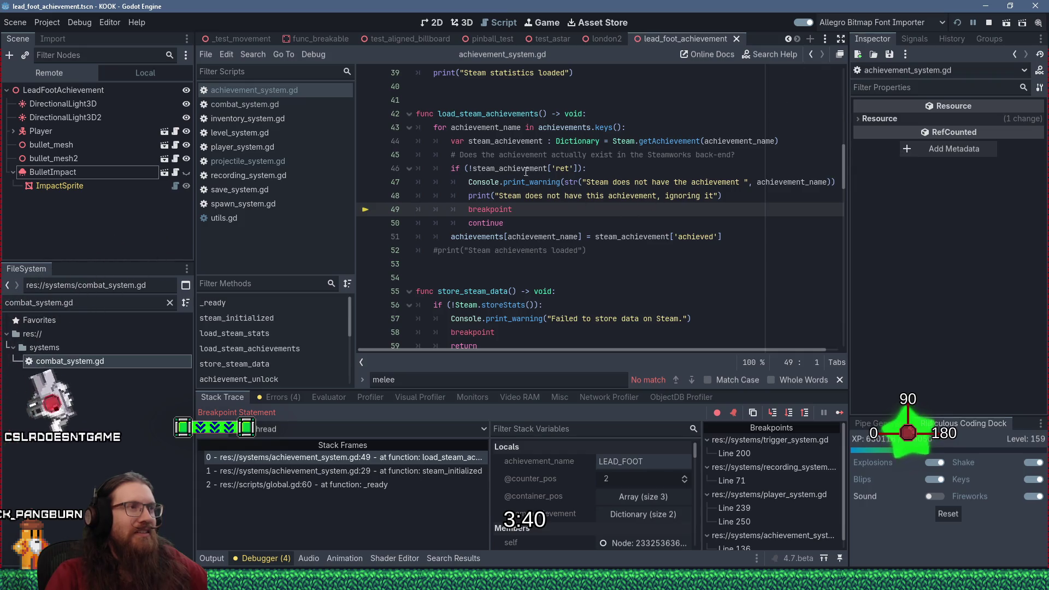
- Continue execution past the load_steam_achievements breakpoint in the debugger
{"action": "left_click", "coordinate": [838, 413]}
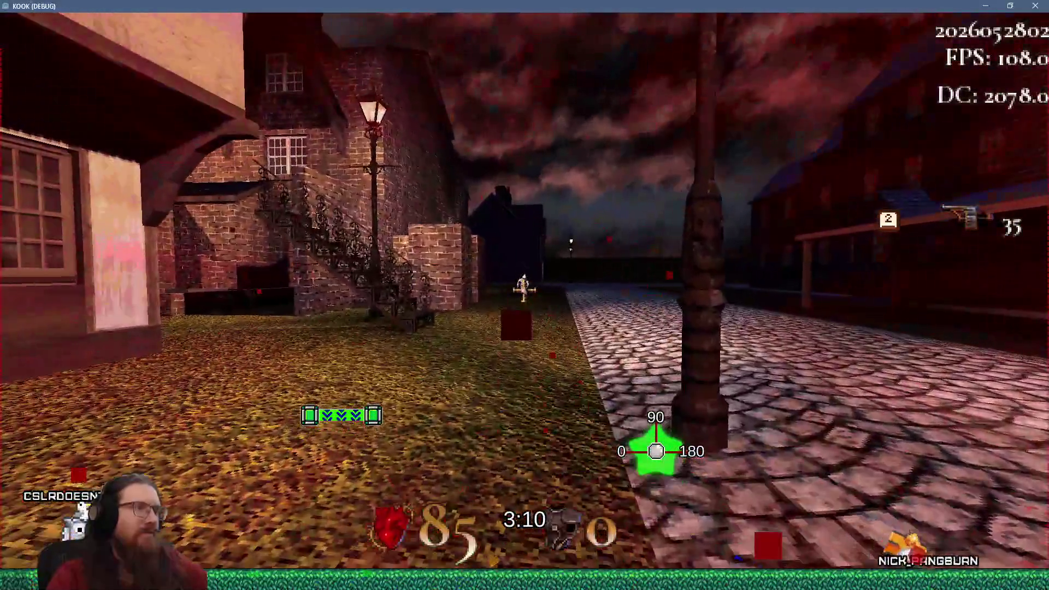
- Move toward the enemy and swing a melee attack in the game
{"action": "key", "text": "a"}
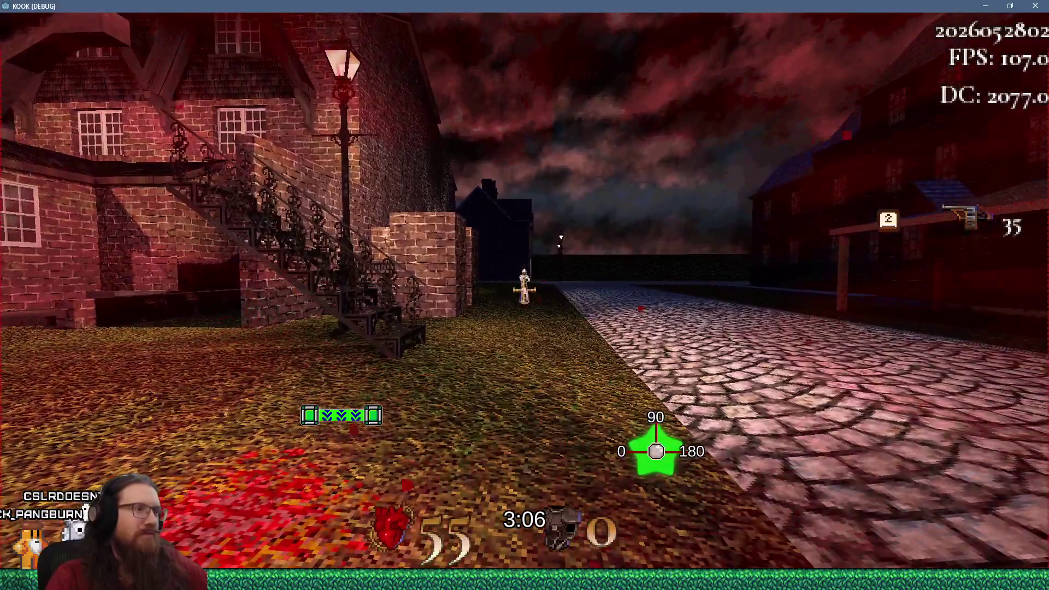
{"action": "key", "text": "grave"}
{"action": "key", "text": "Return"}
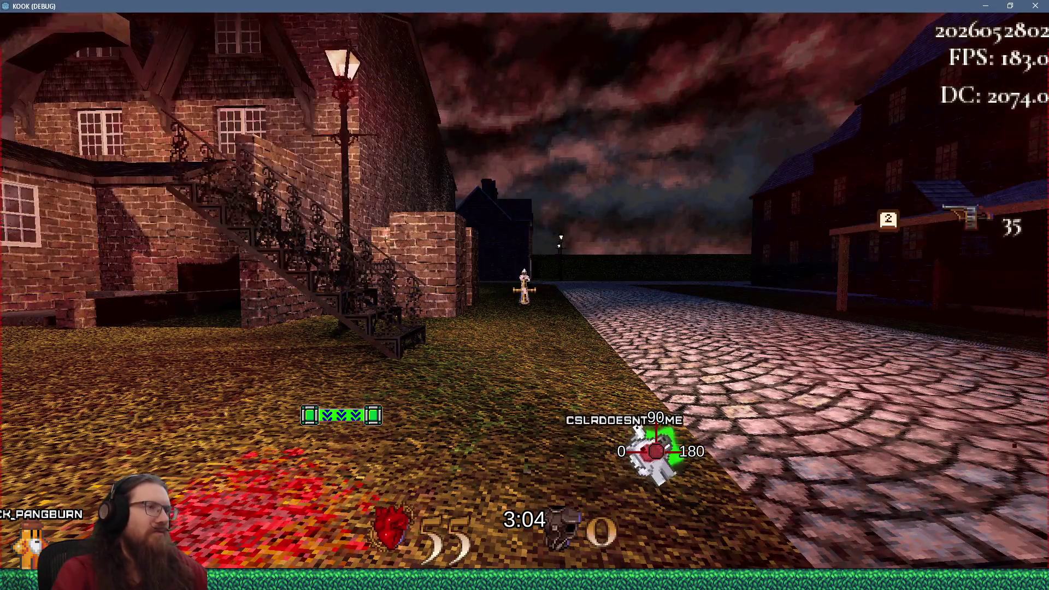
{"action": "key", "text": "w"}
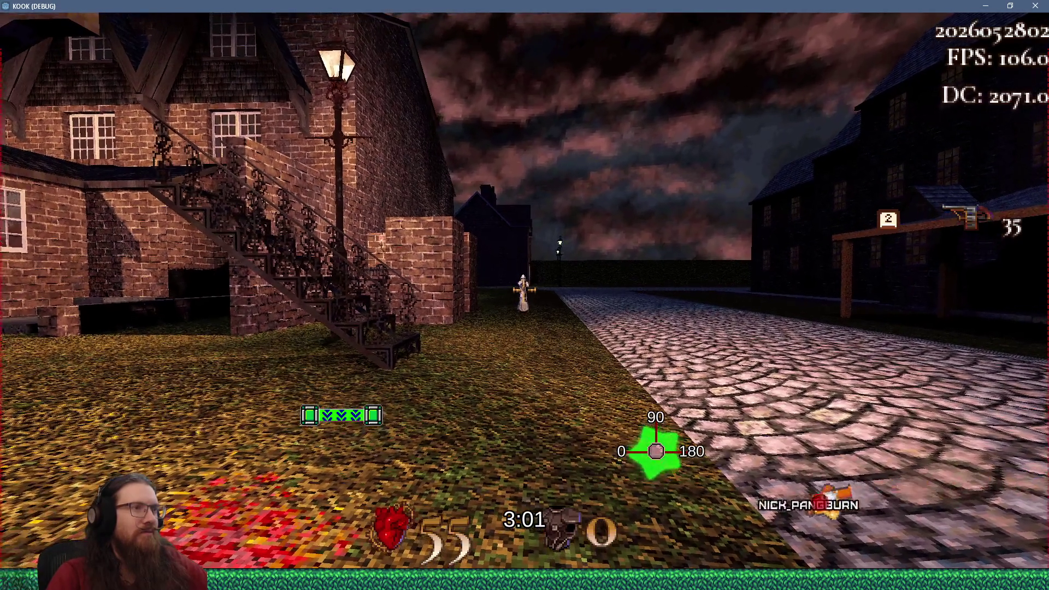
{"action": "left_click", "coordinate": [524, 295]}
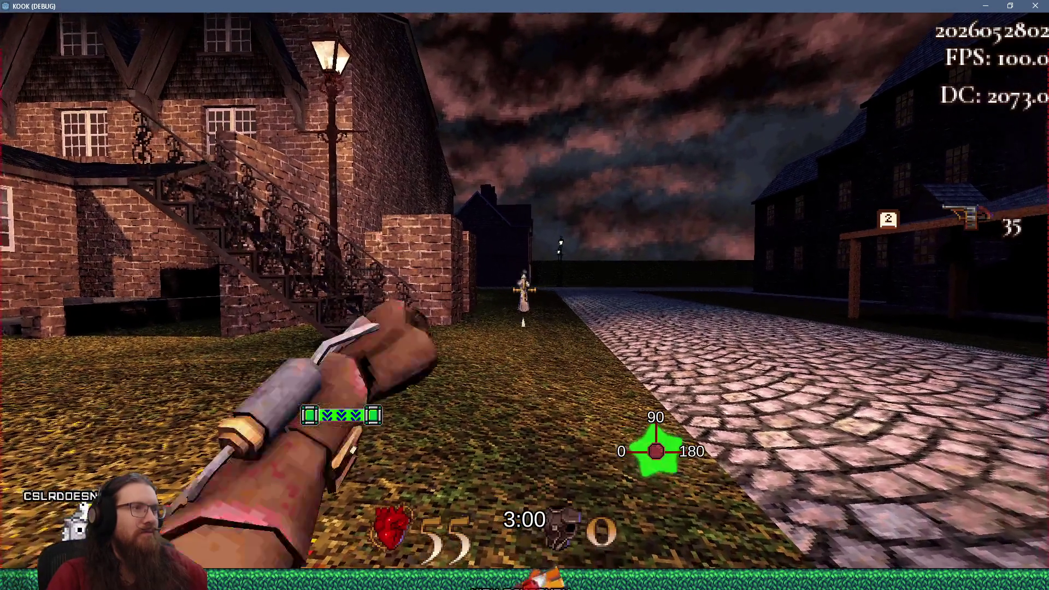
{"action": "key", "text": "w"}
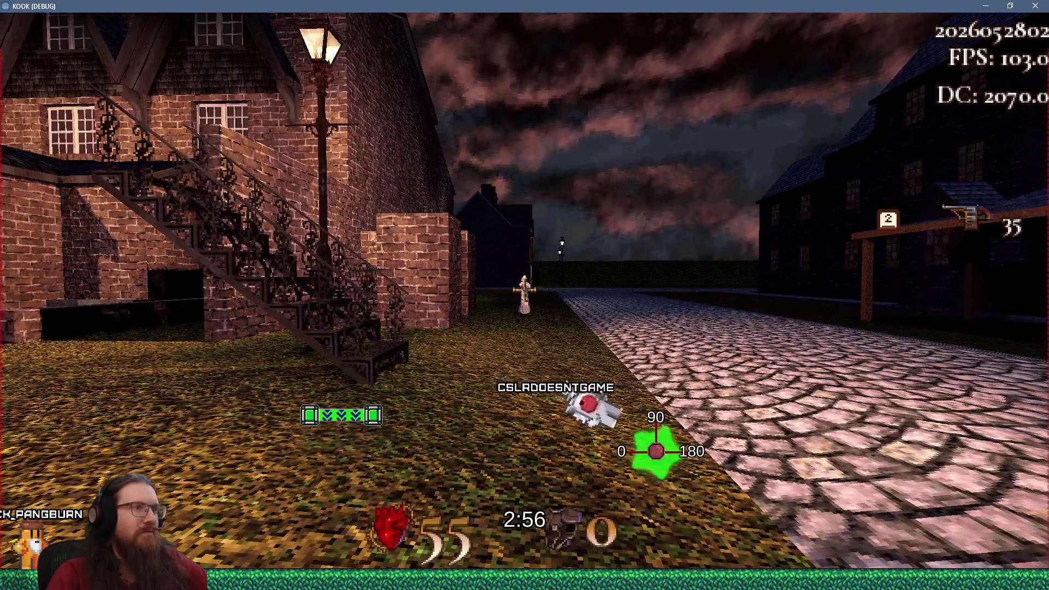
- Enable god mode with the 'god' console command and return to the Godot editor
{"action": "key", "text": "grave"}
{"action": "type", "text": "god"}
{"action": "key", "text": "Return"}
{"action": "key", "text": "alt+Tab"}
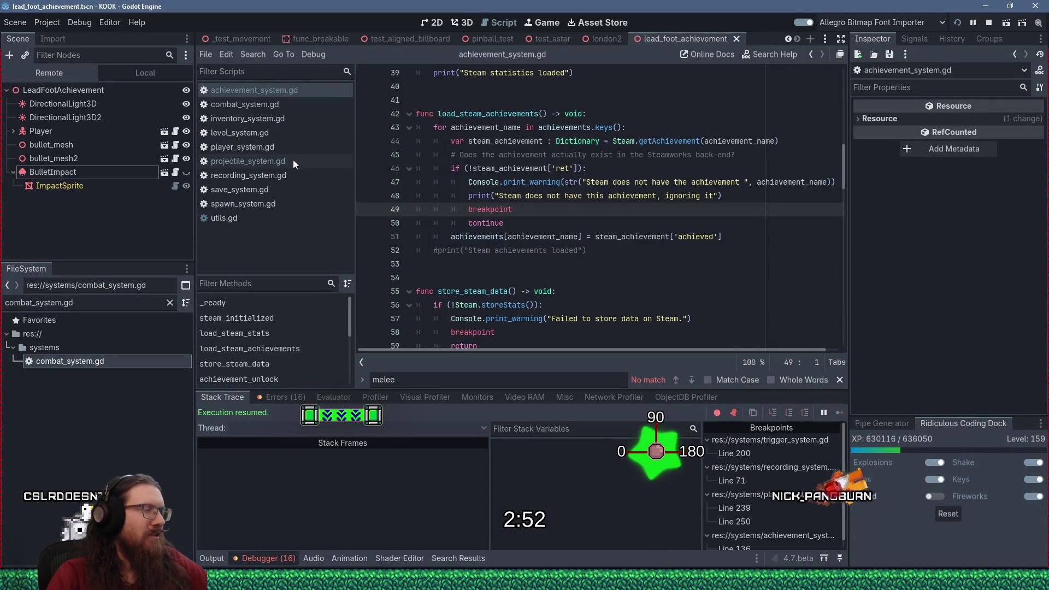
- Open projectile_system.gd and go to the melee damaged check on line 159
{"action": "left_click", "coordinate": [267, 160]}
{"action": "scroll", "coordinate": [503, 253], "scroll_direction": "down", "scroll_amount": 2}
{"action": "scroll", "coordinate": [504, 253], "scroll_direction": "up", "scroll_amount": 1}
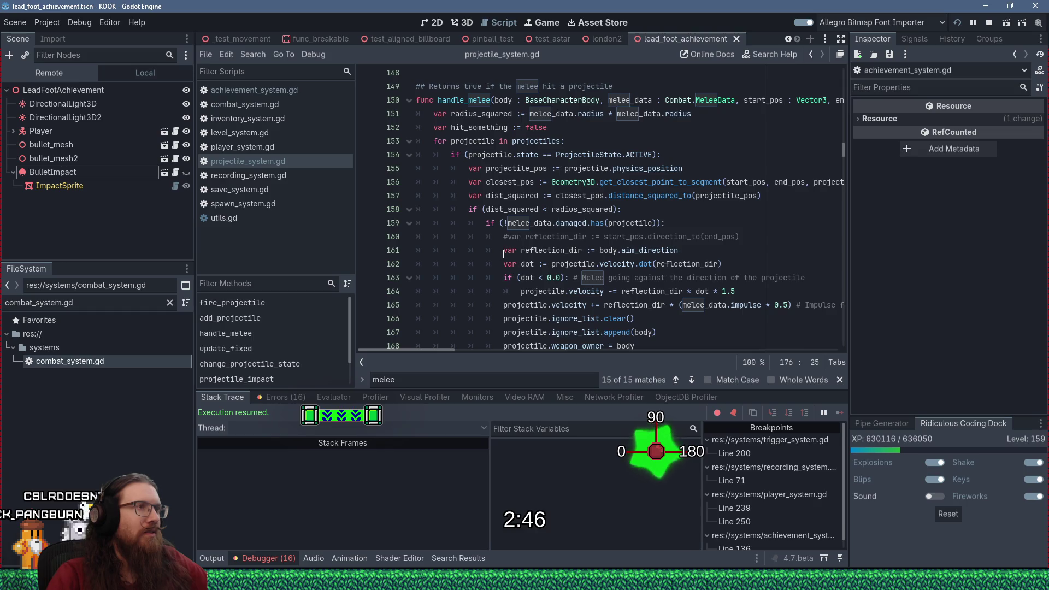
{"action": "left_click", "coordinate": [546, 221]}
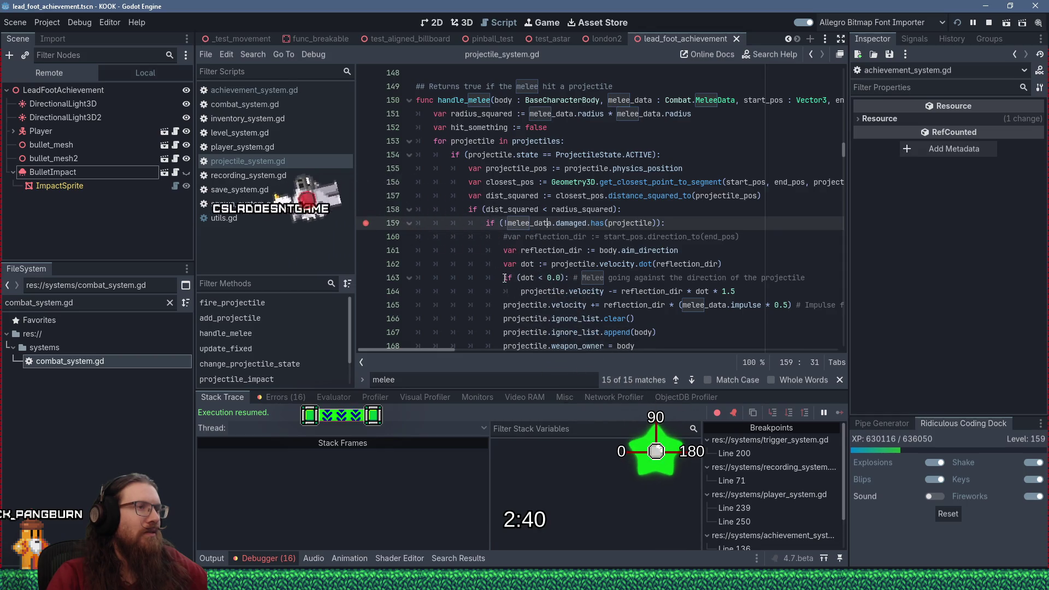
- In the running game, close the console, swing the melee weapon twice, and enable god mode
{"action": "key", "text": "alt+Tab"}
{"action": "key", "text": "grave"}
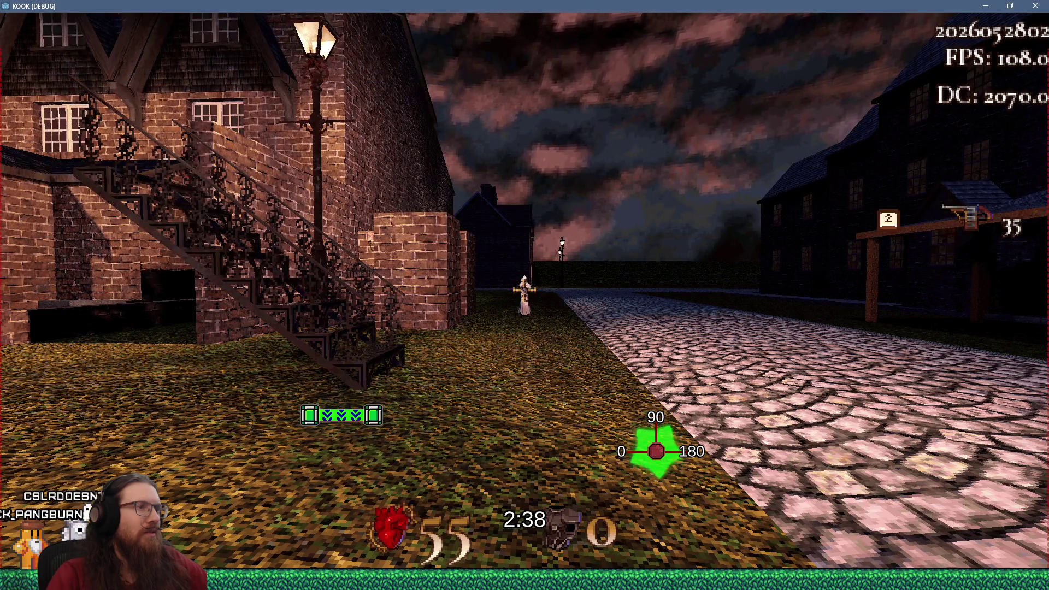
{"action": "left_click", "coordinate": [524, 295]}
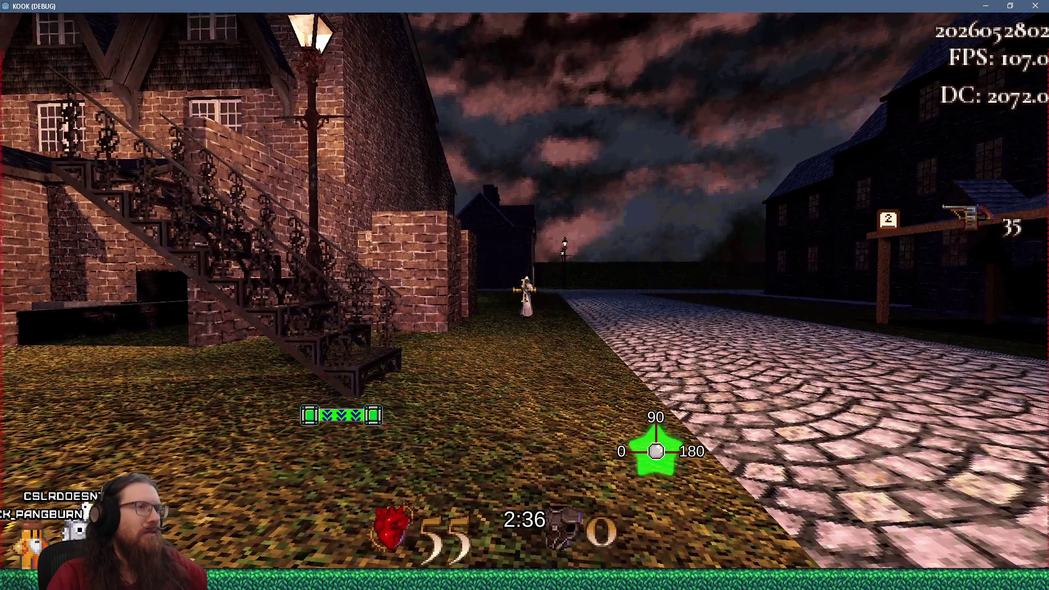
{"action": "left_click", "coordinate": [524, 295]}
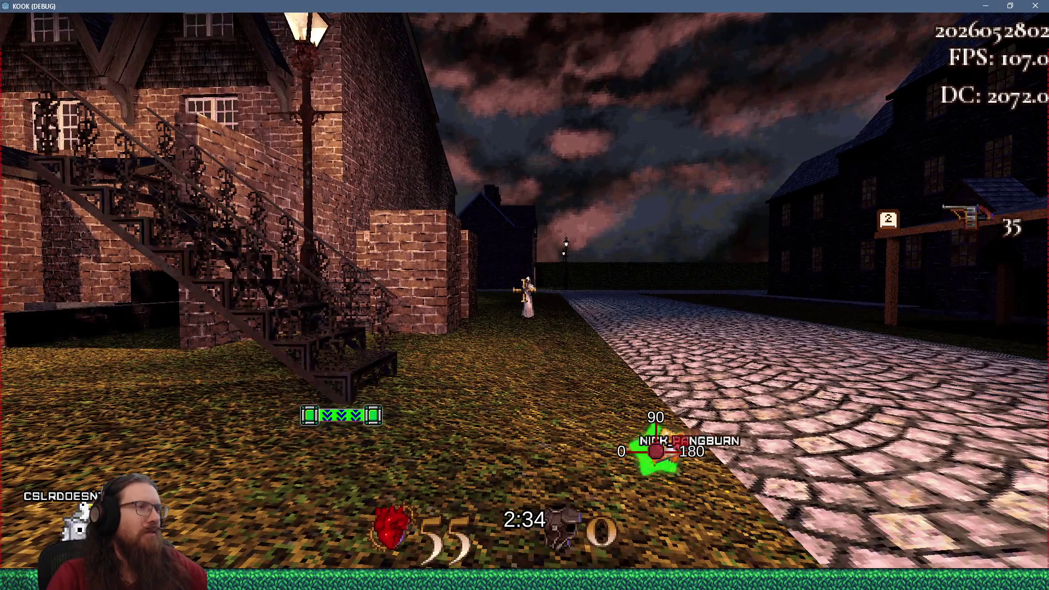
{"action": "key", "text": "grave"}
{"action": "type", "text": "god"}
{"action": "key", "text": "Return"}
{"action": "key", "text": "alt+Tab"}
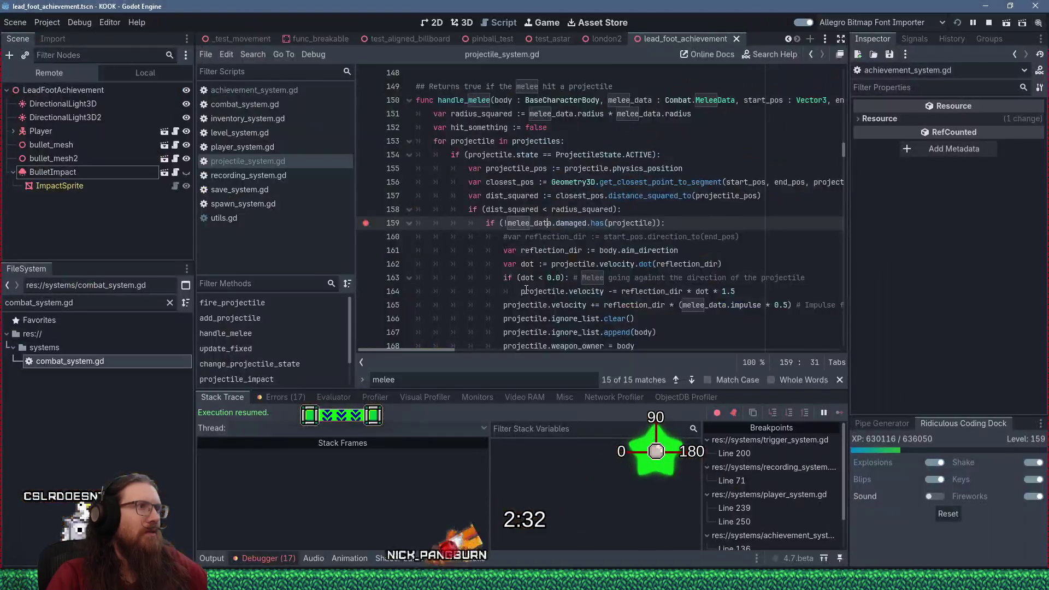
- Search all project files for handle_melee and jump to its call in combat_system.gd
{"action": "scroll", "coordinate": [511, 267], "scroll_direction": "up", "scroll_amount": 1}
{"action": "double_click", "coordinate": [462, 143]}
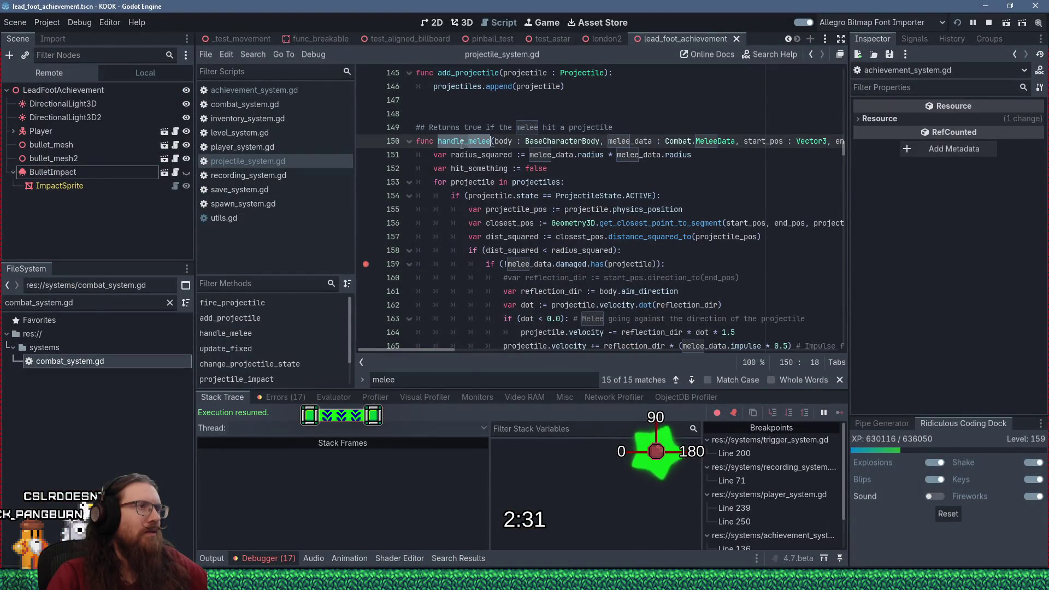
{"action": "left_click", "coordinate": [253, 55]}
{"action": "left_click", "coordinate": [275, 133]}
{"action": "left_click", "coordinate": [522, 343]}
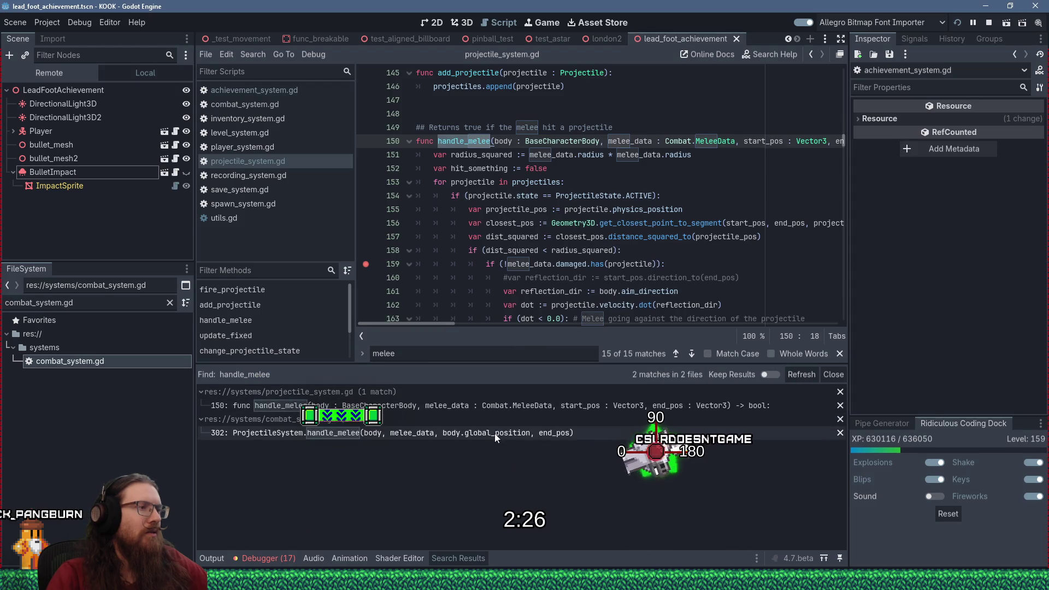
{"action": "left_click", "coordinate": [494, 434]}
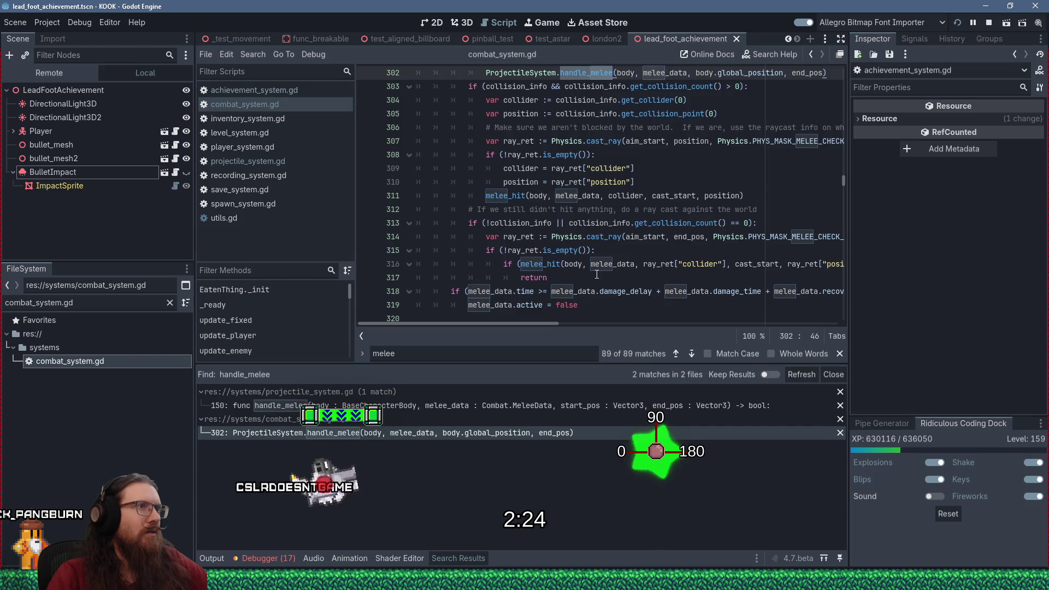
- Select can_hit_projectiles and read the surrounding code guarding the handle_melee call
{"action": "scroll", "coordinate": [597, 274], "scroll_direction": "up", "scroll_amount": 1}
{"action": "scroll", "coordinate": [597, 274], "scroll_direction": "up", "scroll_amount": 2}
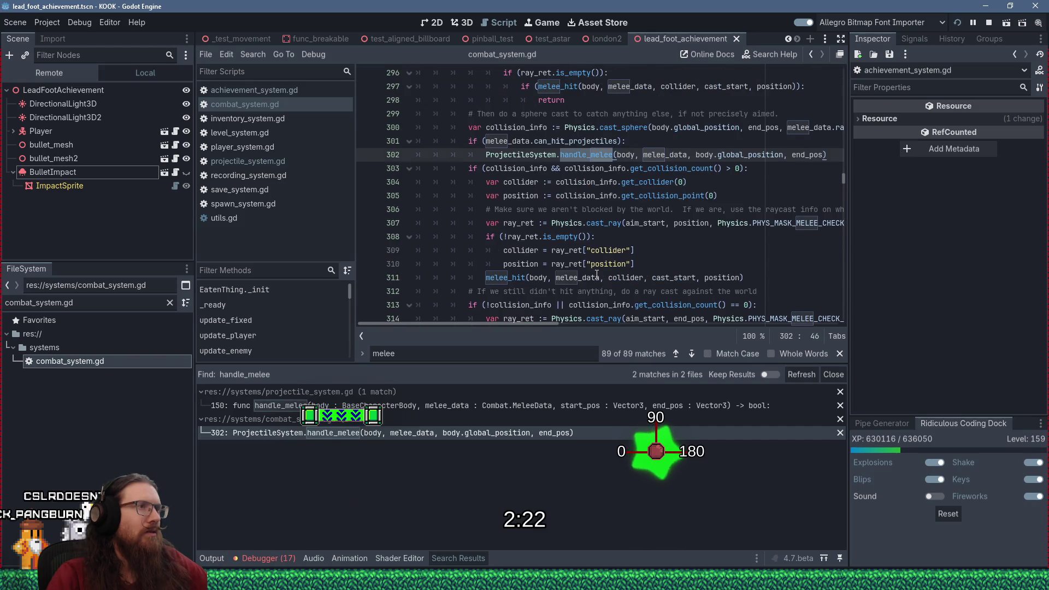
{"action": "double_click", "coordinate": [556, 184]}
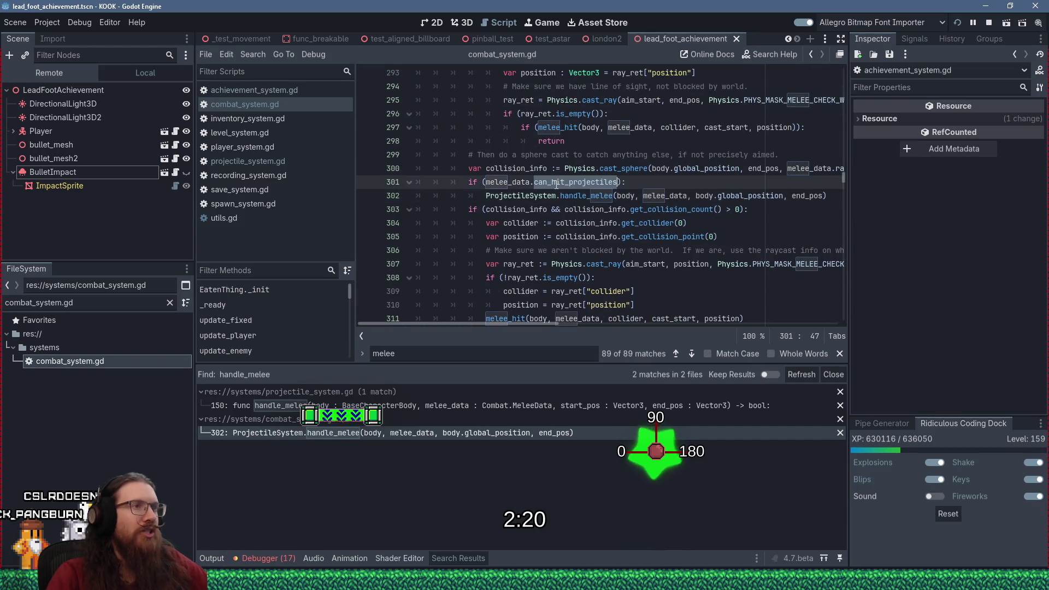
{"action": "scroll", "coordinate": [547, 272], "scroll_direction": "up", "scroll_amount": 6}
{"action": "scroll", "coordinate": [547, 271], "scroll_direction": "up", "scroll_amount": 5}
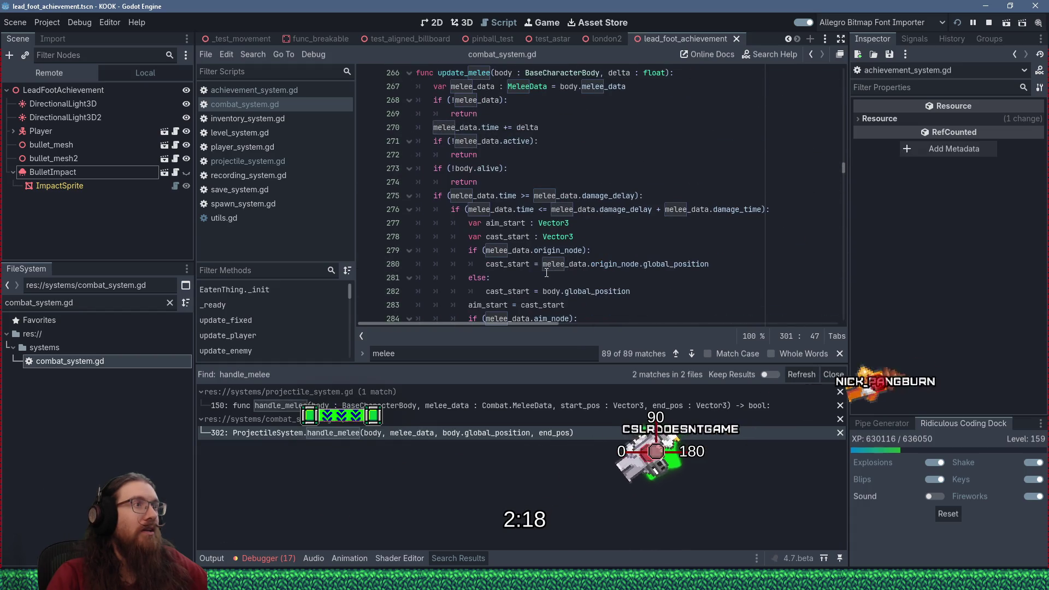
{"action": "scroll", "coordinate": [546, 272], "scroll_direction": "up", "scroll_amount": 1}
{"action": "scroll", "coordinate": [547, 272], "scroll_direction": "down", "scroll_amount": 1}
{"action": "scroll", "coordinate": [547, 271], "scroll_direction": "down", "scroll_amount": 9}
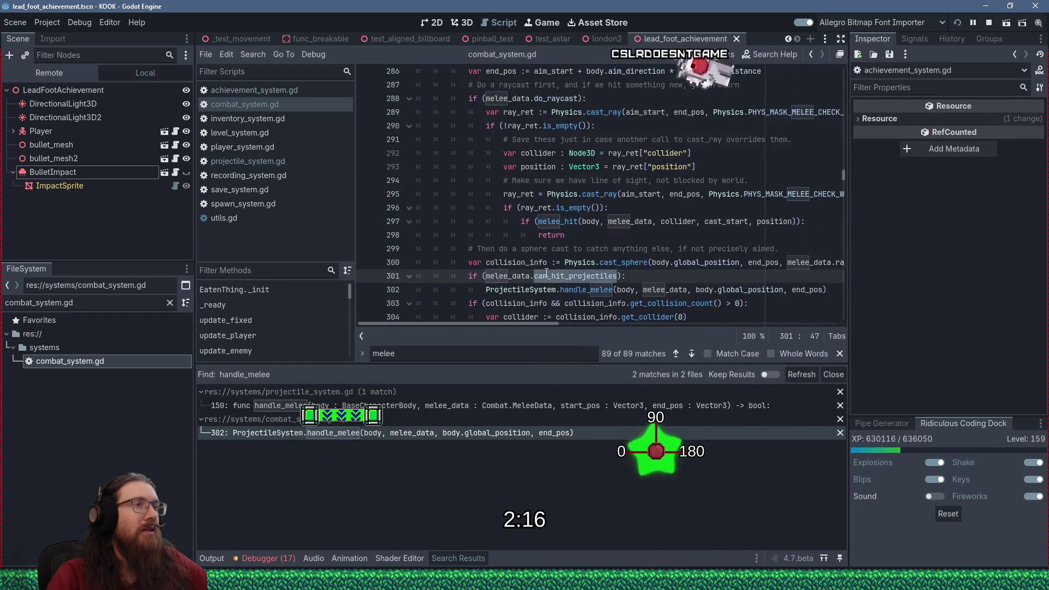
{"action": "mouse_move", "coordinate": [577, 259]}
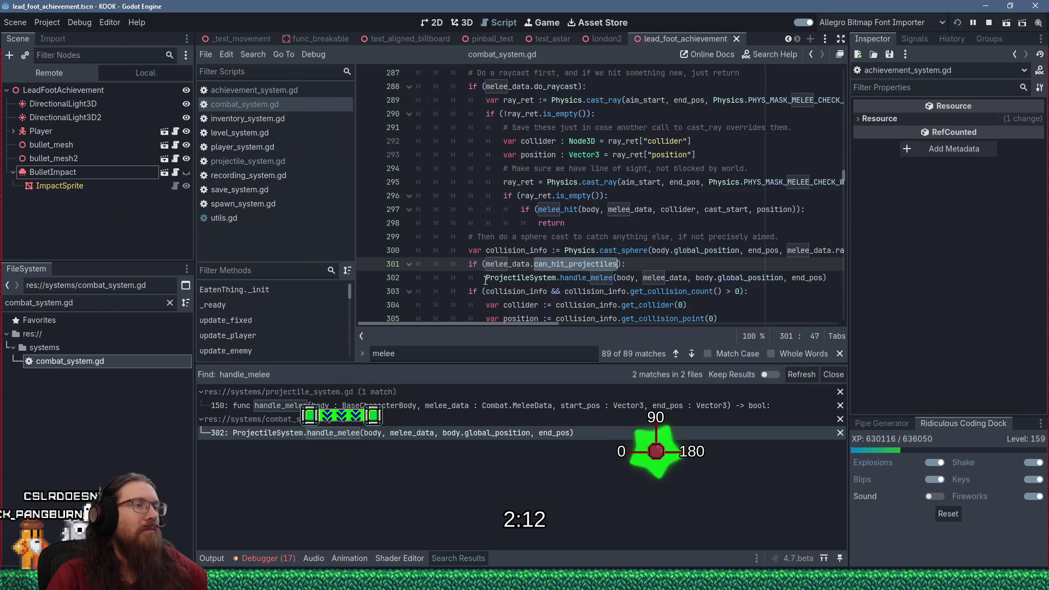
{"action": "mouse_move", "coordinate": [485, 280]}
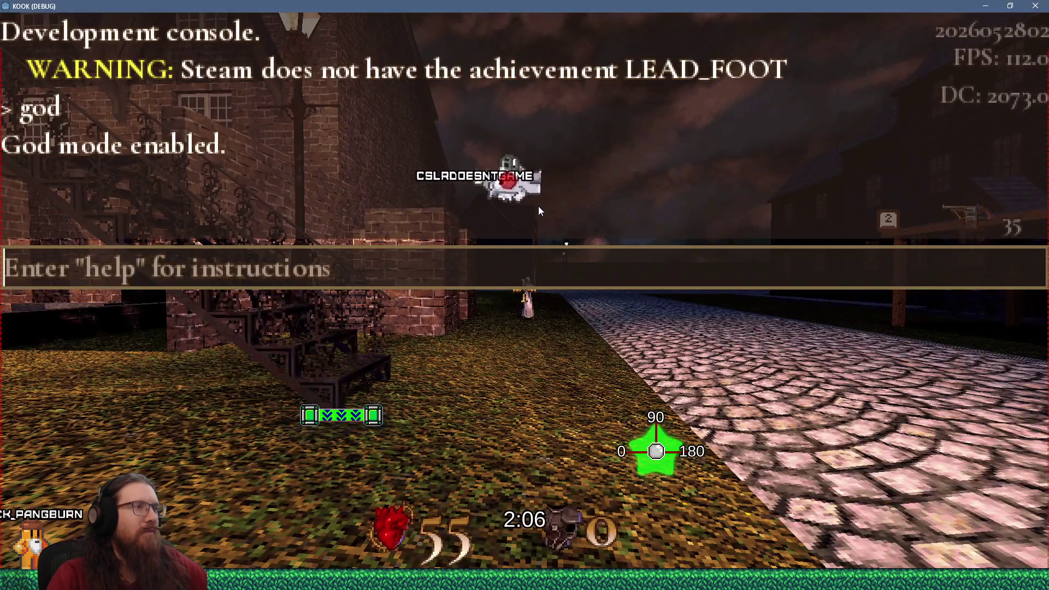
- Close the console, resume past the line-159 breakpoint, and kick a bullet into an enemy to hit line 136
{"action": "key", "text": "grave"}
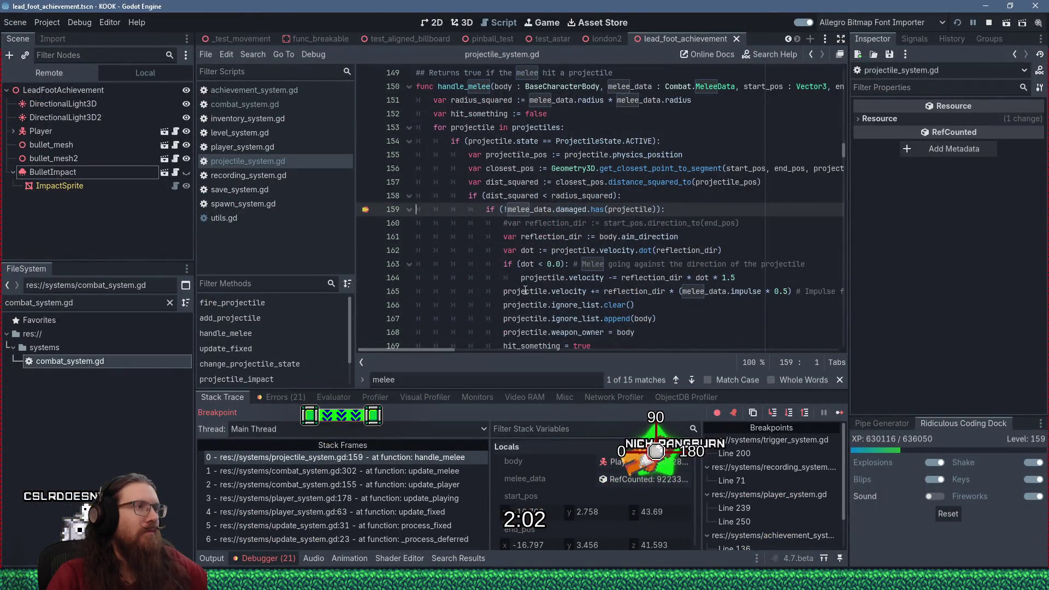
{"action": "key", "text": "F12"}
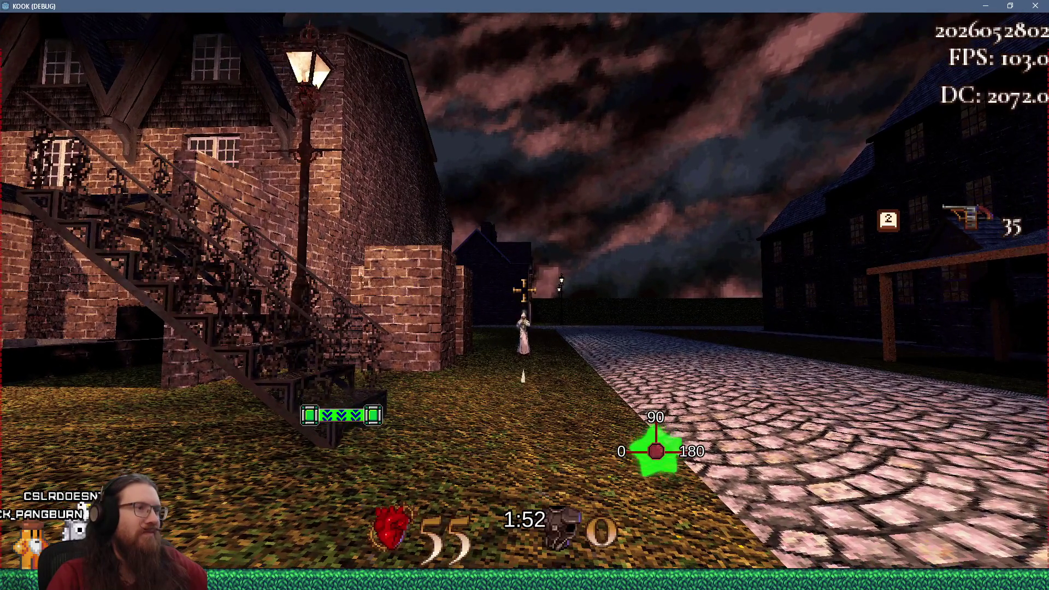
{"action": "key", "text": "f"}
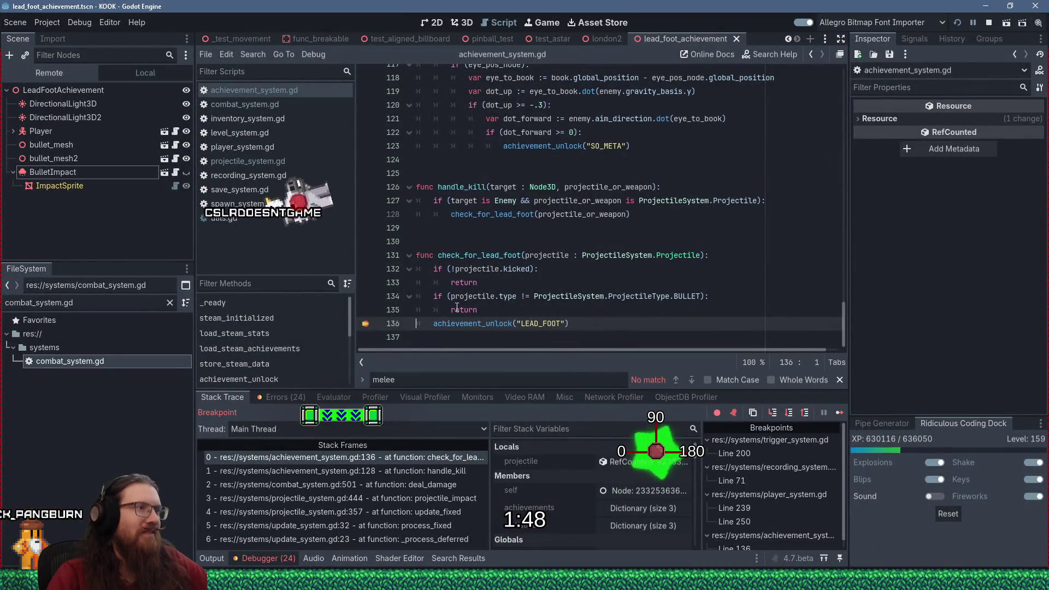
- Resume past the LEAD_FOOT breakpoint, then run 'quit' in the game console to end the session
{"action": "left_click", "coordinate": [845, 415]}
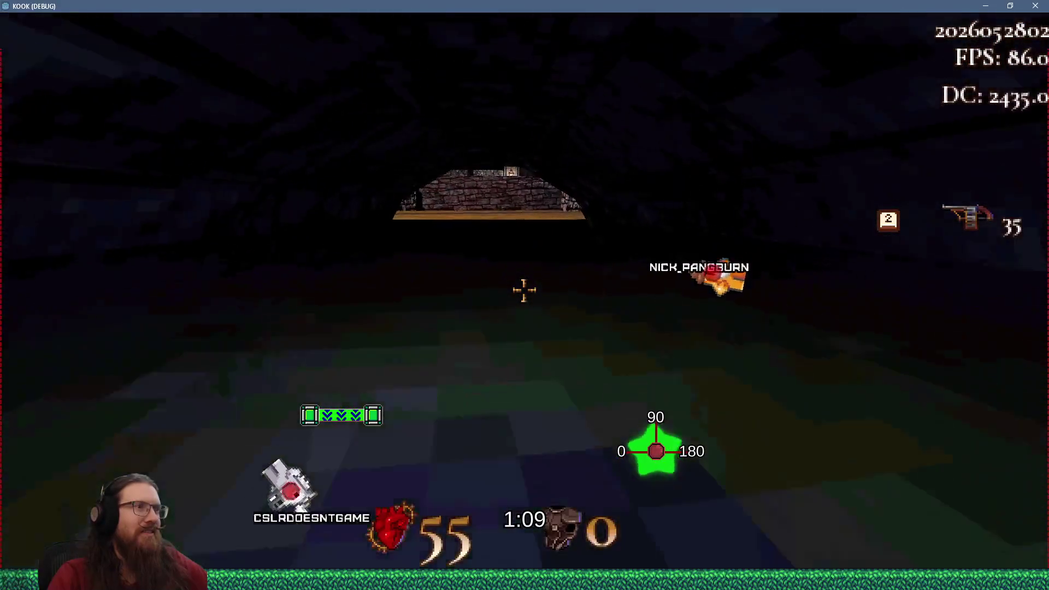
{"action": "key", "text": "grave"}
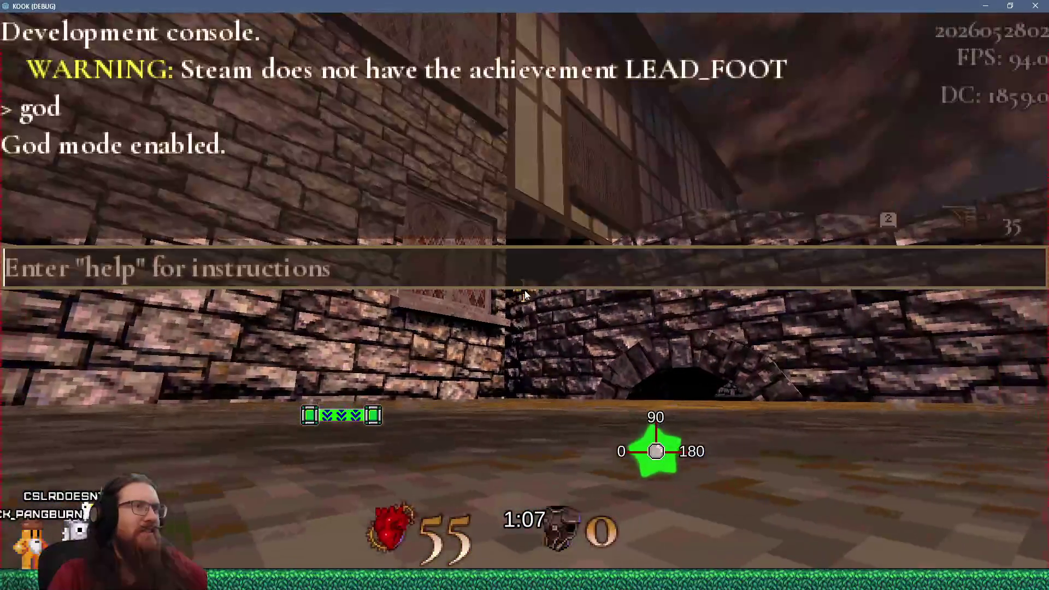
{"action": "type", "text": "quit"}
{"action": "key", "text": "Return"}
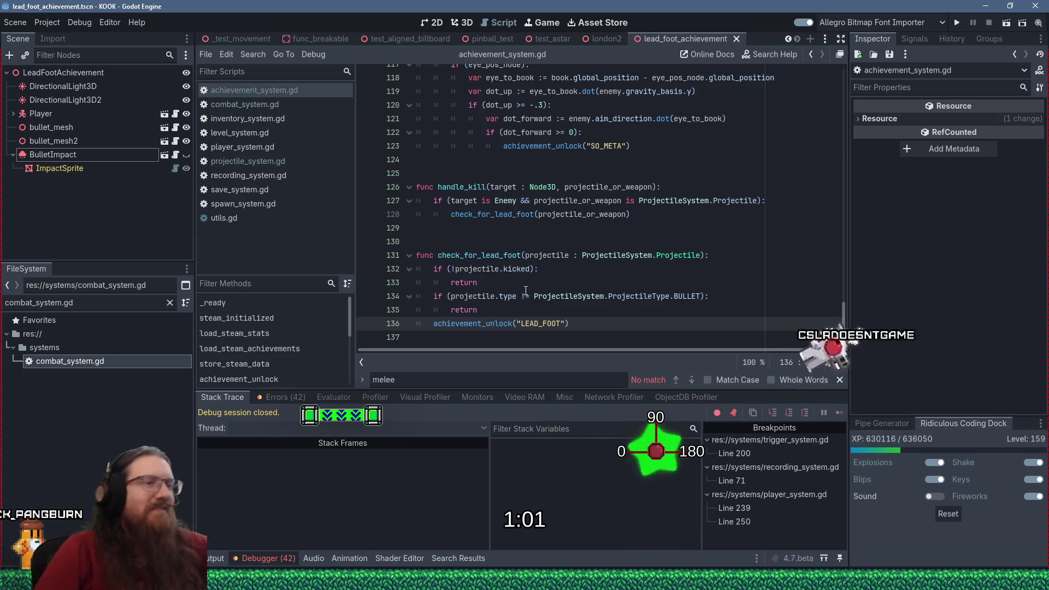
{"action": "key", "text": "alt+Tab"}
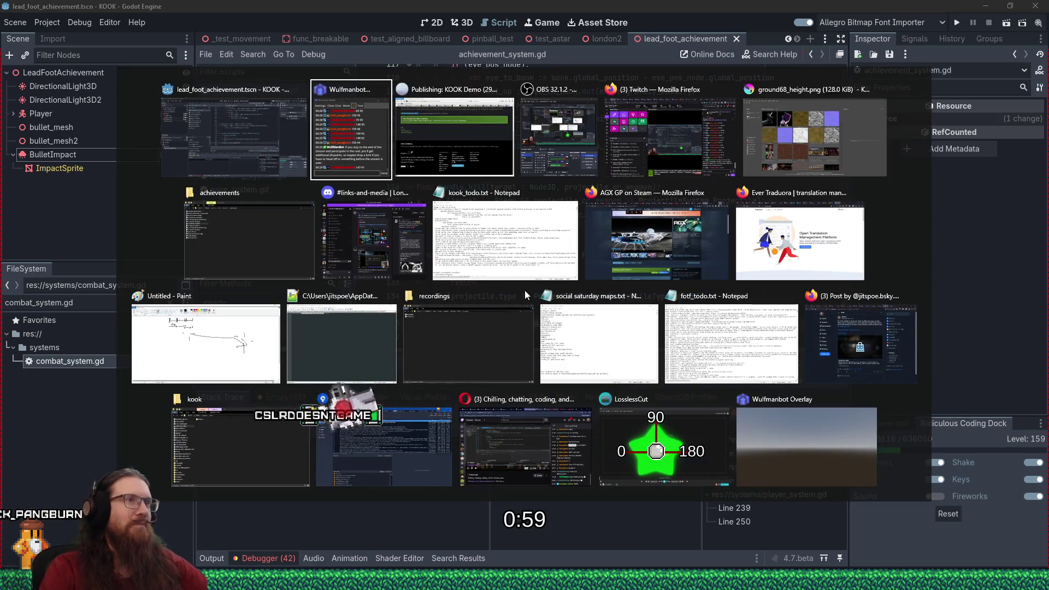
{"action": "left_click", "coordinate": [256, 246]}
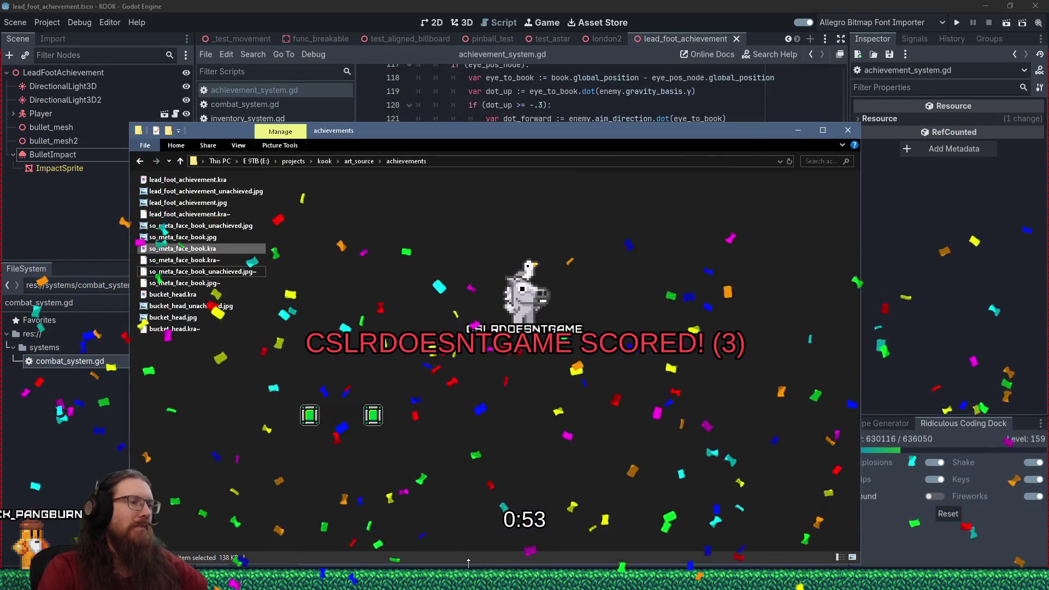
{"action": "mouse_move", "coordinate": [469, 580]}
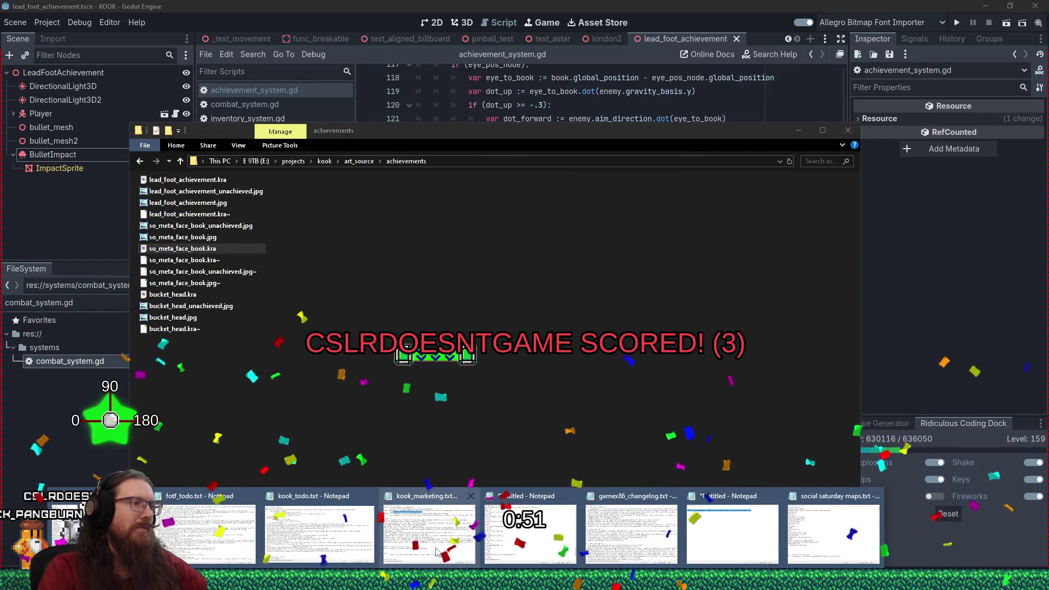
{"action": "left_click", "coordinate": [435, 364]}
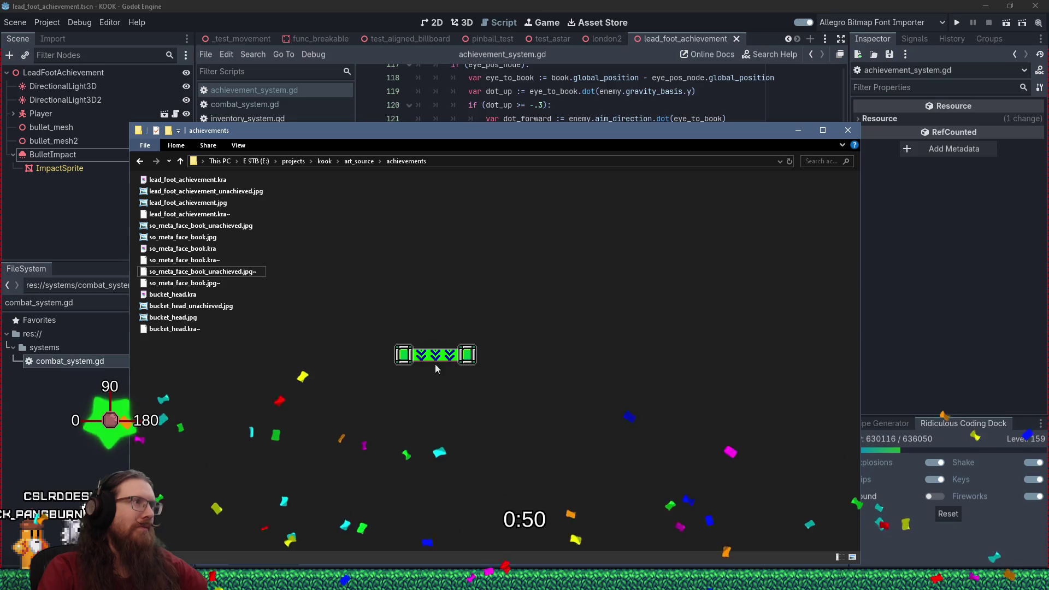
{"action": "left_click", "coordinate": [593, 5]}
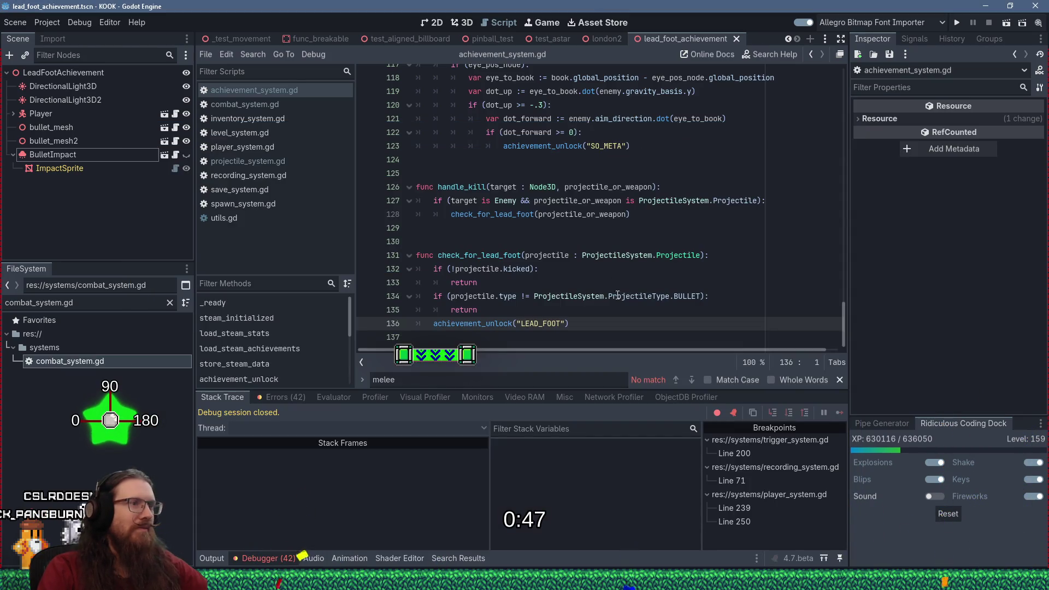
{"action": "middle_click", "coordinate": [290, 91]}
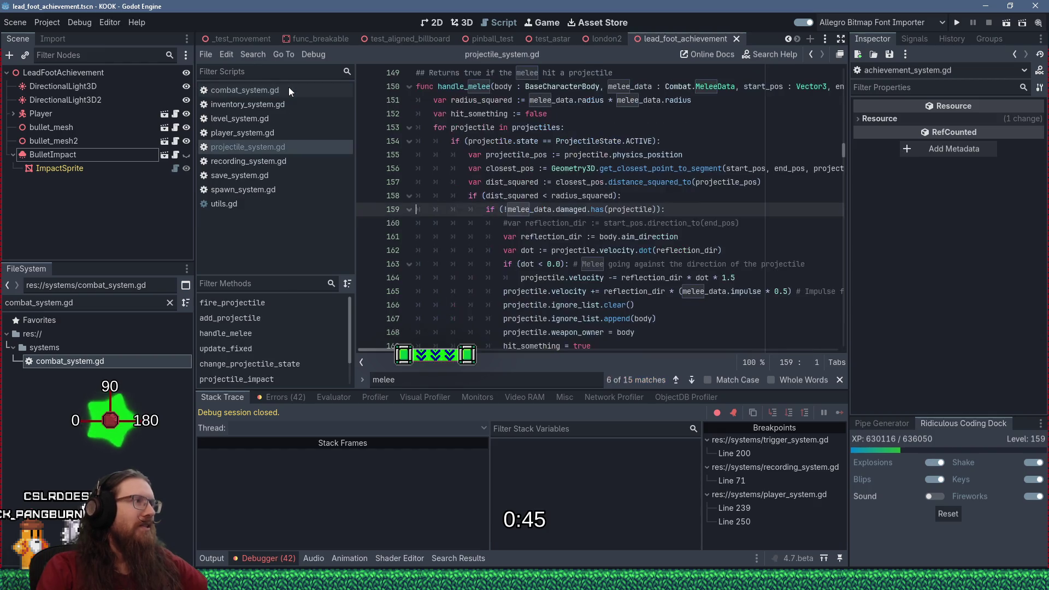
- Close projectile_system.gd, combat_system.gd and player_system.gd, then move to line 181 of recording_system.gd
{"action": "left_click", "coordinate": [616, 307]}
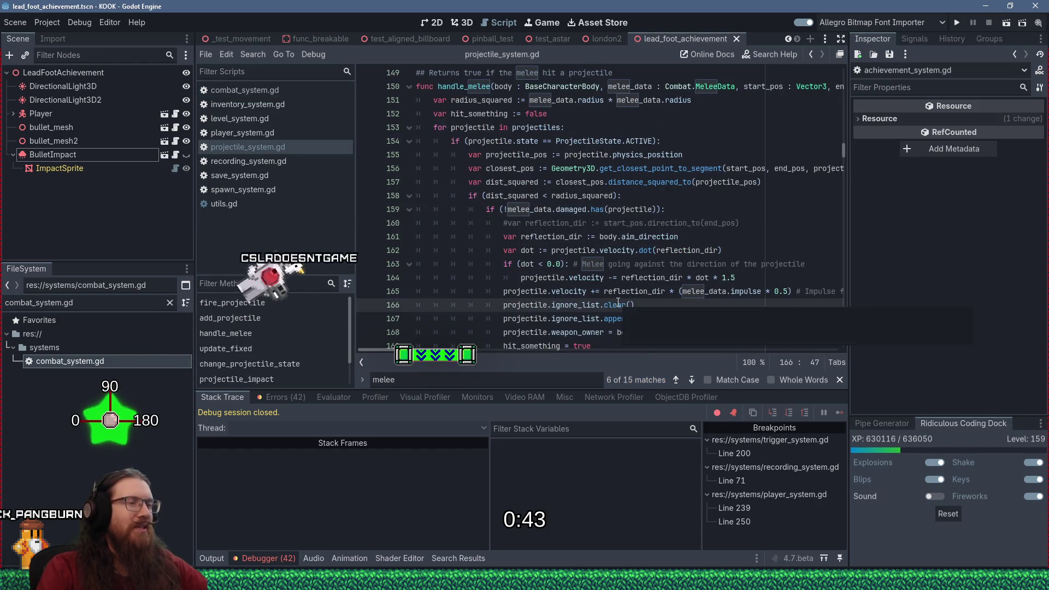
{"action": "middle_click", "coordinate": [282, 151]}
{"action": "scroll", "coordinate": [457, 253], "scroll_direction": "down", "scroll_amount": 4}
{"action": "scroll", "coordinate": [457, 253], "scroll_direction": "up", "scroll_amount": 1}
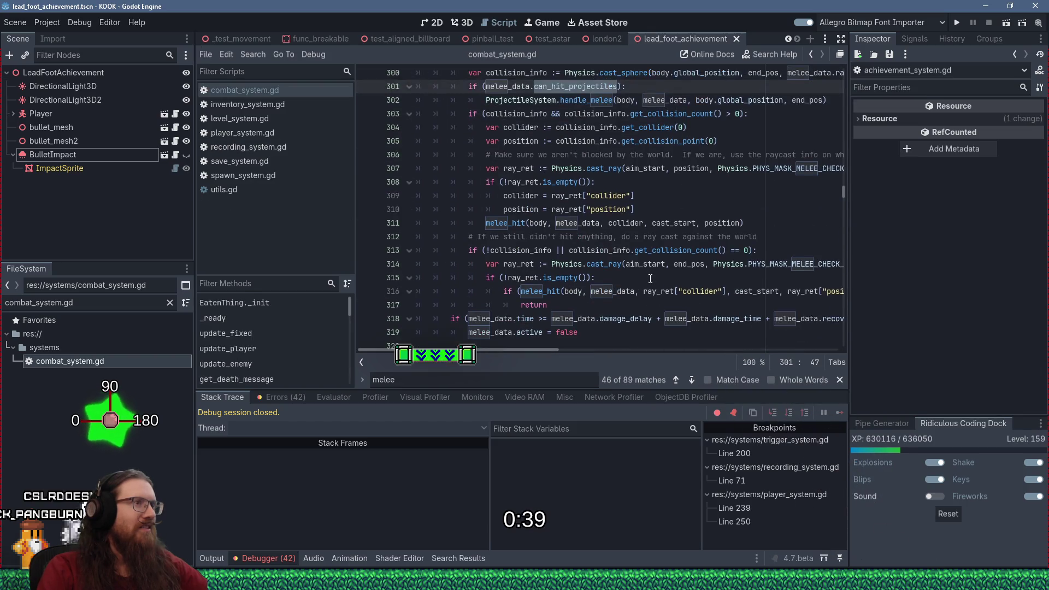
{"action": "middle_click", "coordinate": [289, 91]}
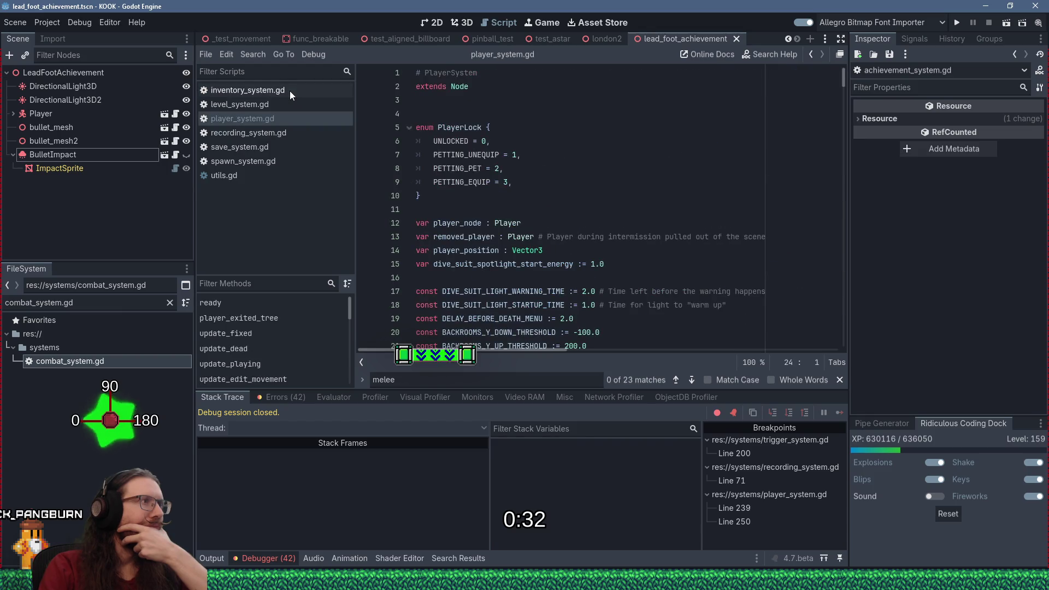
{"action": "middle_click", "coordinate": [275, 124]}
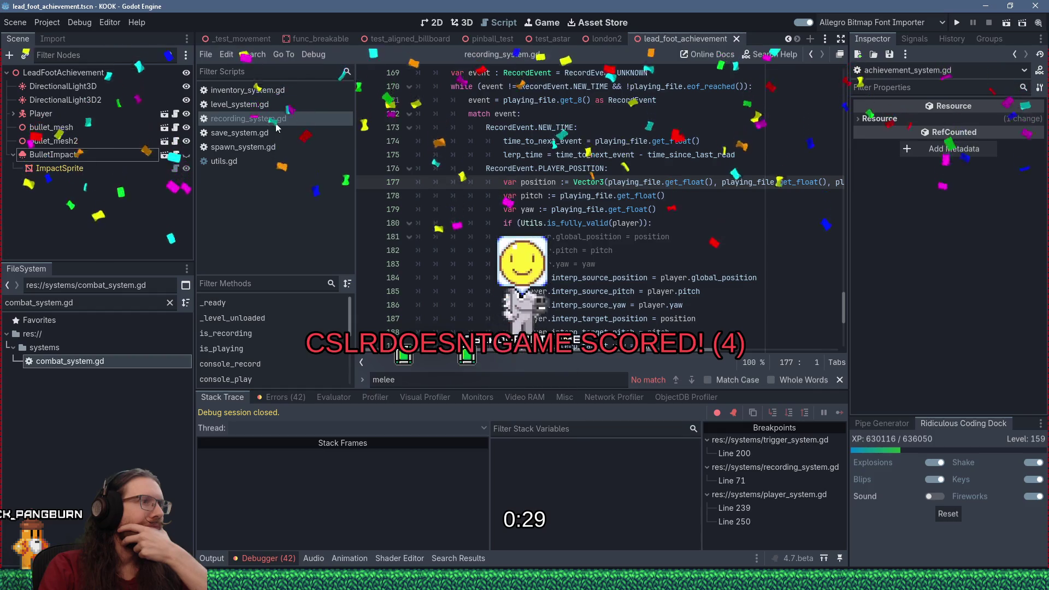
{"action": "left_click", "coordinate": [634, 236]}
{"action": "scroll", "coordinate": [636, 235], "scroll_direction": "down", "scroll_amount": 2}
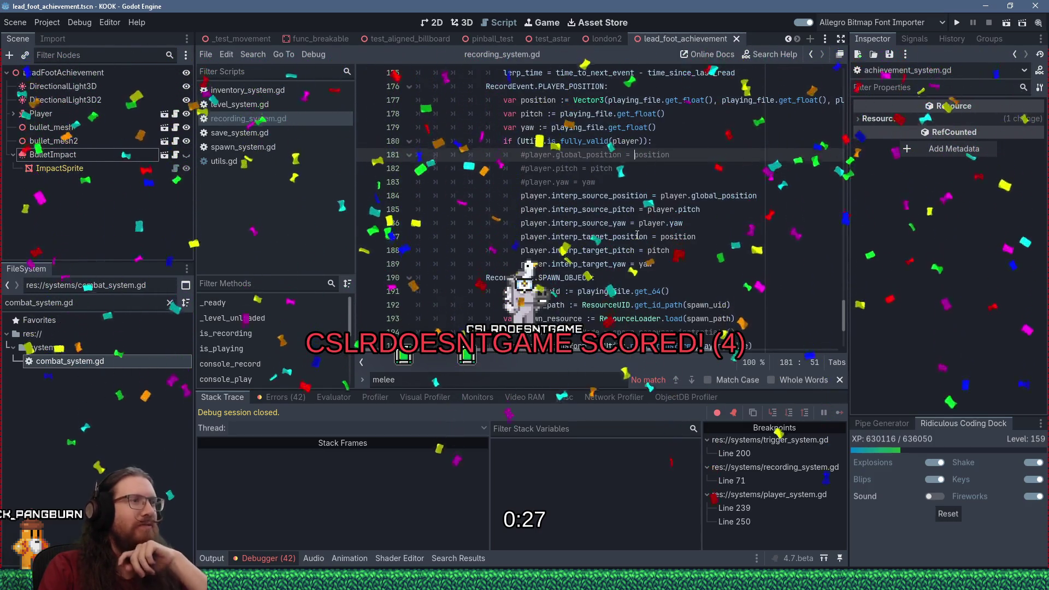
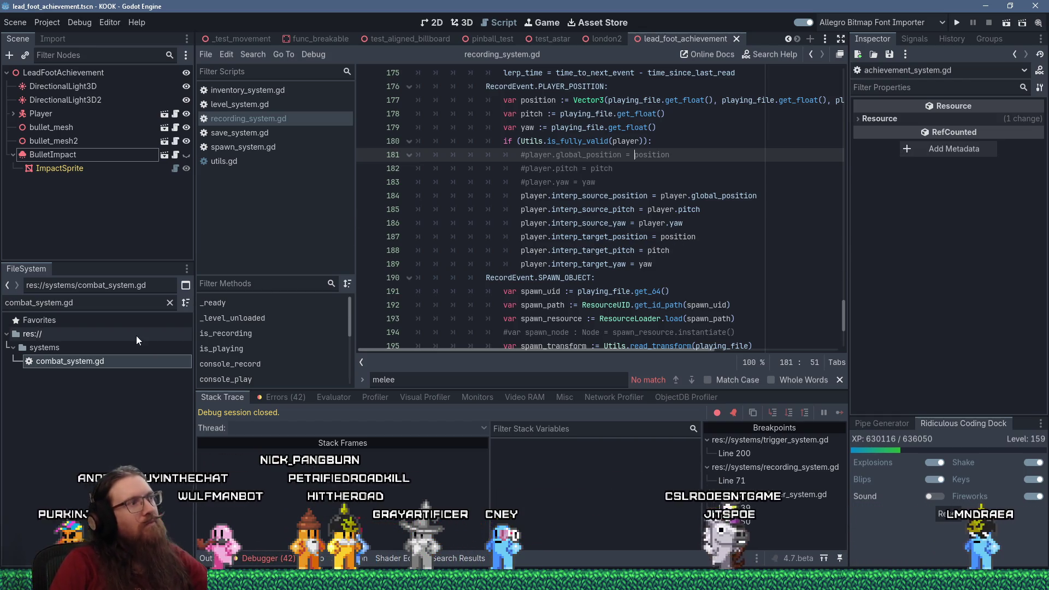
- Filter the FileSystem for 'base_cha' and open base_character_body.gd
{"action": "left_click", "coordinate": [82, 302]}
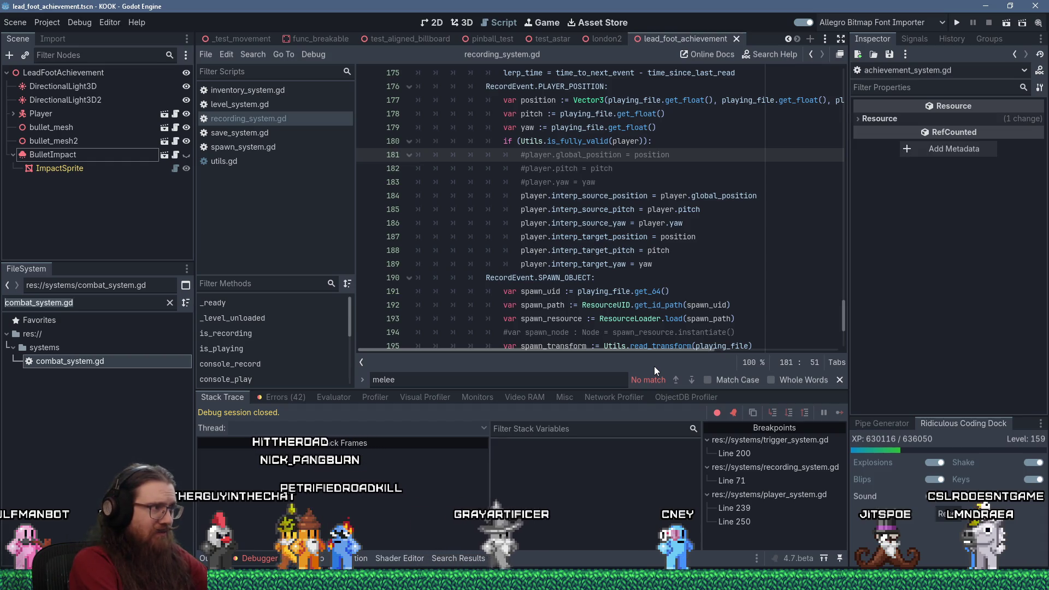
{"action": "type", "text": "base_chaar"}
{"action": "key", "text": "BackSpace"}
{"action": "key", "text": "BackSpace"}
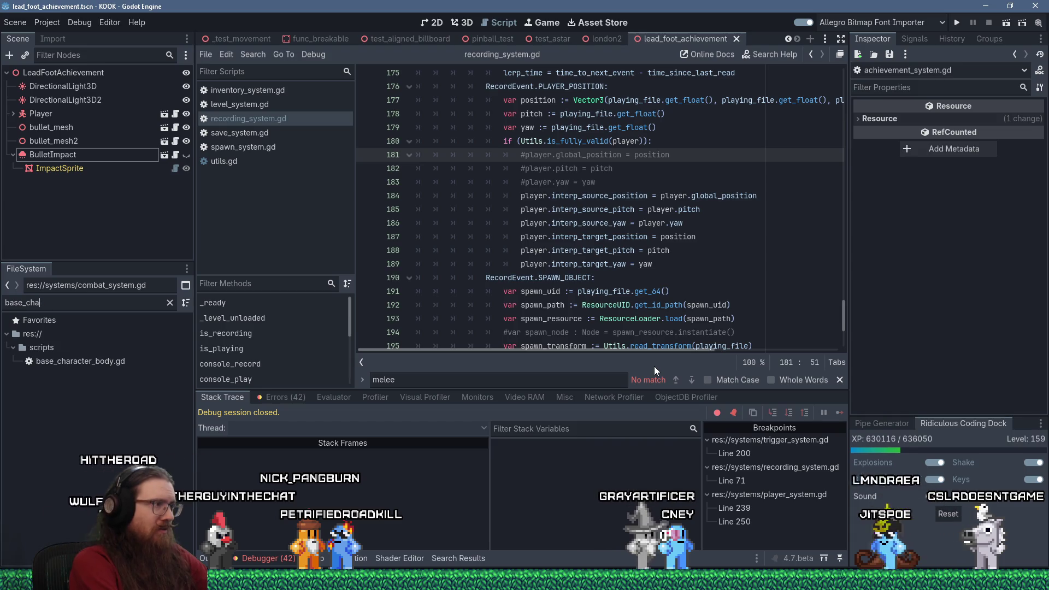
{"action": "double_click", "coordinate": [80, 361]}
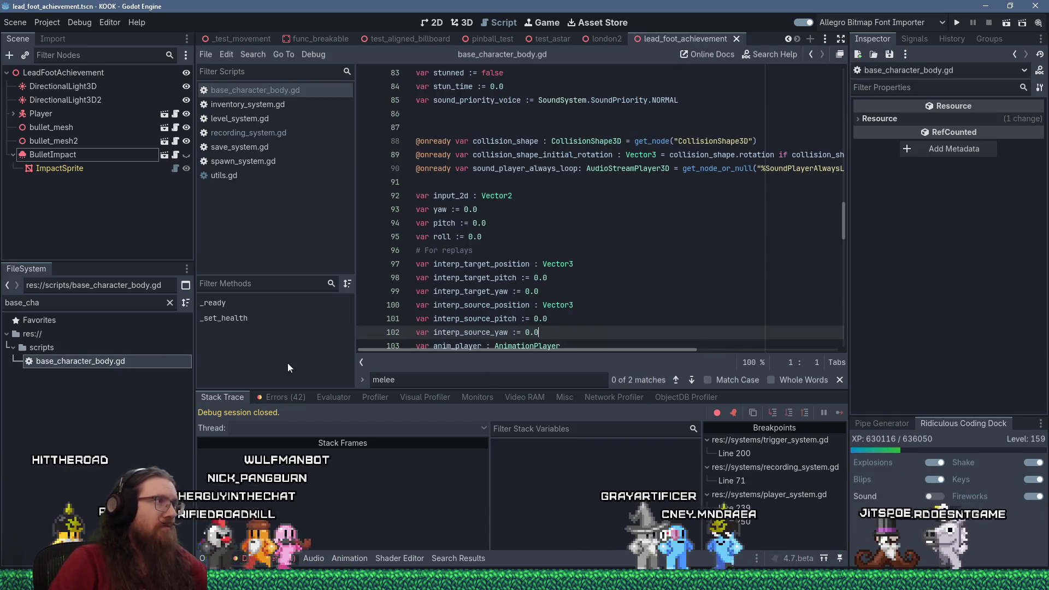
- Add 'var replay_id := -1' below interp_source_yaw after line 102 and save the script
{"action": "left_click", "coordinate": [545, 304]}
{"action": "scroll", "coordinate": [545, 304], "scroll_direction": "down", "scroll_amount": 1}
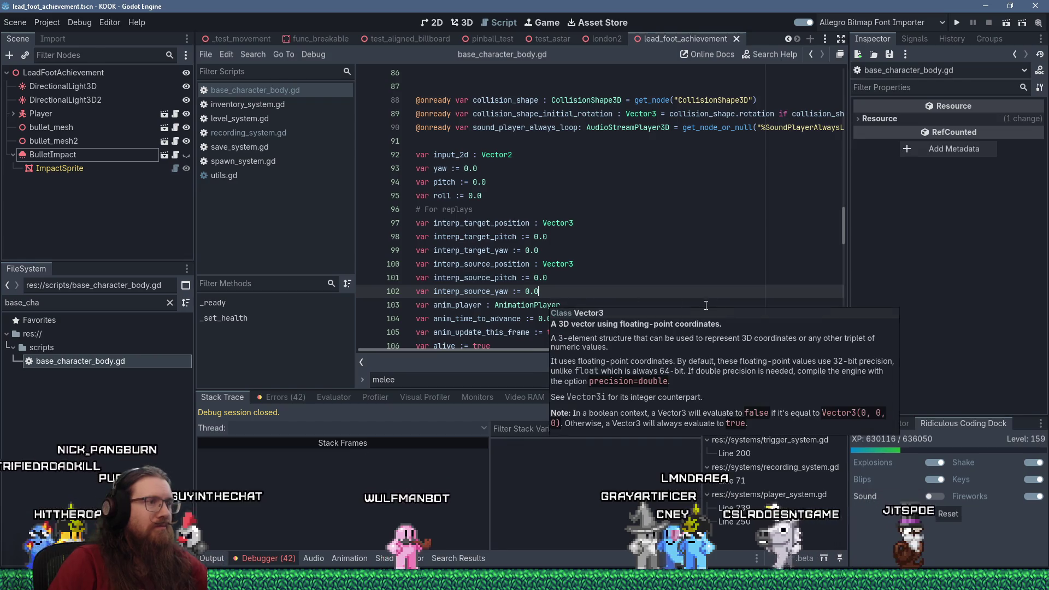
{"action": "key", "text": "Return"}
{"action": "type", "text": "var re"}
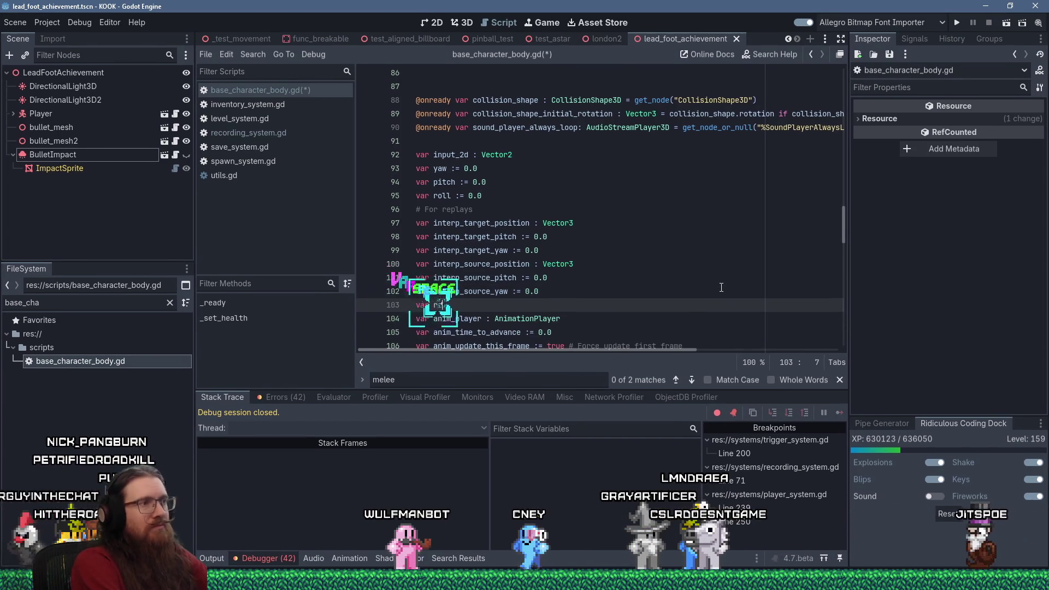
{"action": "type", "text": "play_id := "}
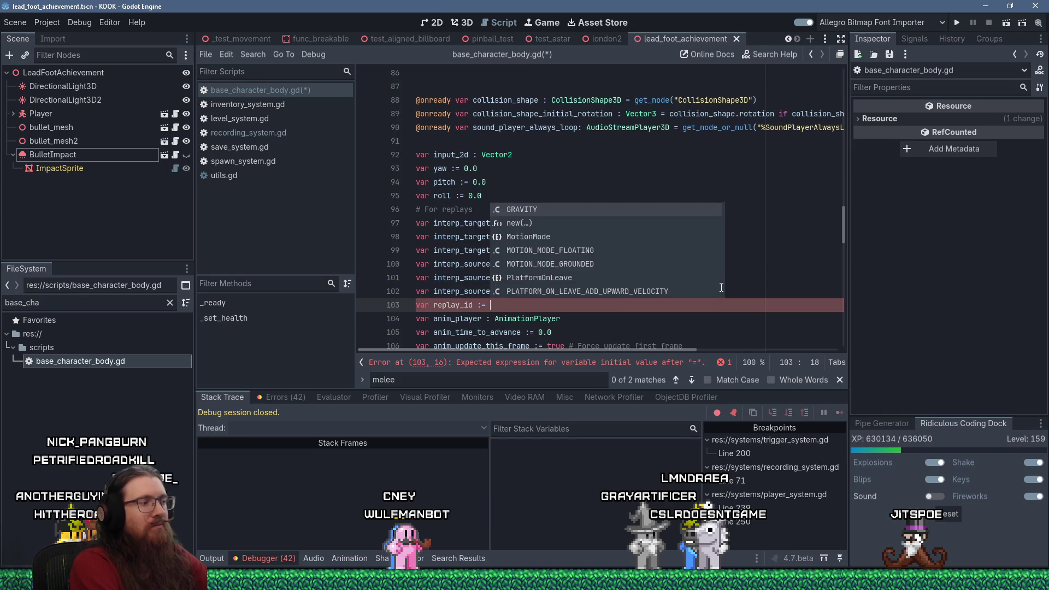
{"action": "type", "text": "-1"}
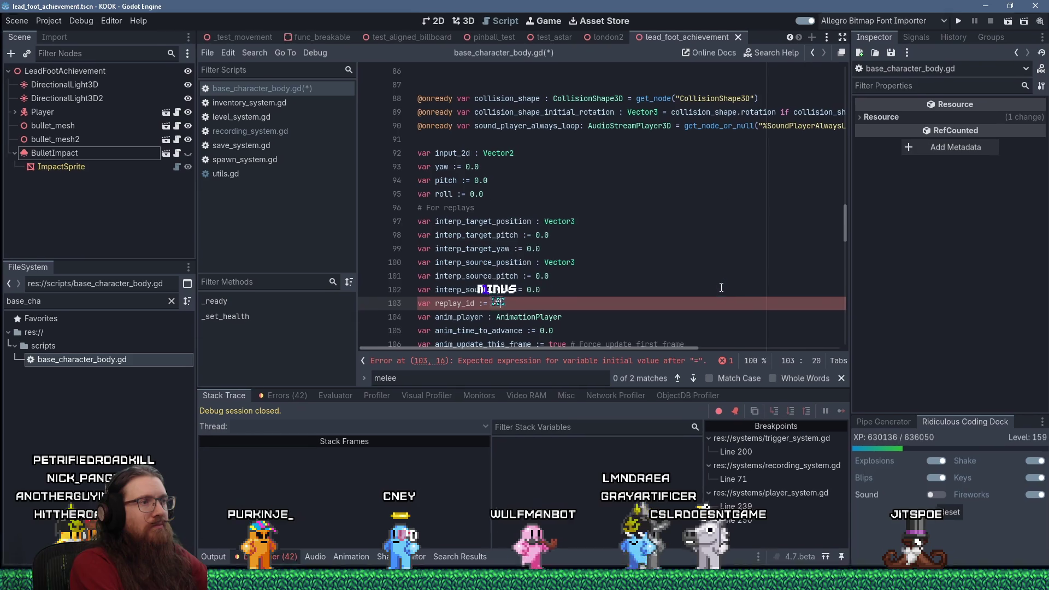
{"action": "key", "text": "ctrl+s"}
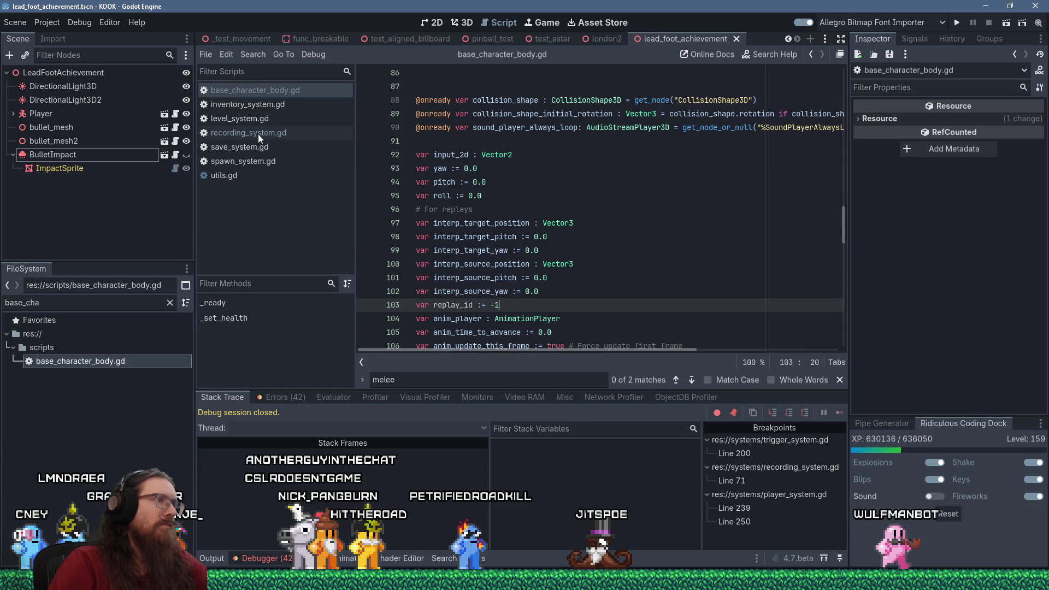
{"action": "left_click", "coordinate": [258, 133]}
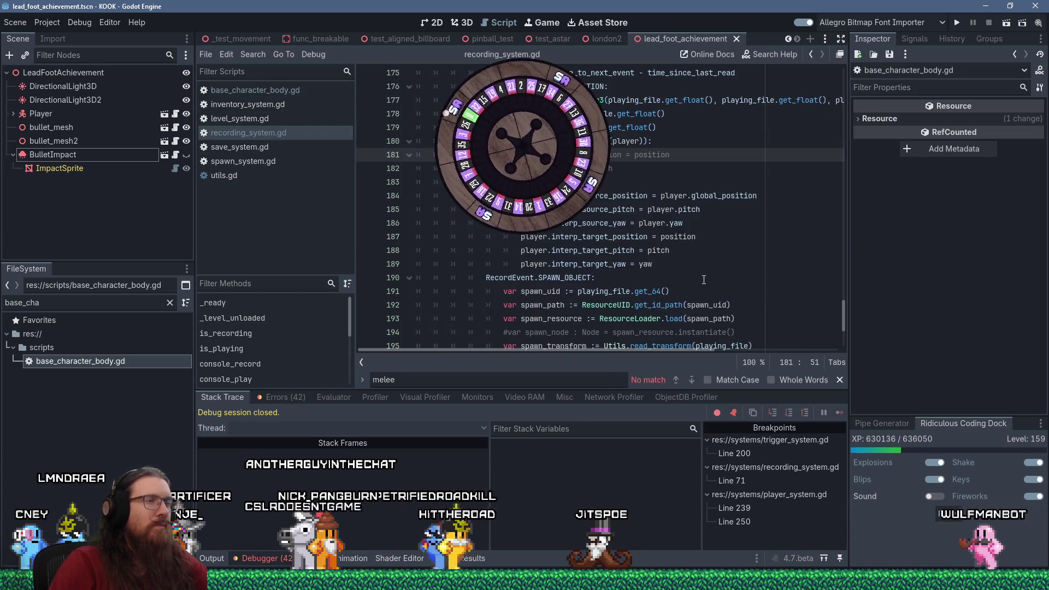
- Search recording_system.gd for 'sp' to find the spawned-entities loop
{"action": "scroll", "coordinate": [809, 285], "scroll_direction": "up", "scroll_amount": 8}
{"action": "left_click_drag", "start_coordinate": [847, 285], "coordinate": [843, 126]}
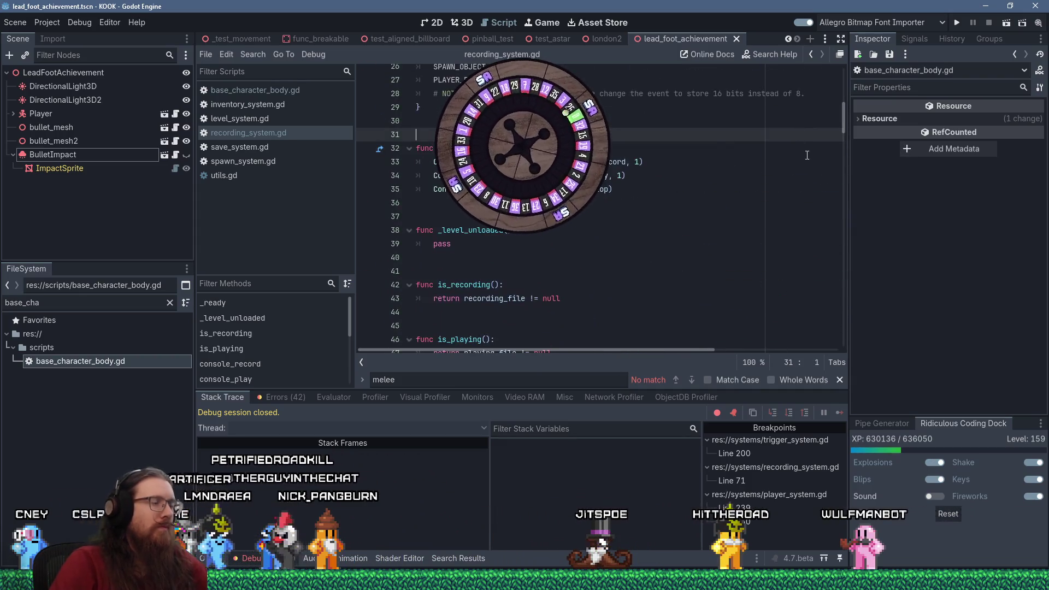
{"action": "key", "text": "ctrl+f"}
{"action": "type", "text": "spawn"}
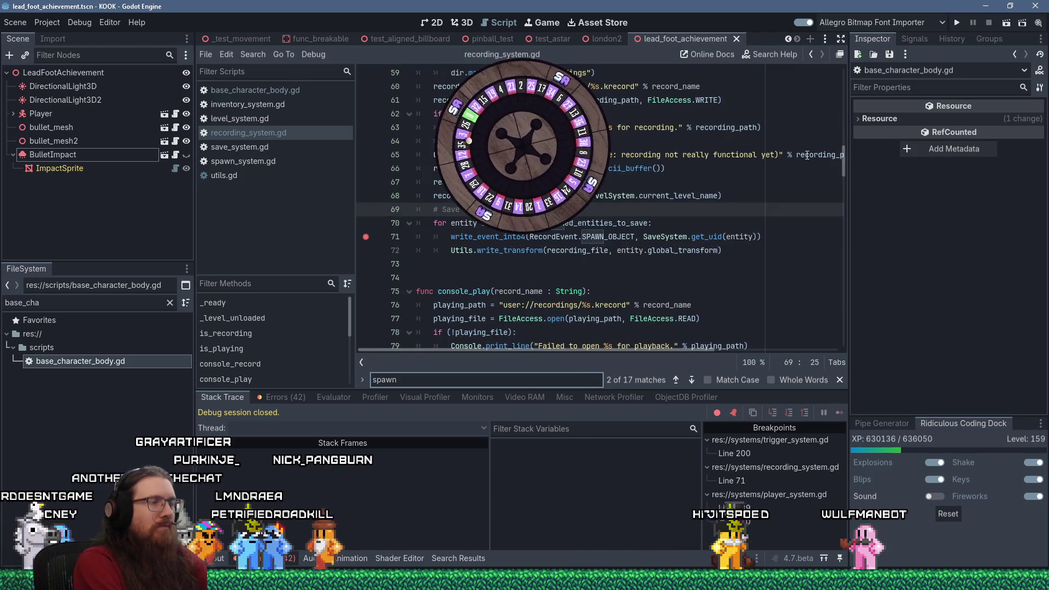
- Insert 'recording_file.store_32(entity.replay_id)' after the write_event_int64 line in the loop
{"action": "left_click", "coordinate": [607, 267]}
{"action": "scroll", "coordinate": [606, 266], "scroll_direction": "down", "scroll_amount": 3}
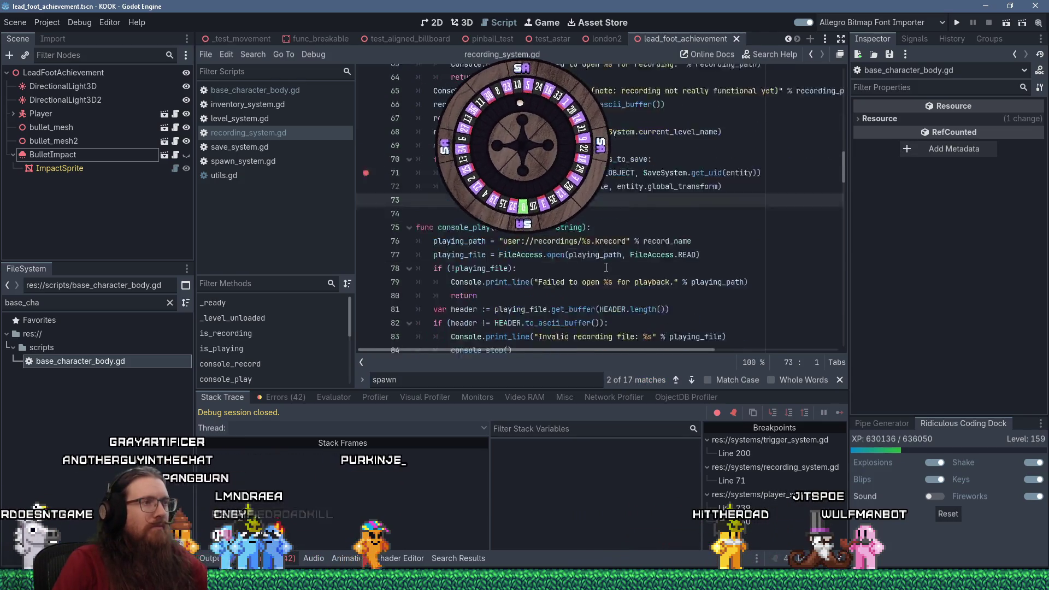
{"action": "scroll", "coordinate": [606, 266], "scroll_direction": "up", "scroll_amount": 2}
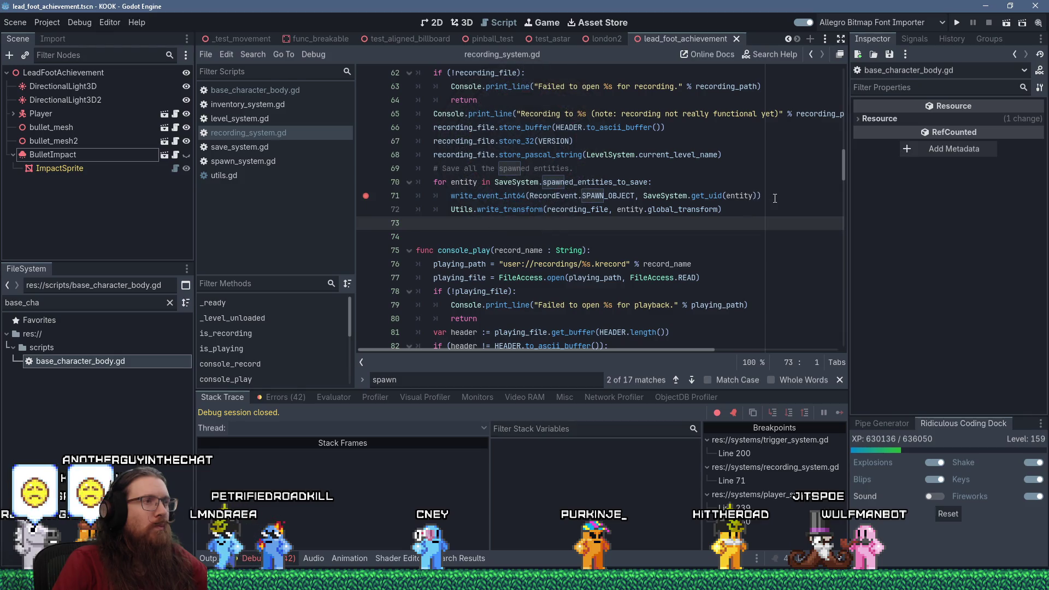
{"action": "key", "text": "Return"}
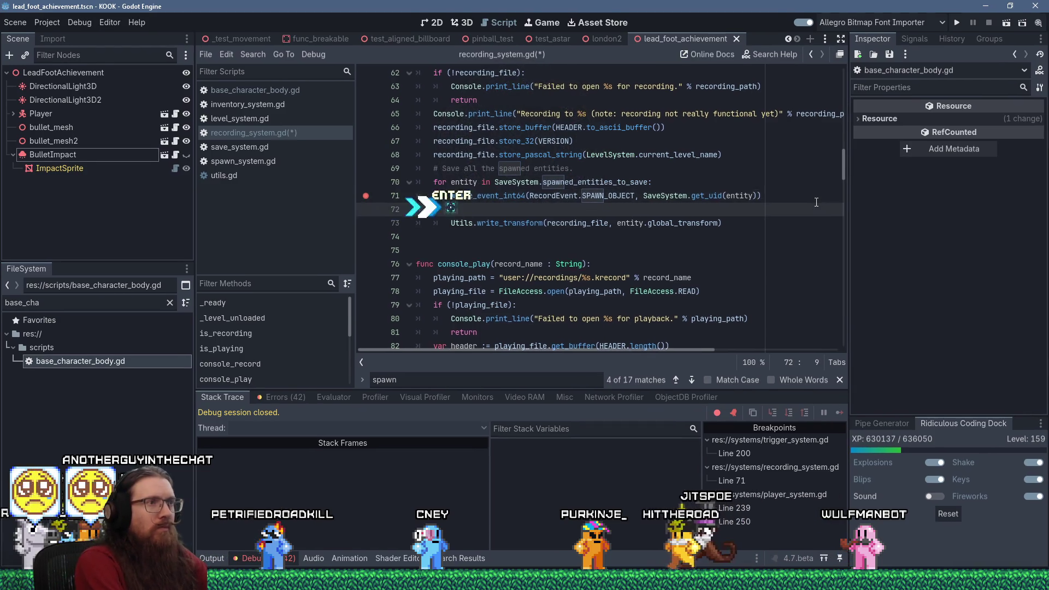
{"action": "type", "text": "recor"}
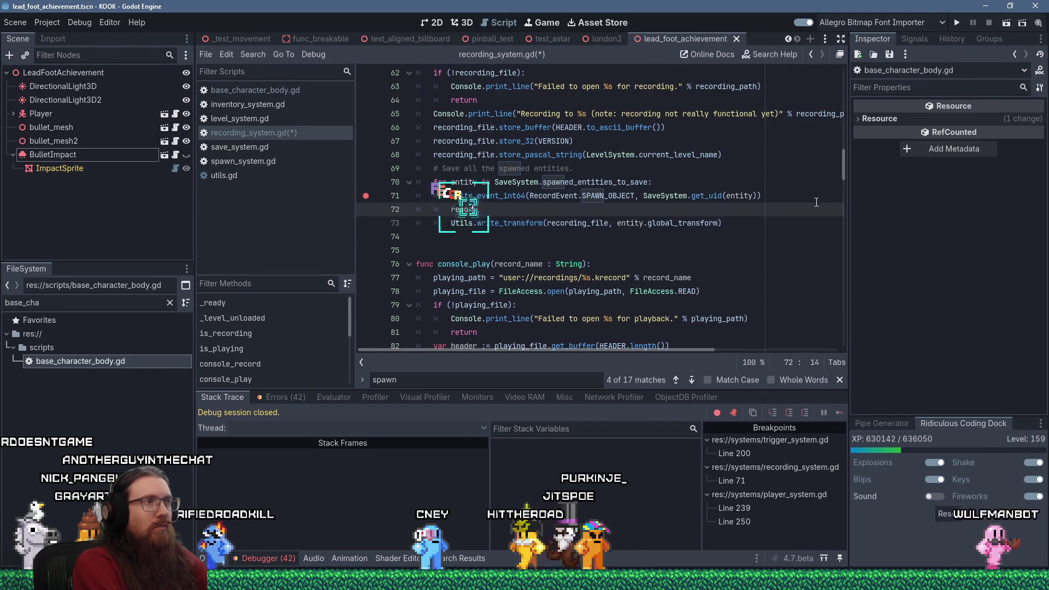
{"action": "type", "text": "writ"}
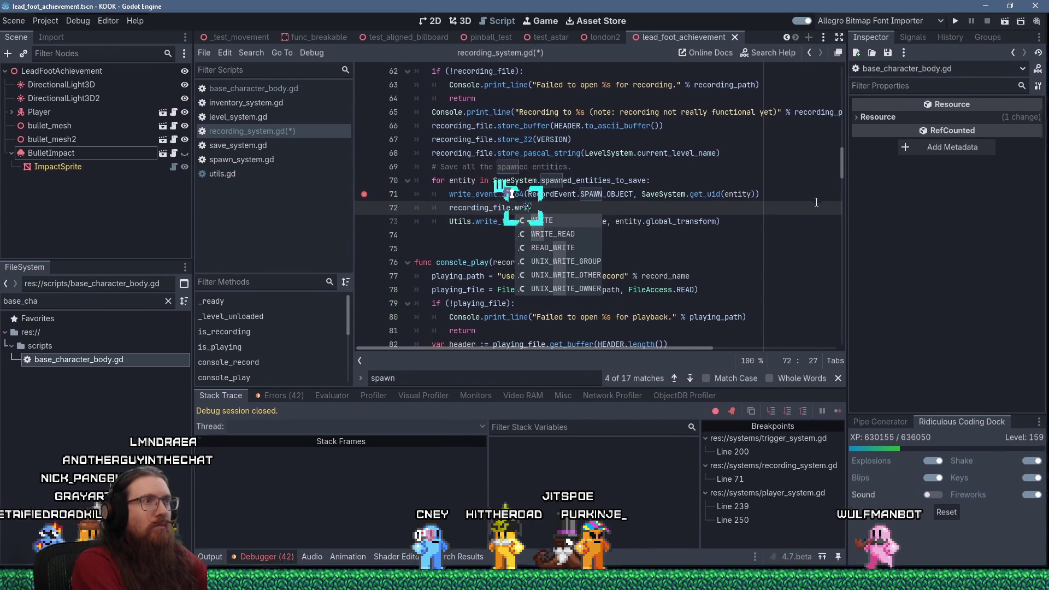
{"action": "key", "text": "BackSpace"}
{"action": "key", "text": "BackSpace"}
{"action": "key", "text": "BackSpace"}
{"action": "type", "text": "store"}
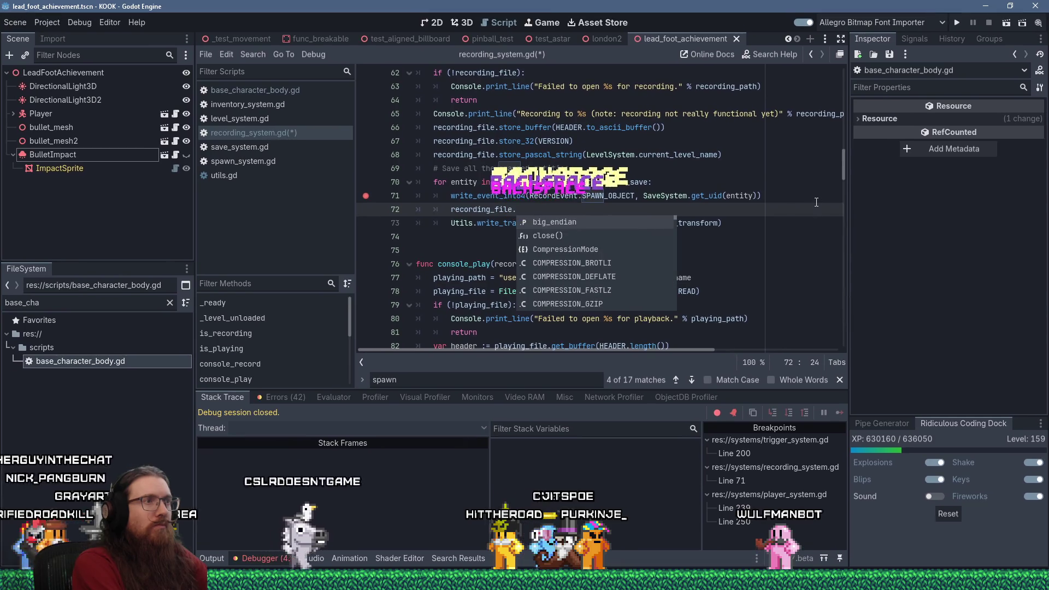
{"action": "type", "text": "_32(entity"}
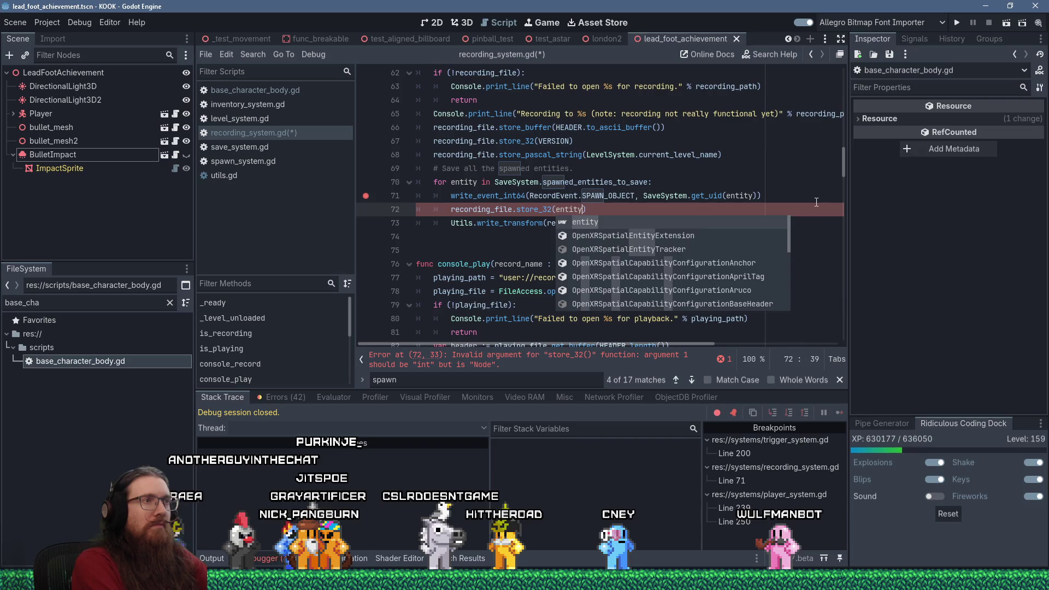
{"action": "type", "text": ".replay_"}
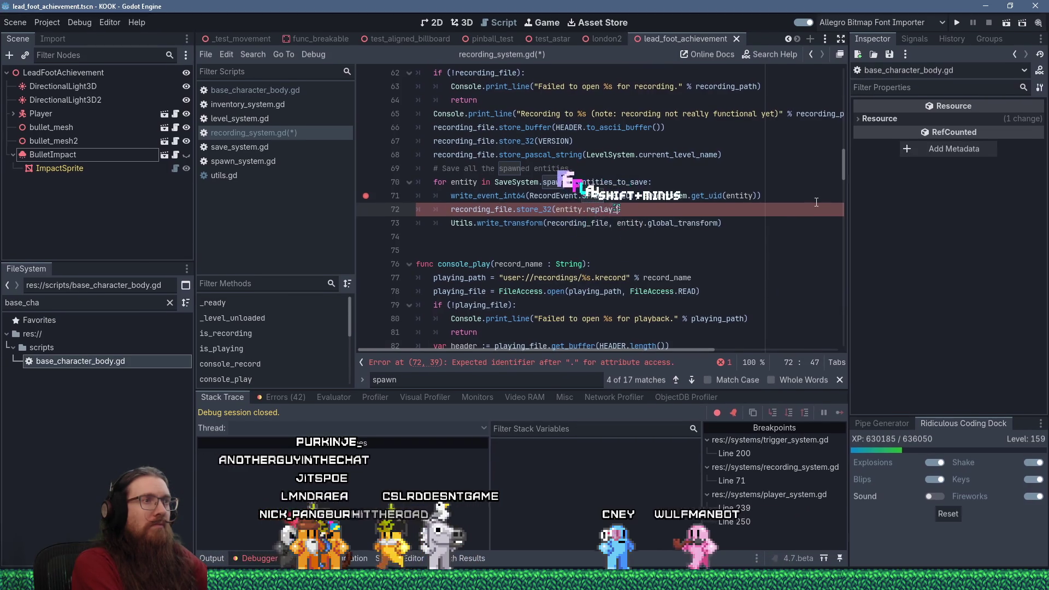
{"action": "type", "text": "id"}
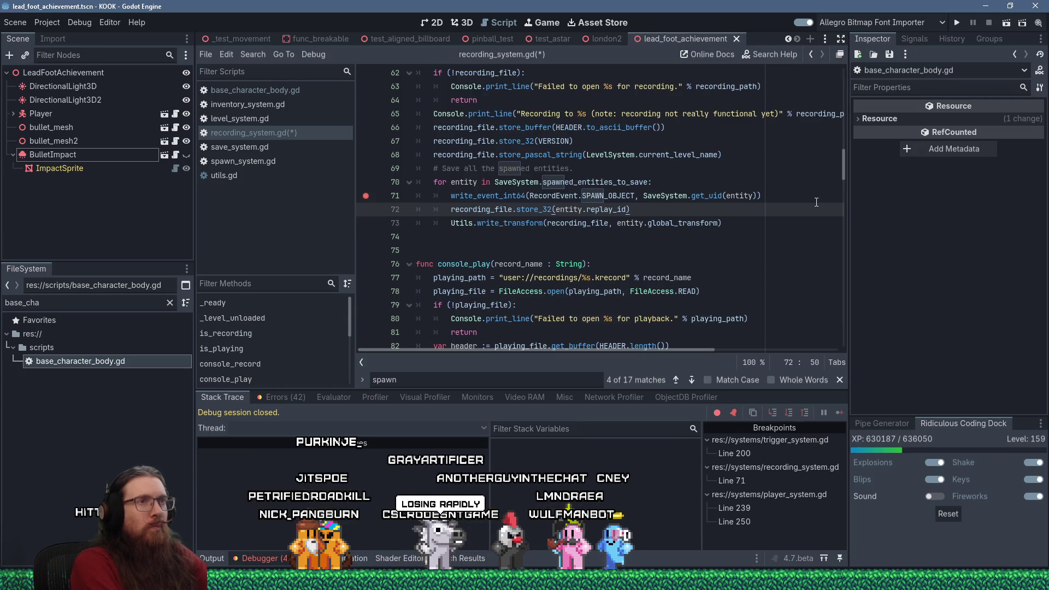
{"action": "left_click_drag", "start_coordinate": [844, 164], "coordinate": [838, 74]}
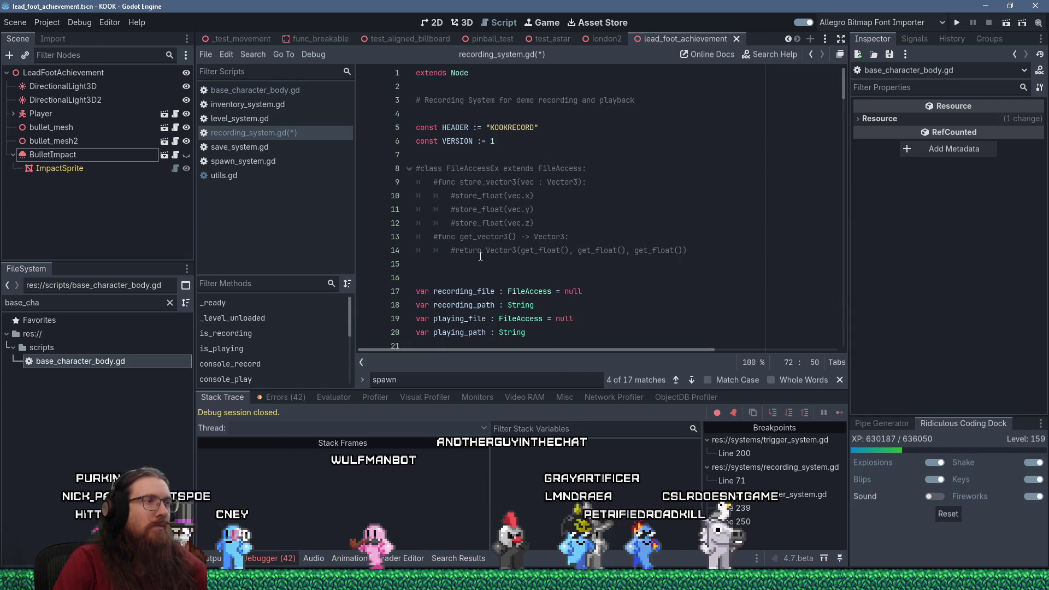
- Declare 'var replay_id_inc := 1' with an auto-incrementing unique-ID comment before the recording variables
{"action": "left_click", "coordinate": [521, 157]}
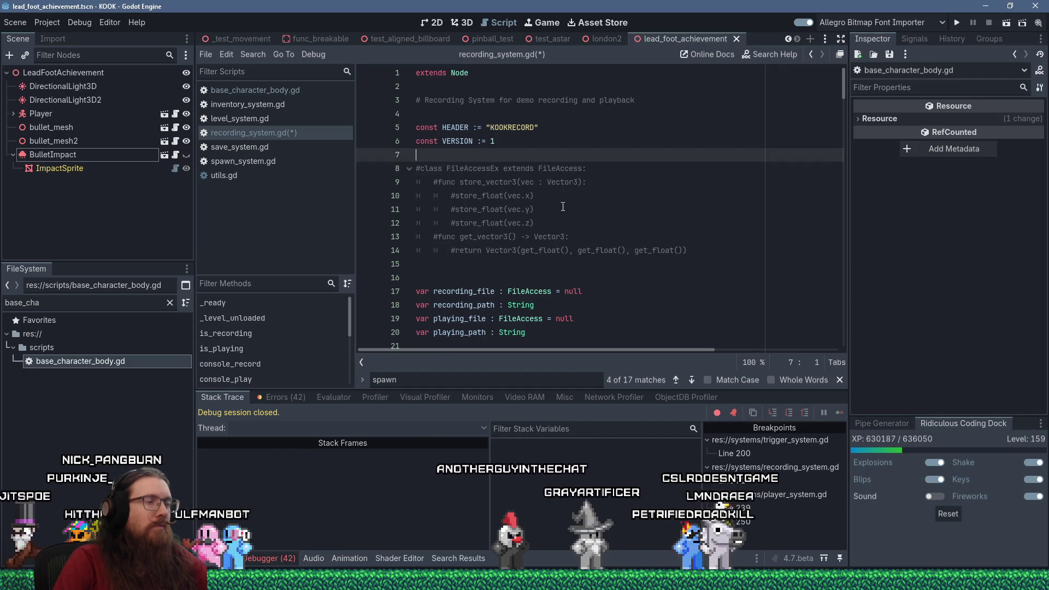
{"action": "left_click", "coordinate": [516, 275]}
{"action": "type", "text": "var"}
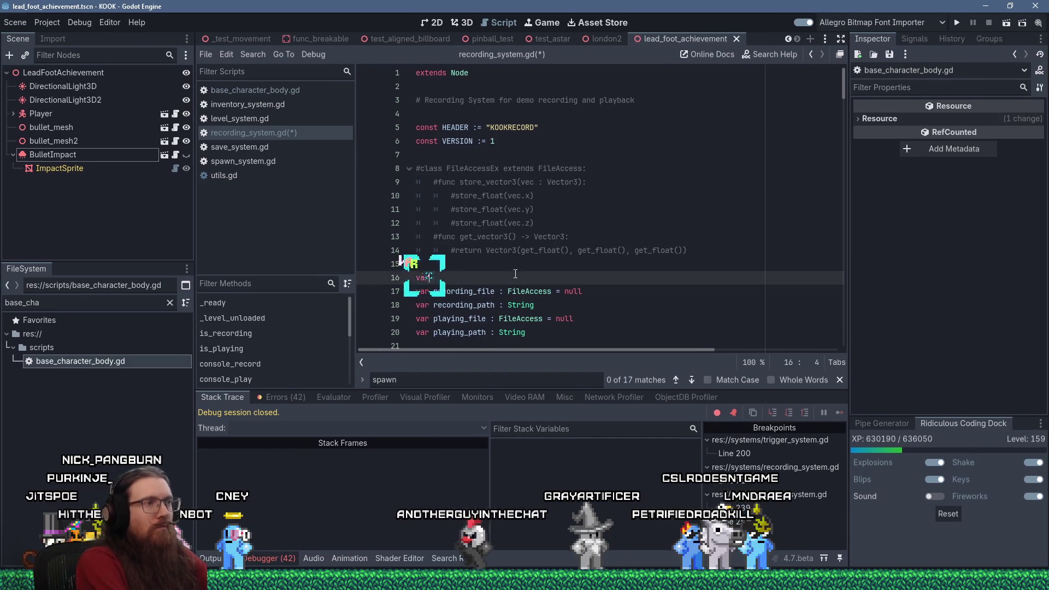
{"action": "type", "text": " replay"}
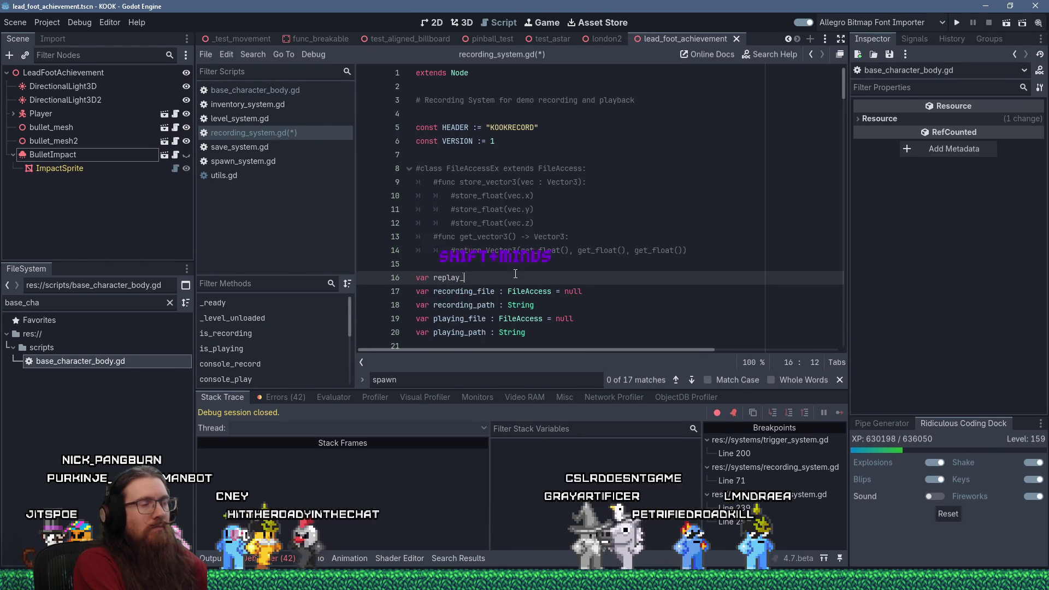
{"action": "type", "text": "_id_inc :"}
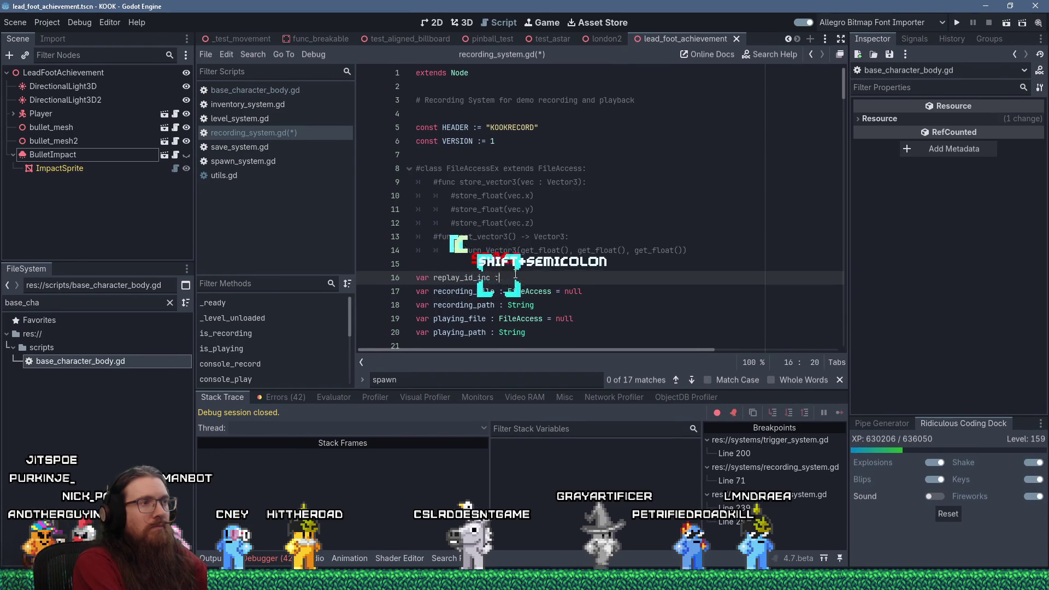
{"action": "type", "text": "= 1 #"}
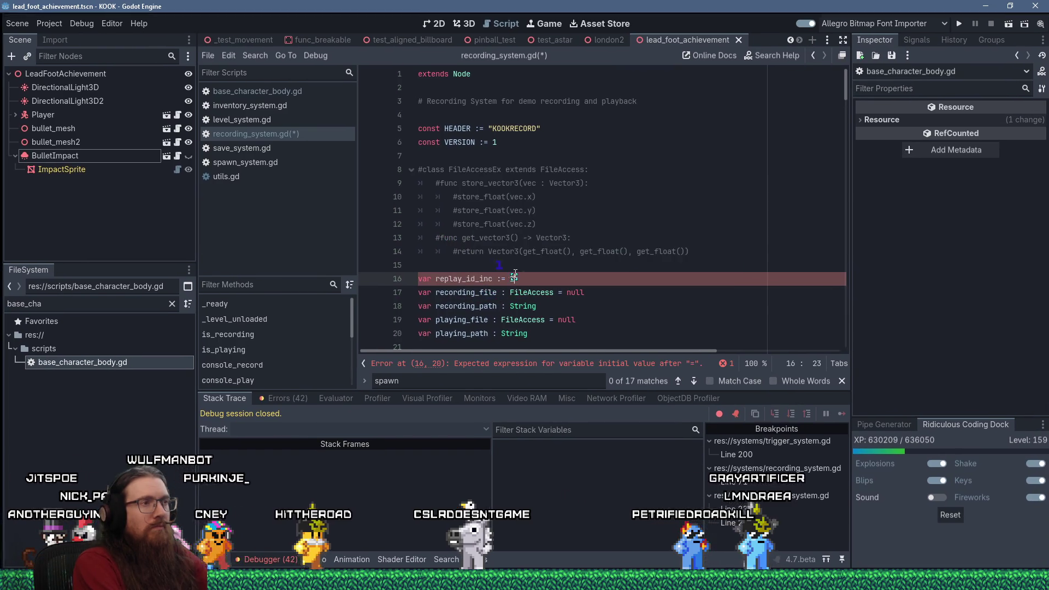
{"action": "type", "text": " Auto-incer"}
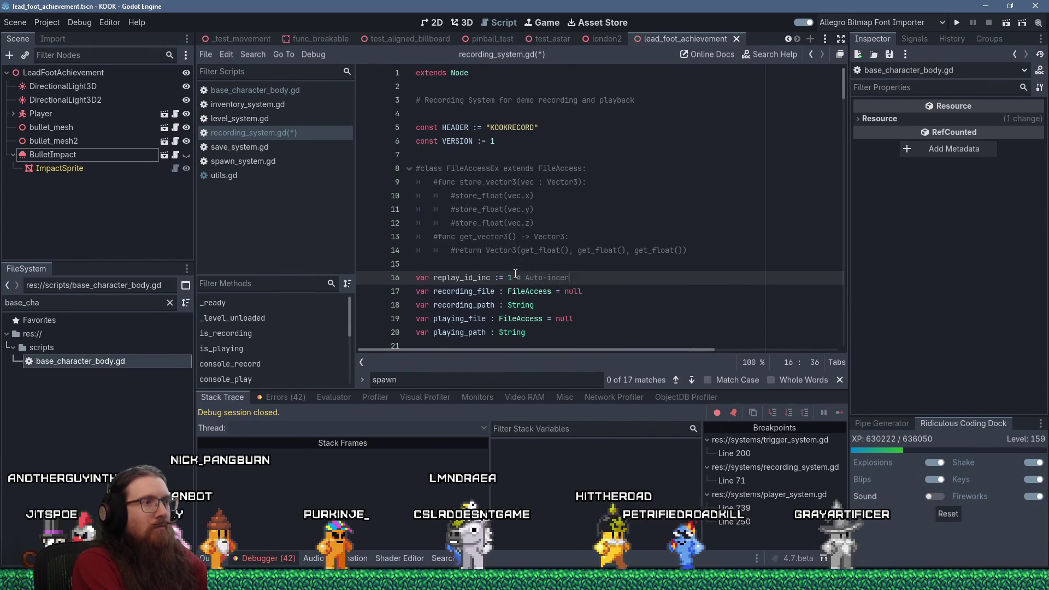
{"action": "key", "text": "BackSpace"}
{"action": "key", "text": "BackSpace"}
{"action": "type", "text": "rementing value"}
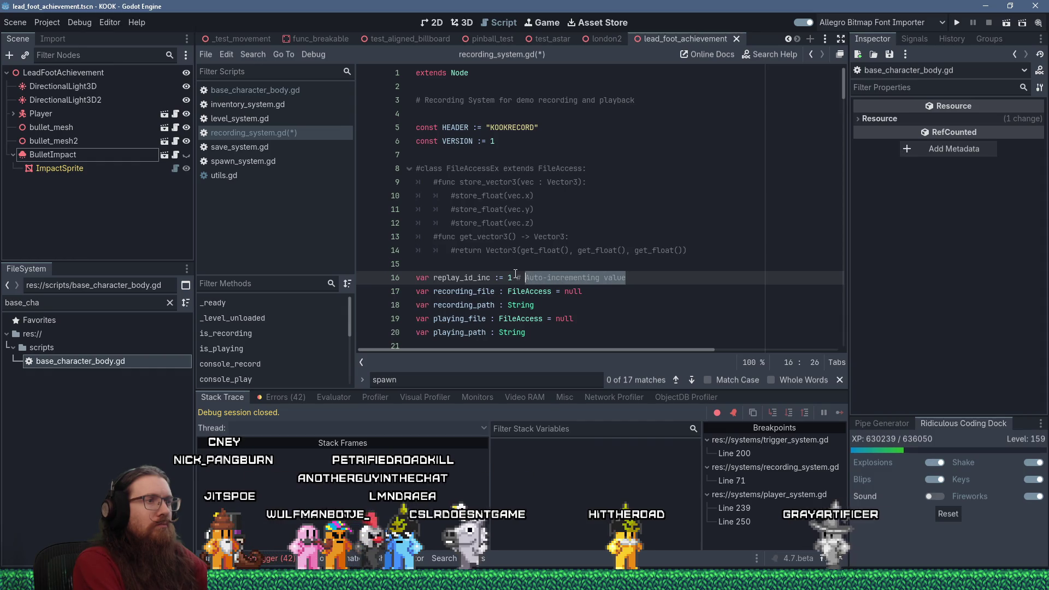
{"action": "type", "text": "Incrementing"}
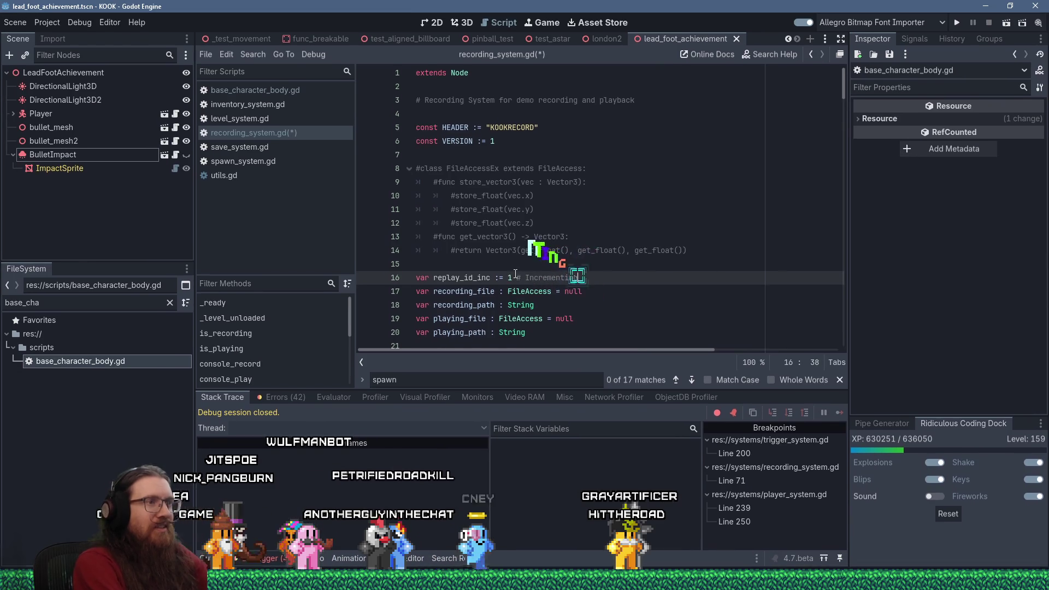
{"action": "type", "text": " value"}
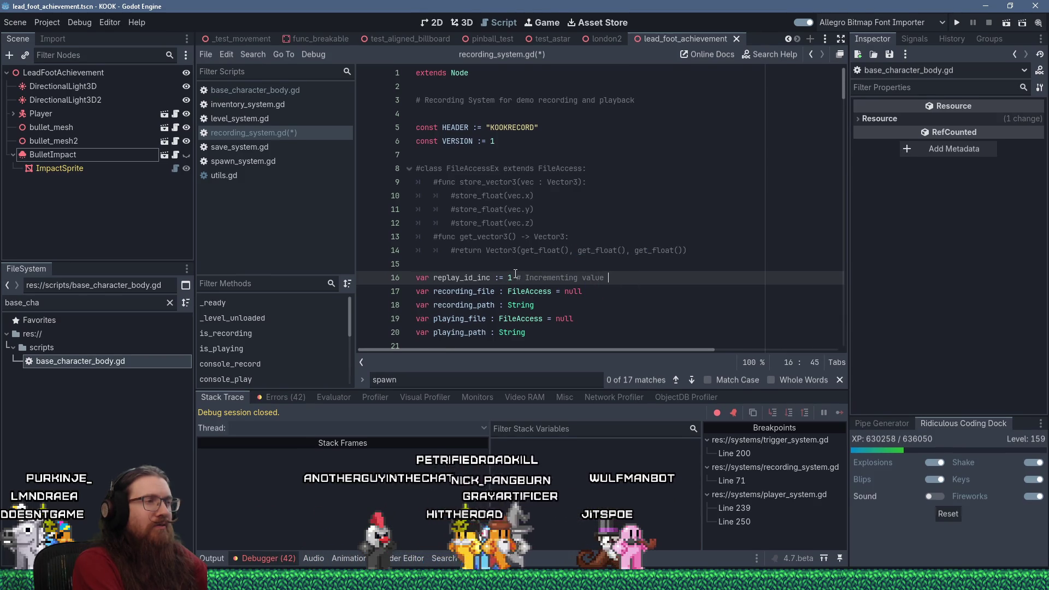
{"action": "type", "text": "to"}
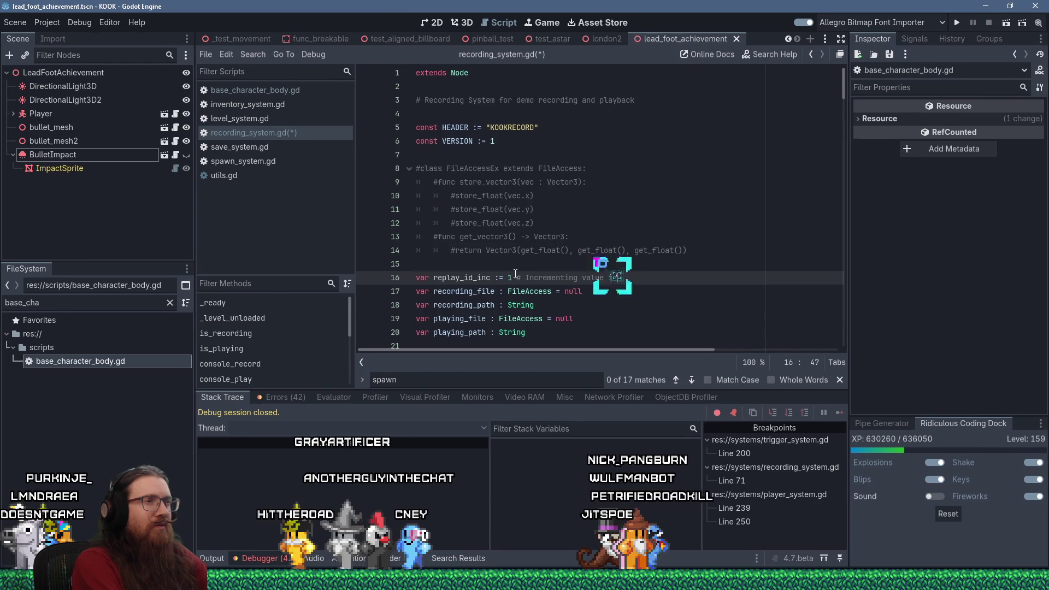
{"action": "type", "text": " store a unique "}
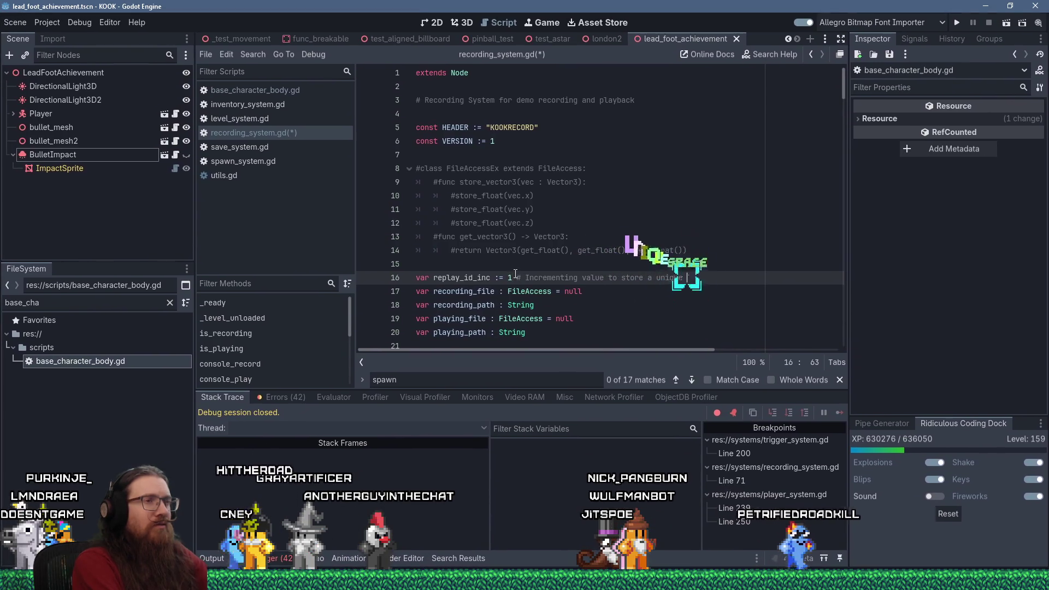
{"action": "type", "text": "ID number f"}
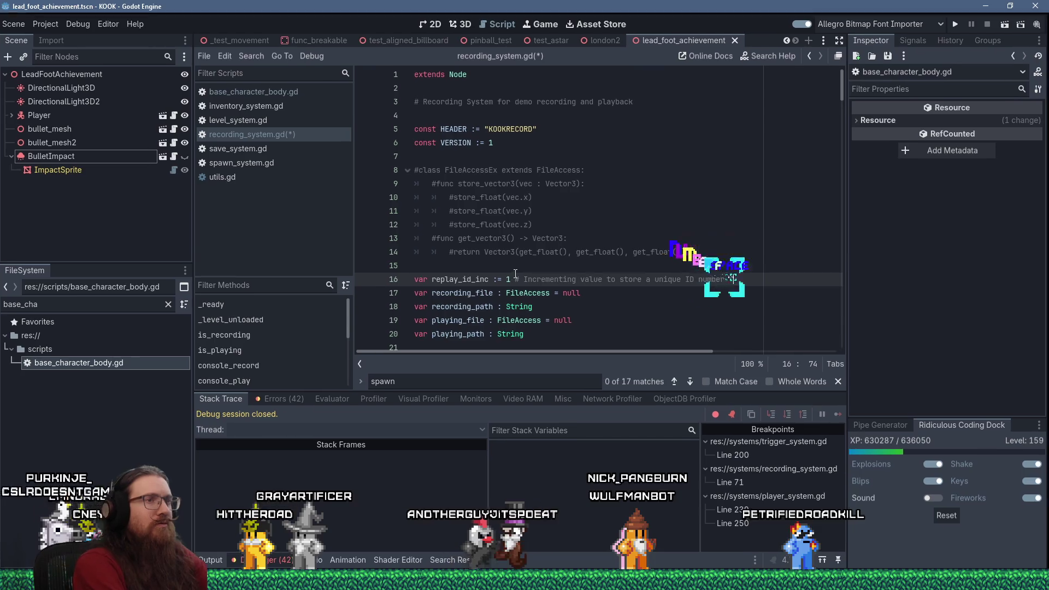
{"action": "type", "text": "or each"}
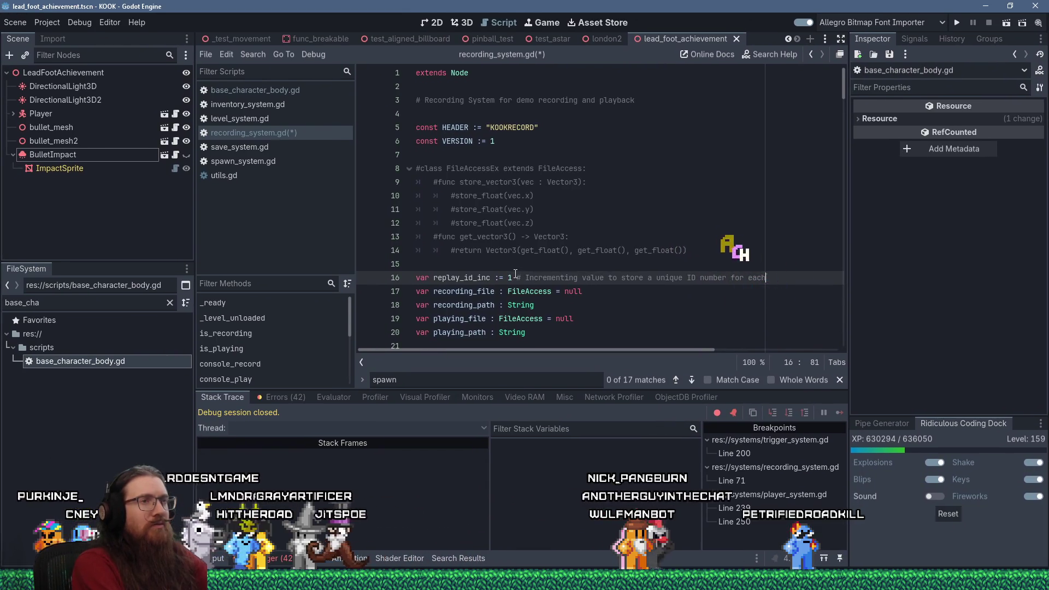
{"action": "type", "text": " thing that can be"}
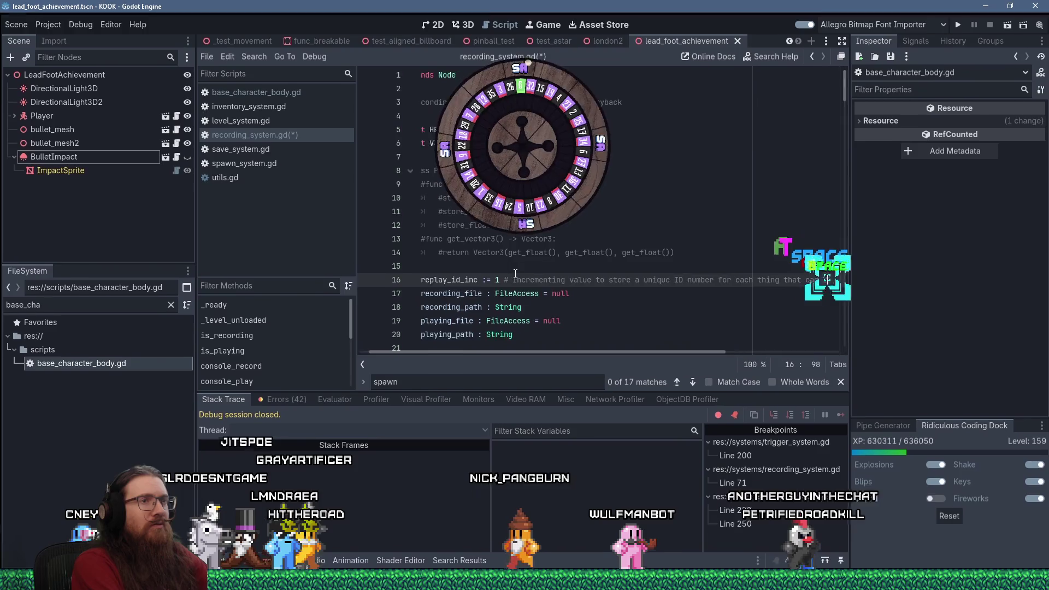
{"action": "type", "text": " recorded."}
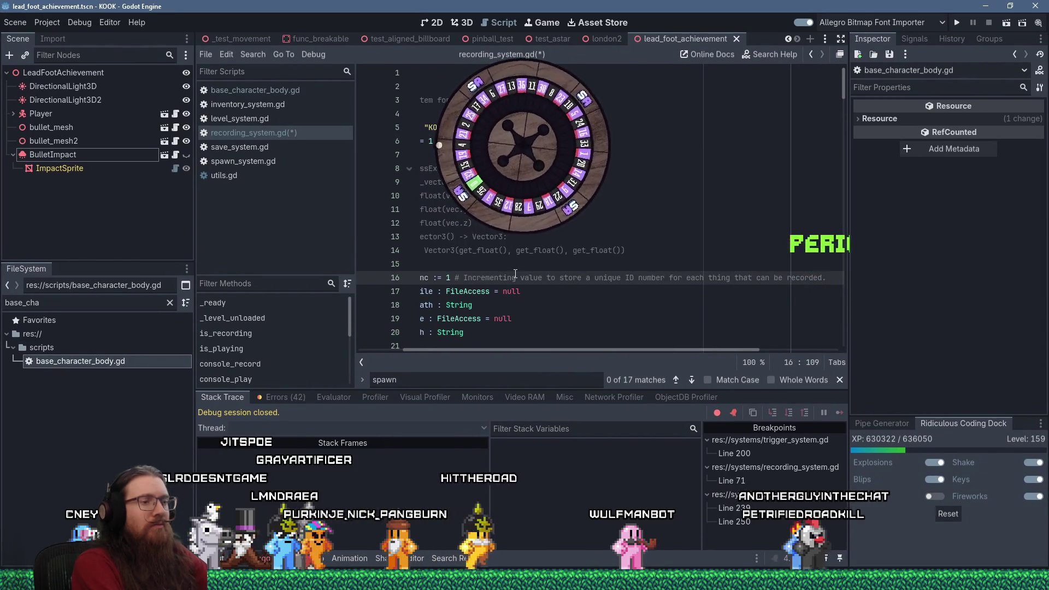
- Insert a blank line directly below the replay_id_inc declaration
{"action": "key", "text": "Home"}
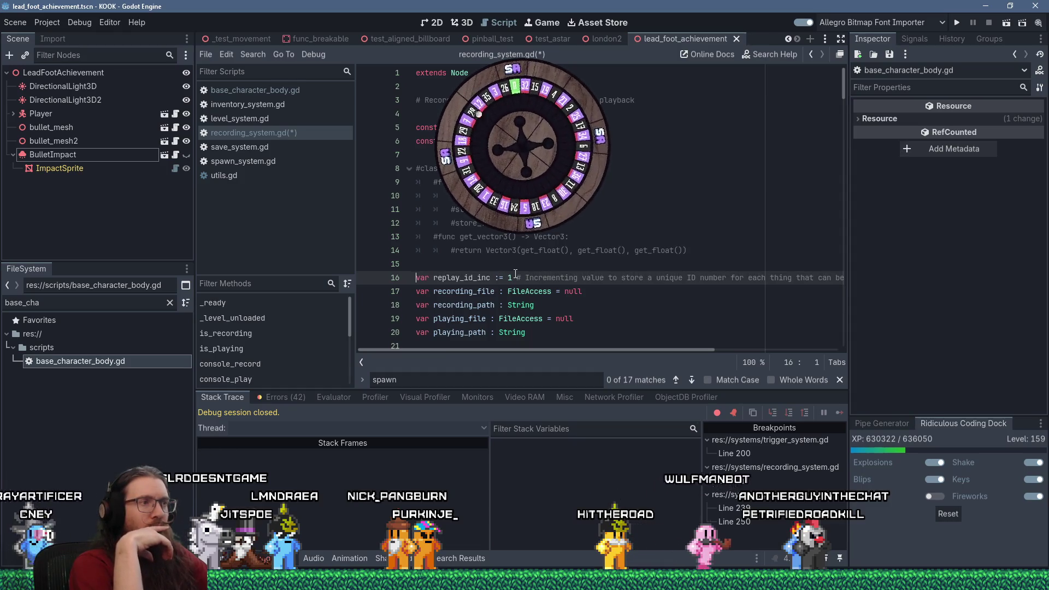
{"action": "key", "text": "Down"}
{"action": "key", "text": "Down"}
{"action": "key", "text": "Down"}
{"action": "key", "text": "Up"}
{"action": "key", "text": "Up"}
{"action": "key", "text": "Up"}
{"action": "key", "text": "Return"}
{"action": "key", "text": "Up"}
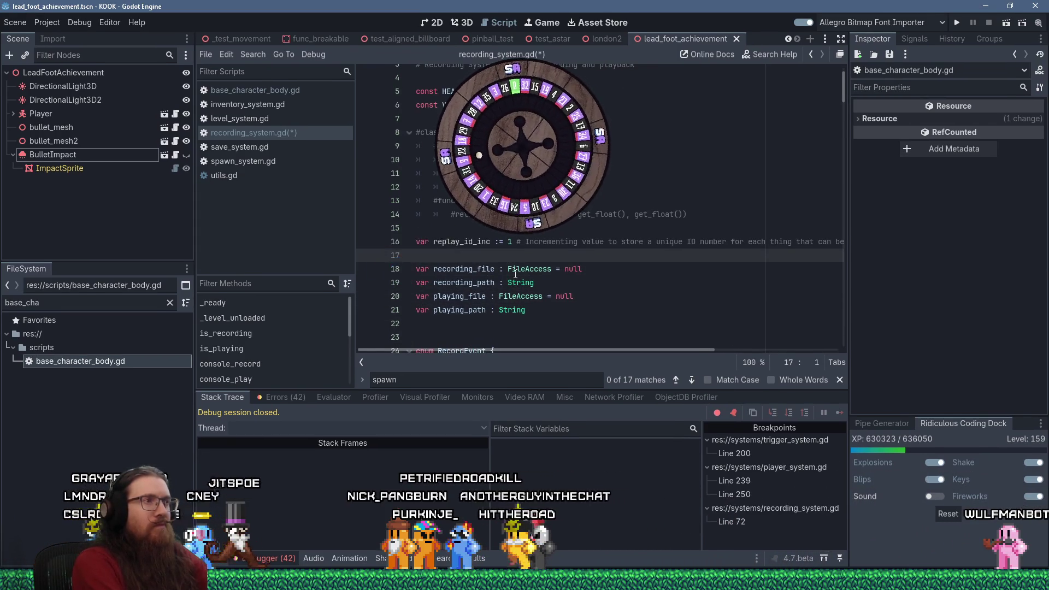
- Write 'var replay_id_to_entity : Dictionary[int, Node] = {}' on the new line 17
{"action": "type", "text": "var id"}
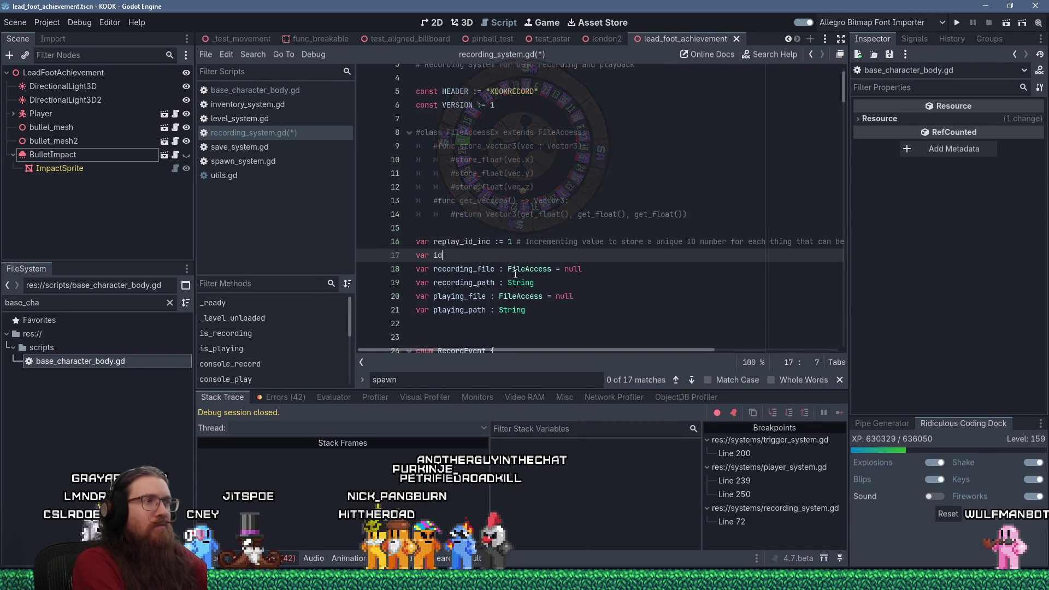
{"action": "type", "text": "replay_id_"}
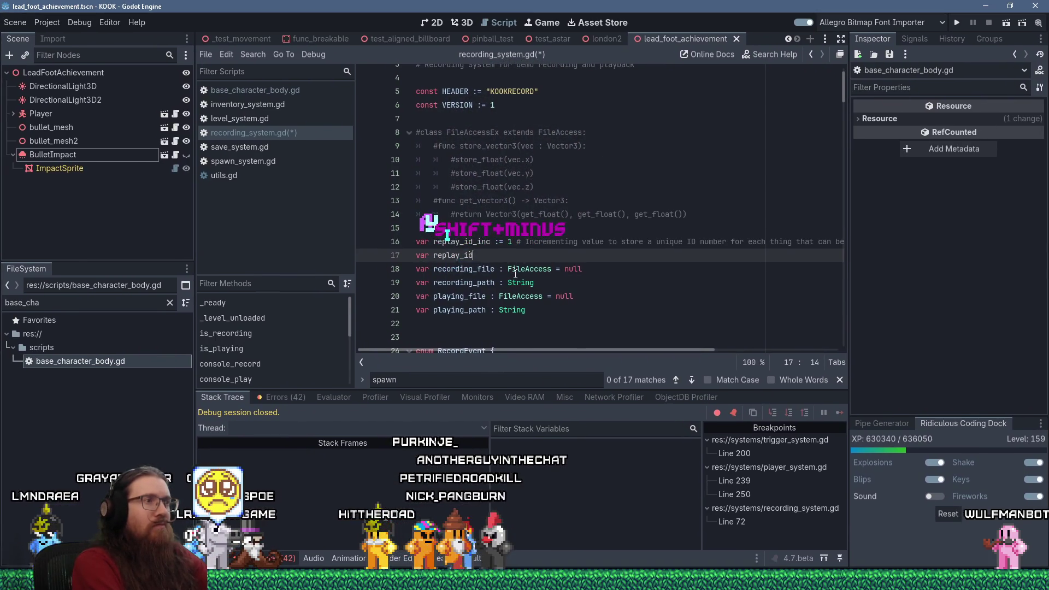
{"action": "type", "text": "to_entity"}
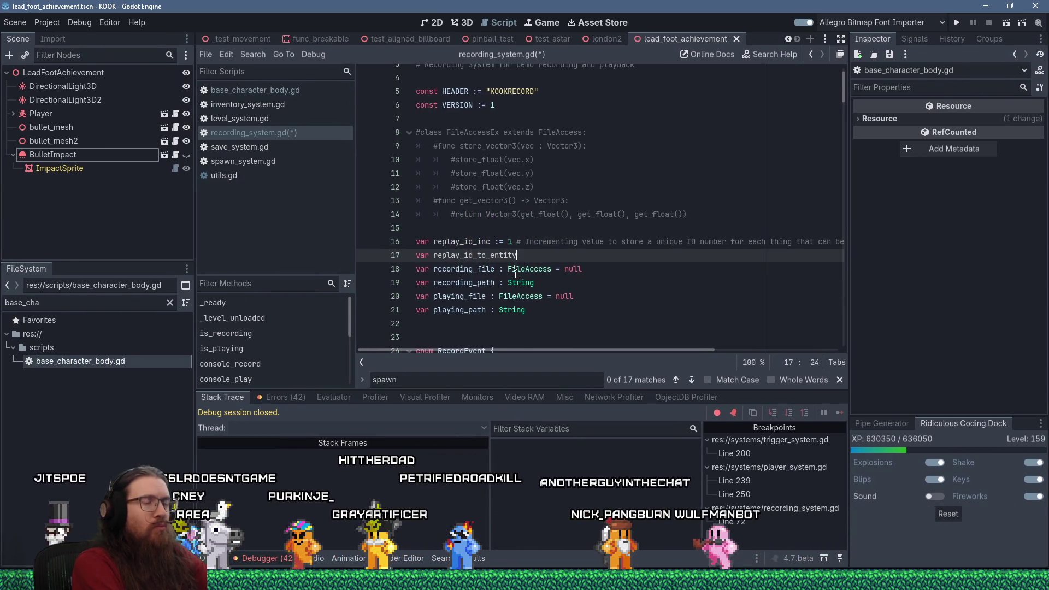
{"action": "type", "text": " : Dictiona"}
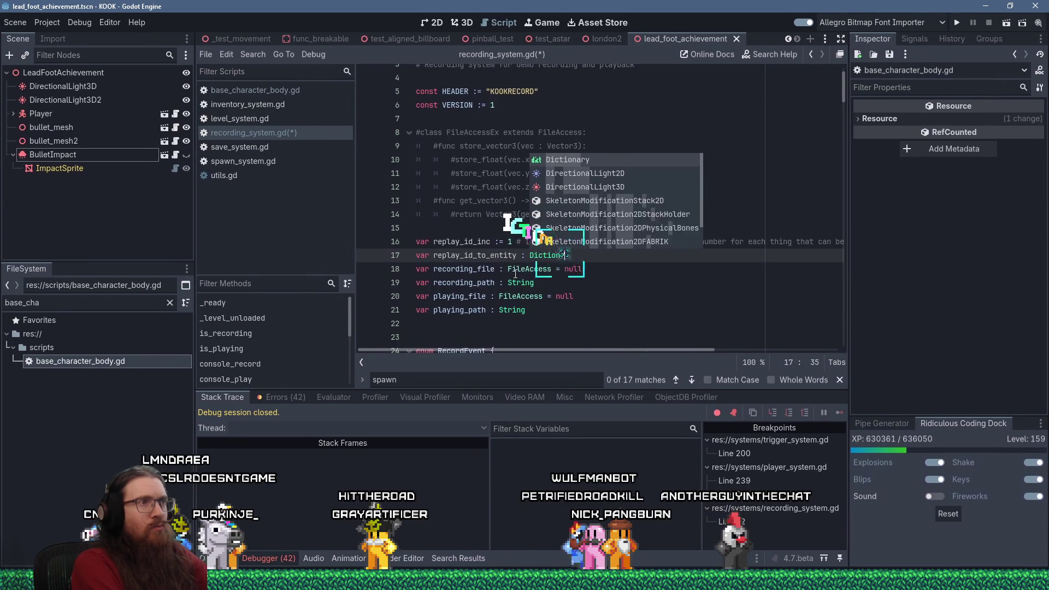
{"action": "key", "text": "Return"}
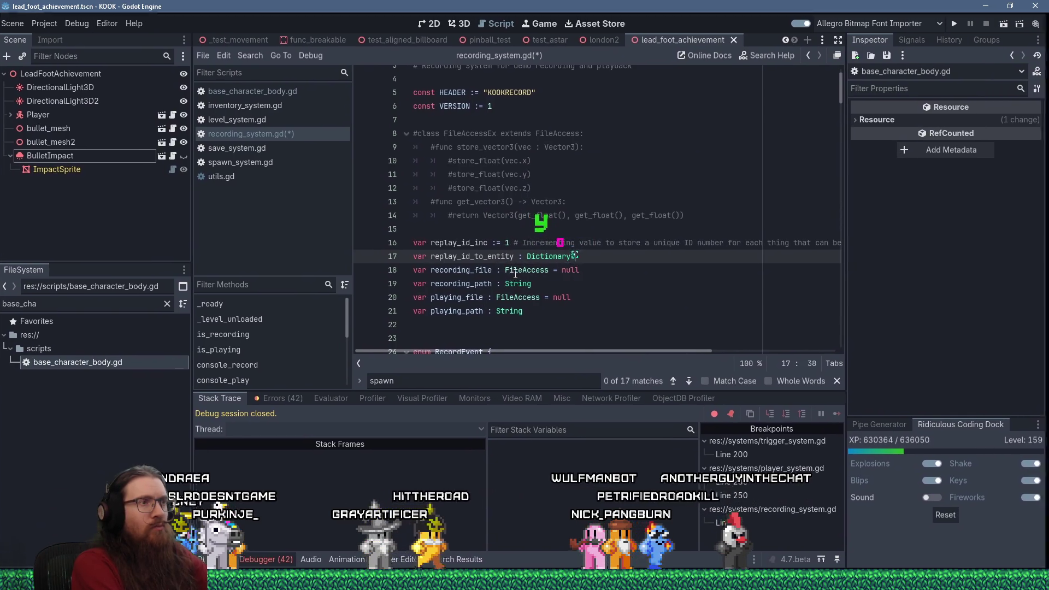
{"action": "key", "text": "BackSpace"}
{"action": "type", "text": "[]"}
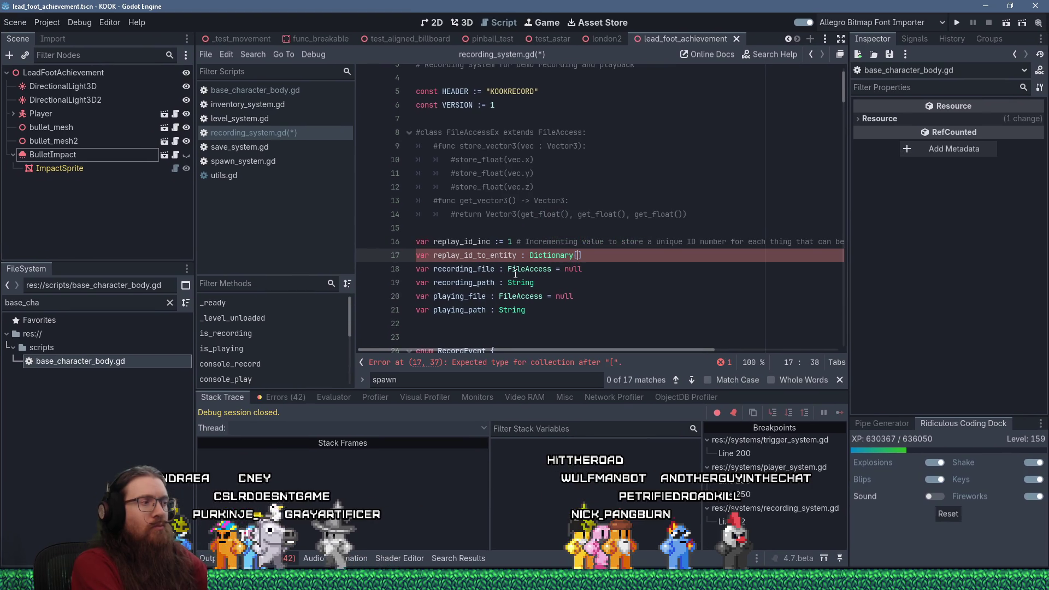
{"action": "type", "text": "int"}
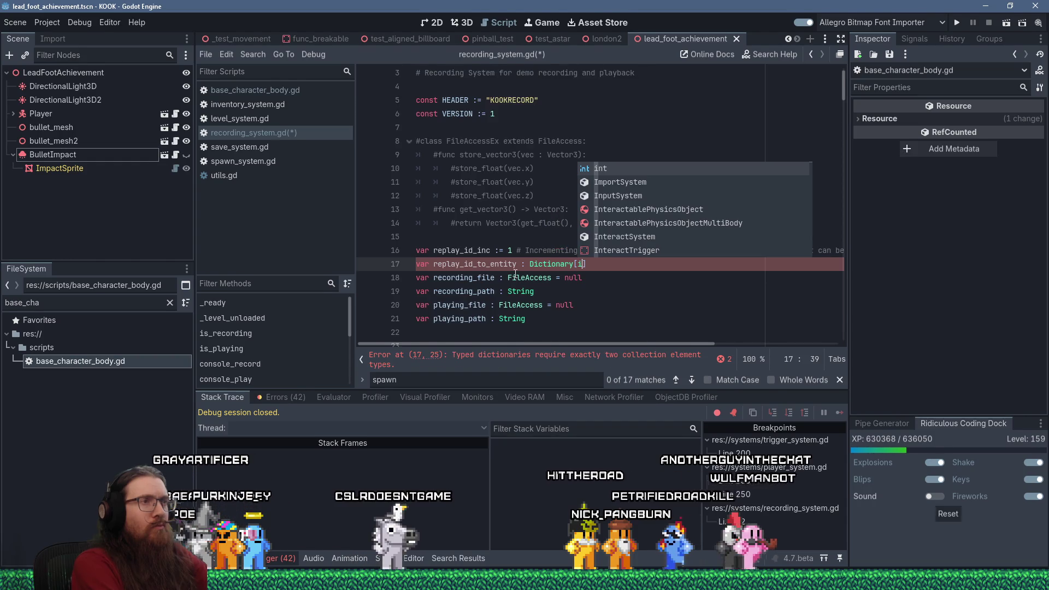
{"action": "type", "text": ", Nod"}
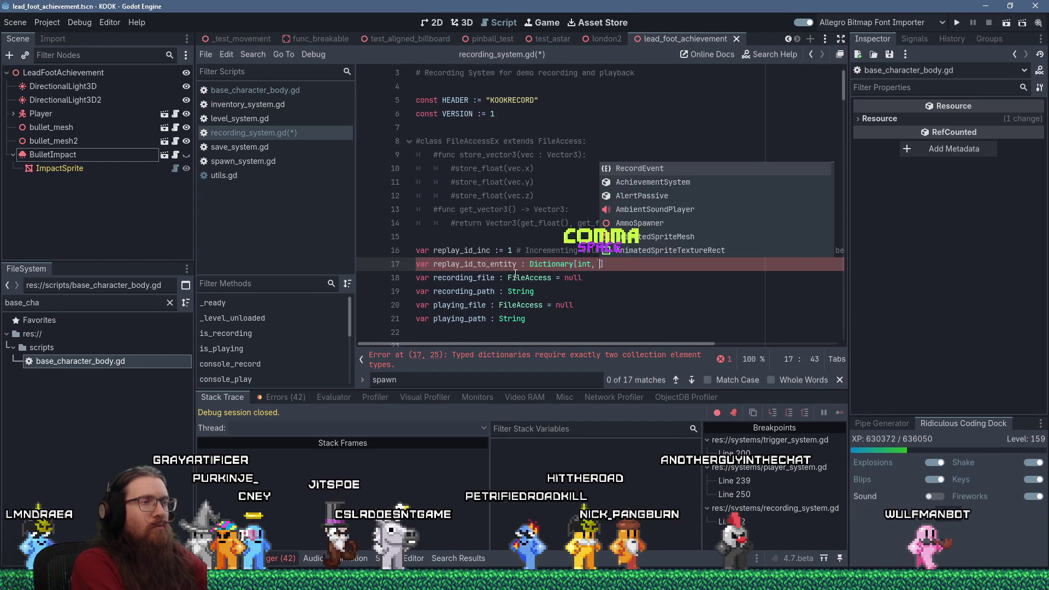
{"action": "type", "text": "e"}
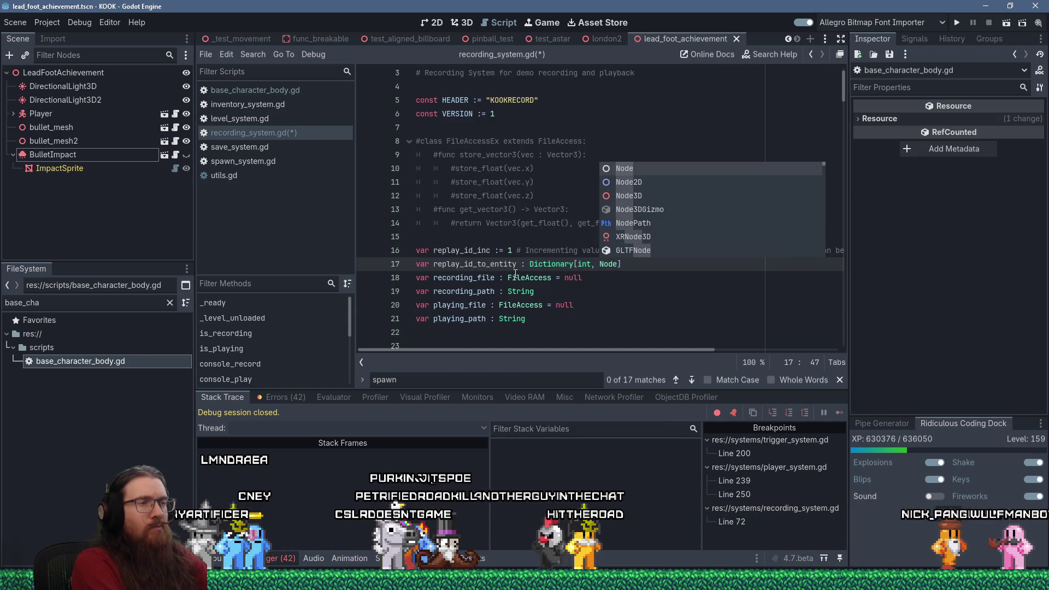
{"action": "type", "text": "] ="}
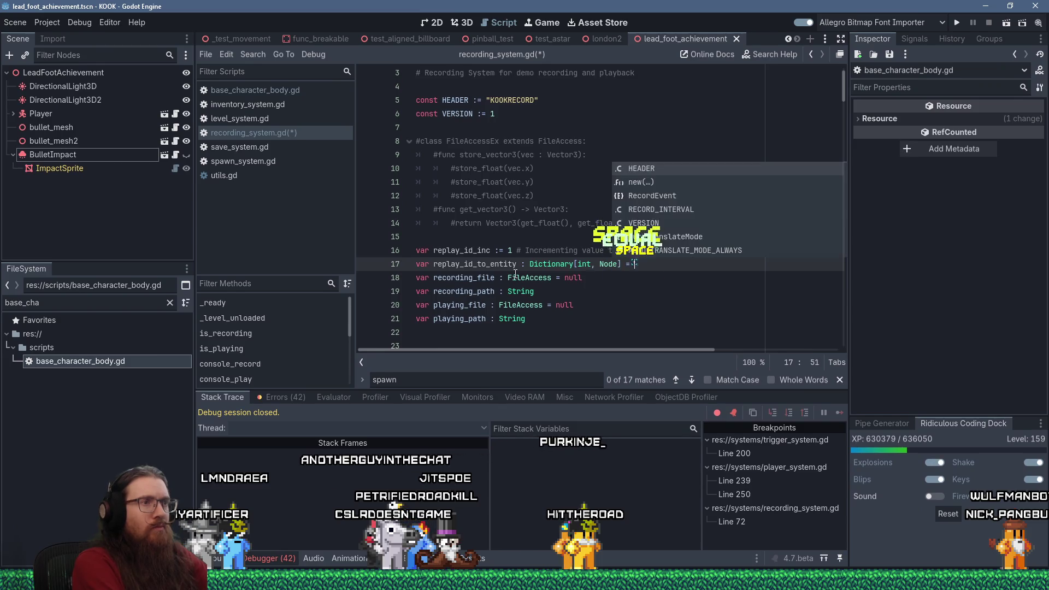
{"action": "type", "text": " {}"}
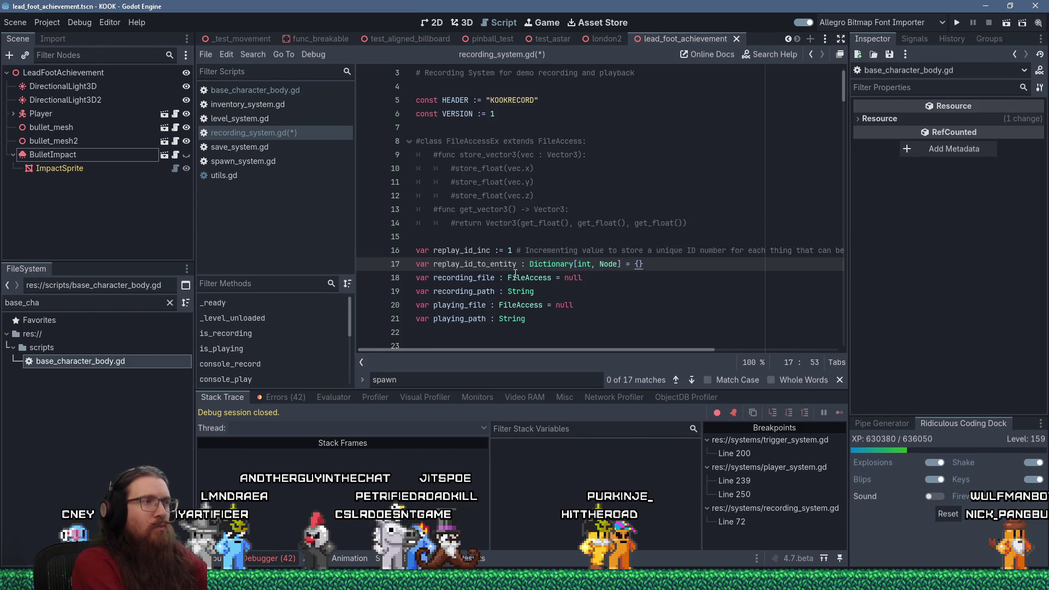
{"action": "scroll", "coordinate": [515, 273], "scroll_direction": "down", "scroll_amount": 9}
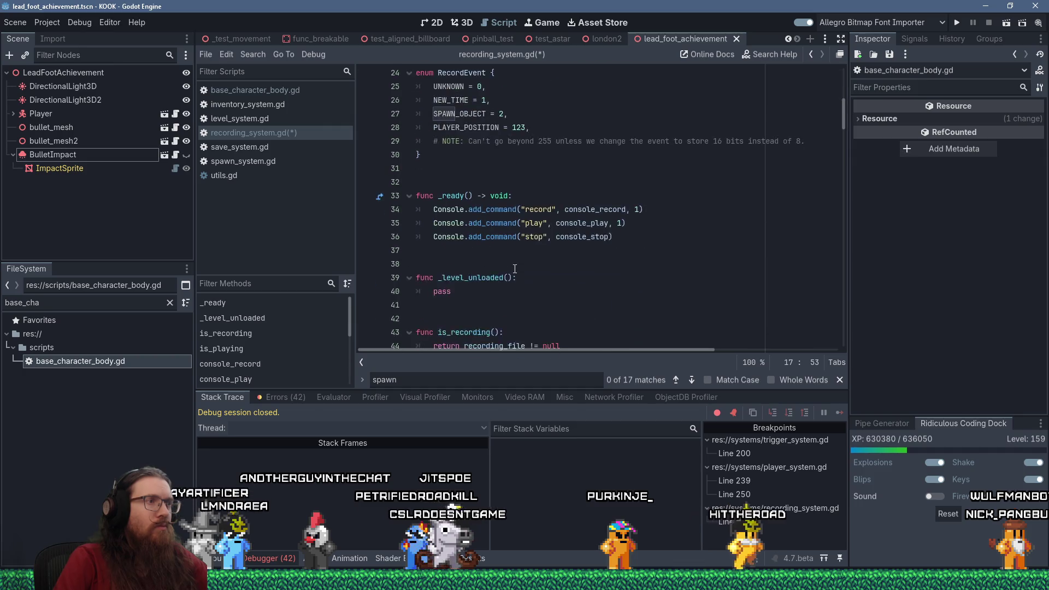
- Replace 'pass' in _level_unloaded with 'replay_id_to_entity.clear()'
{"action": "scroll", "coordinate": [516, 269], "scroll_direction": "up", "scroll_amount": 7}
{"action": "double_click", "coordinate": [479, 181]}
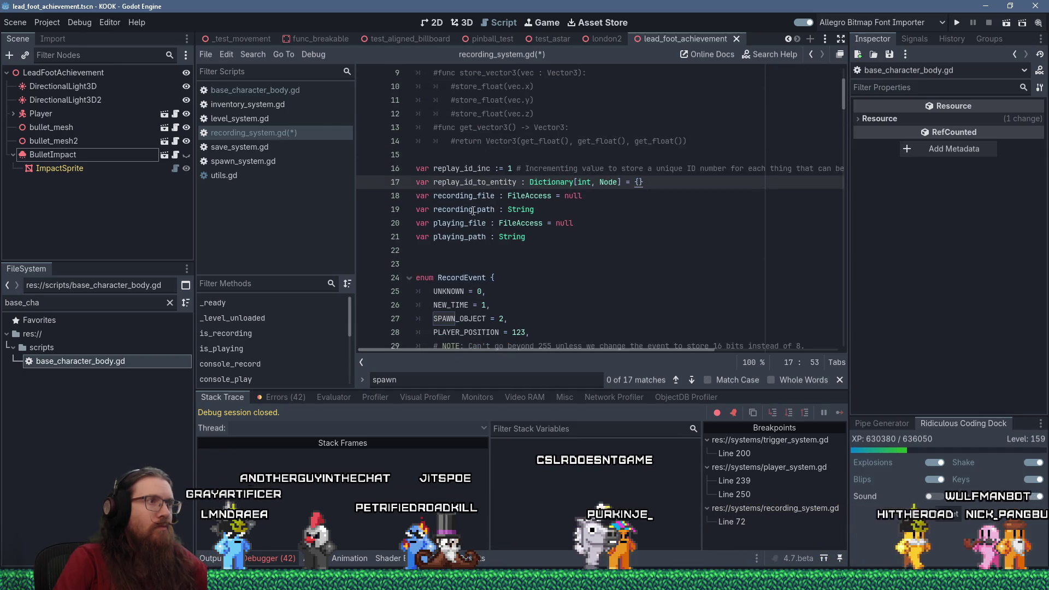
{"action": "right_click", "coordinate": [480, 182]}
{"action": "left_click", "coordinate": [498, 223]}
{"action": "scroll", "coordinate": [492, 246], "scroll_direction": "down", "scroll_amount": 6}
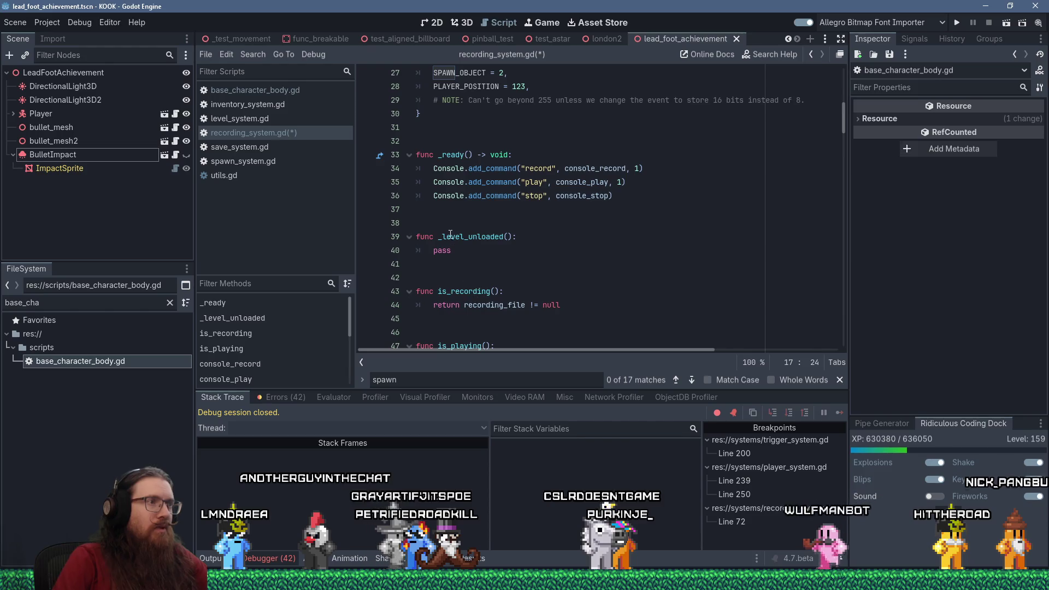
{"action": "left_click", "coordinate": [447, 250]}
{"action": "double_click", "coordinate": [447, 251]}
{"action": "key", "text": "shift+Insert"}
{"action": "type", "text": "."}
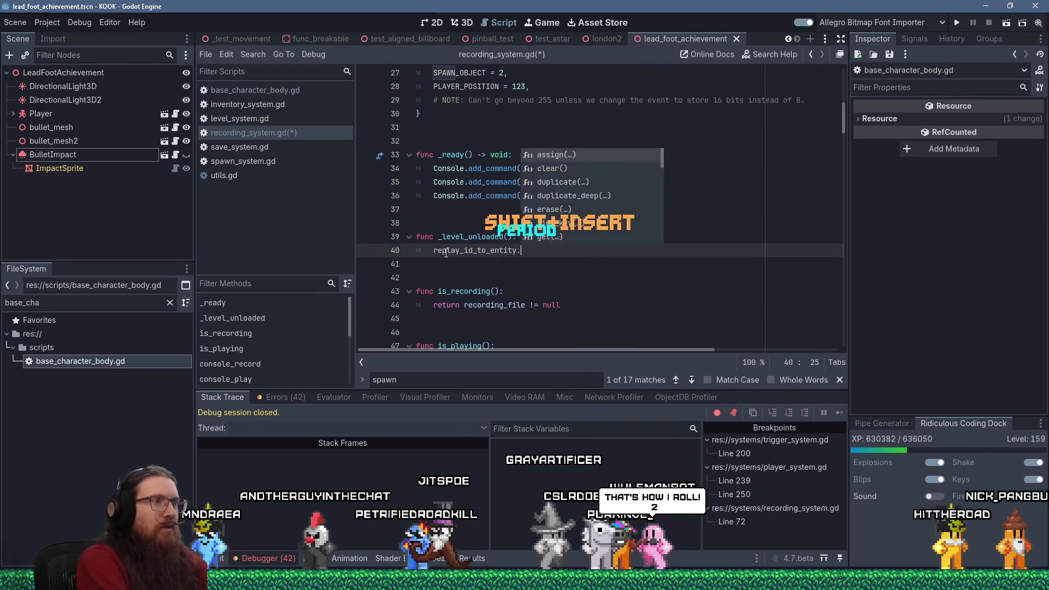
{"action": "type", "text": "clear("}
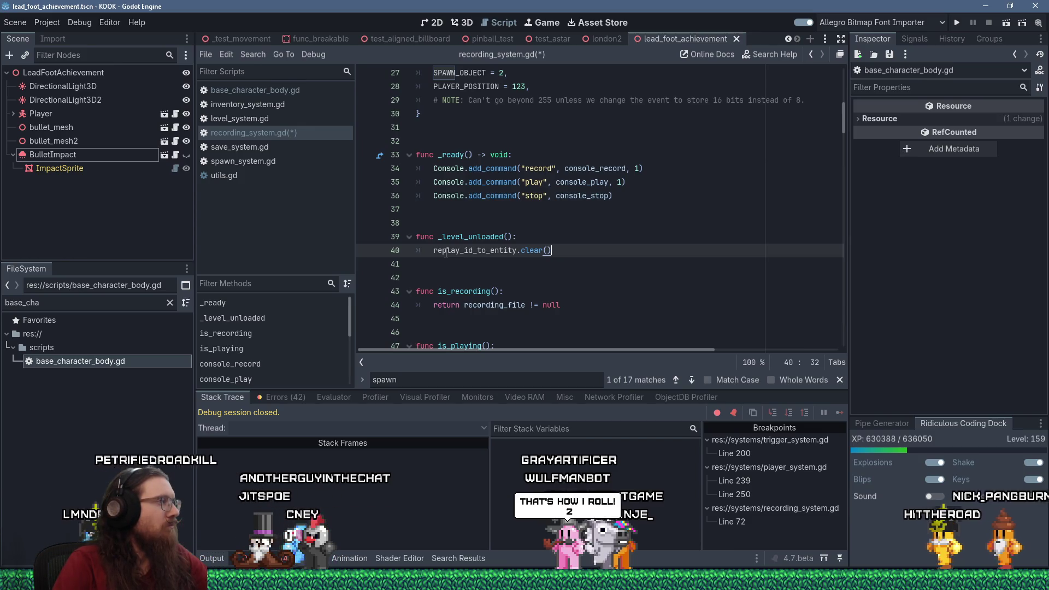
- Remove the stray '!' from line 40 and save recording_system.gd
{"action": "left_click", "coordinate": [489, 250]}
{"action": "scroll", "coordinate": [489, 281], "scroll_direction": "down", "scroll_amount": 4}
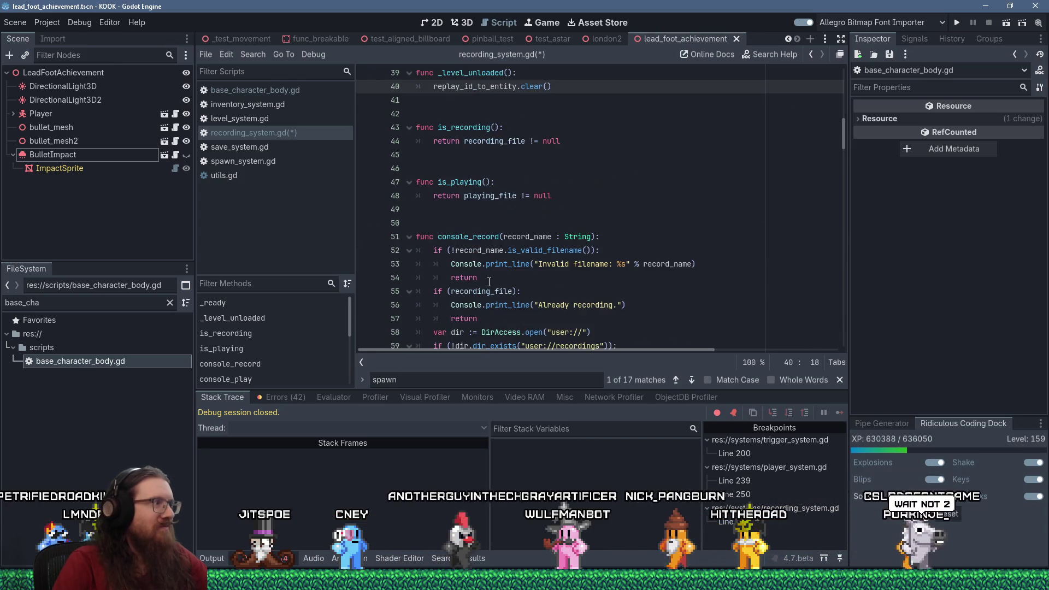
{"action": "scroll", "coordinate": [464, 250], "scroll_direction": "down", "scroll_amount": 3}
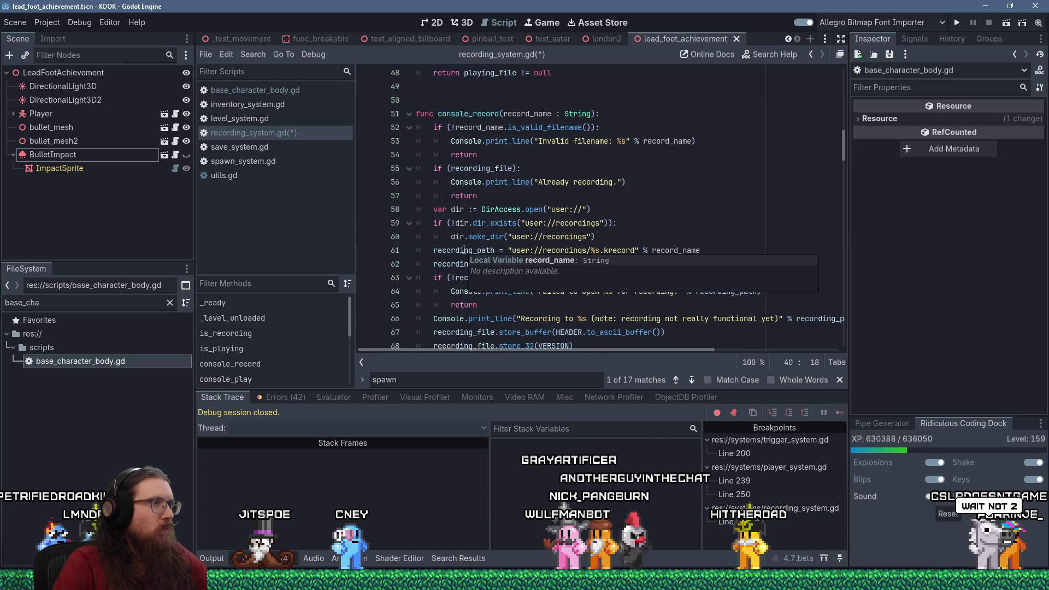
{"action": "scroll", "coordinate": [522, 271], "scroll_direction": "up", "scroll_amount": 6}
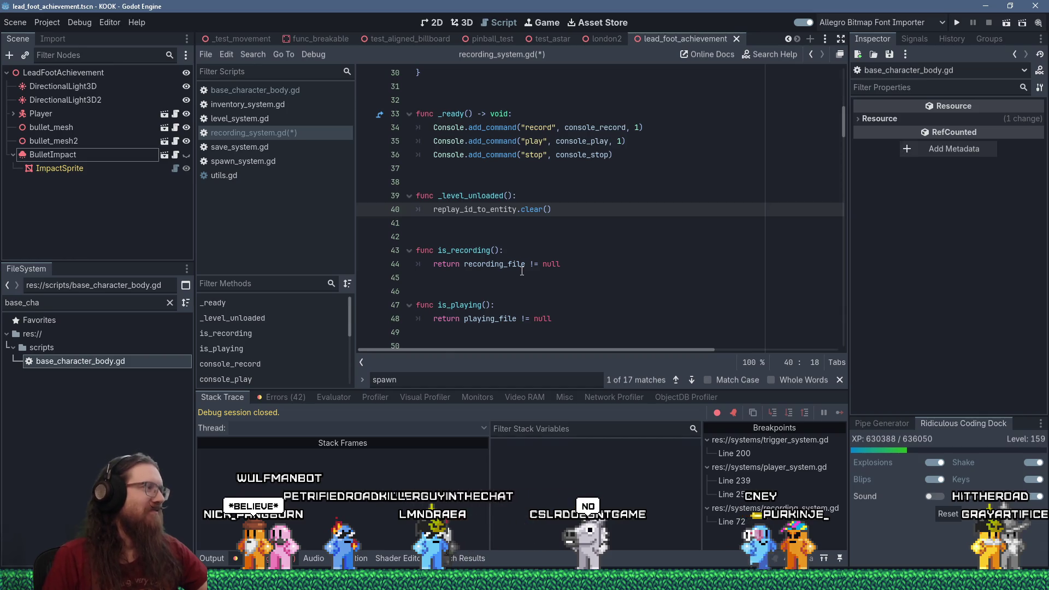
{"action": "type", "text": "!"}
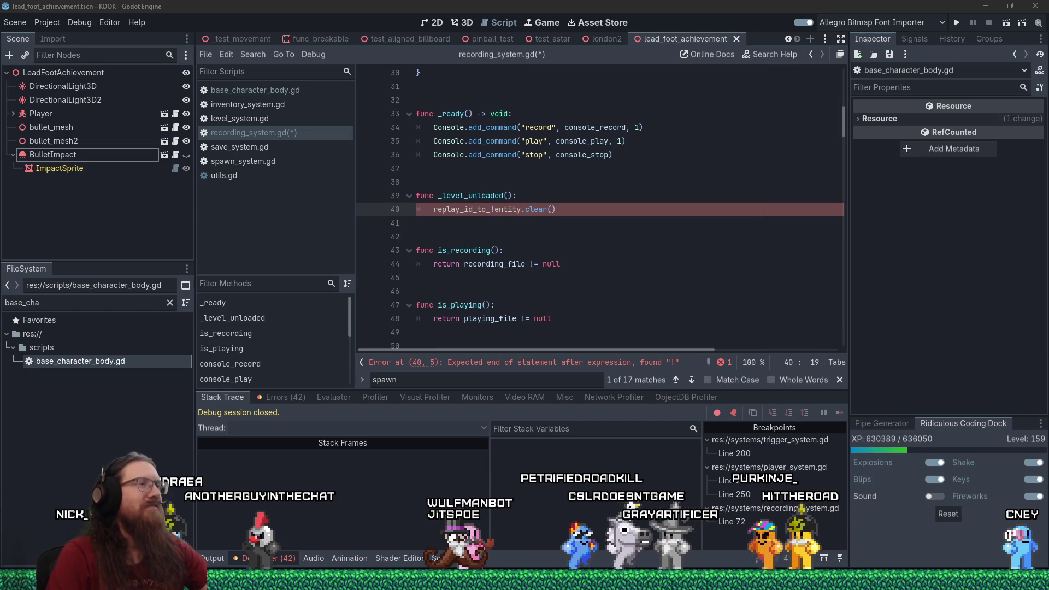
{"action": "key", "text": "alt+Tab"}
{"action": "key", "text": "BackSpace"}
{"action": "key", "text": "ctrl+s"}
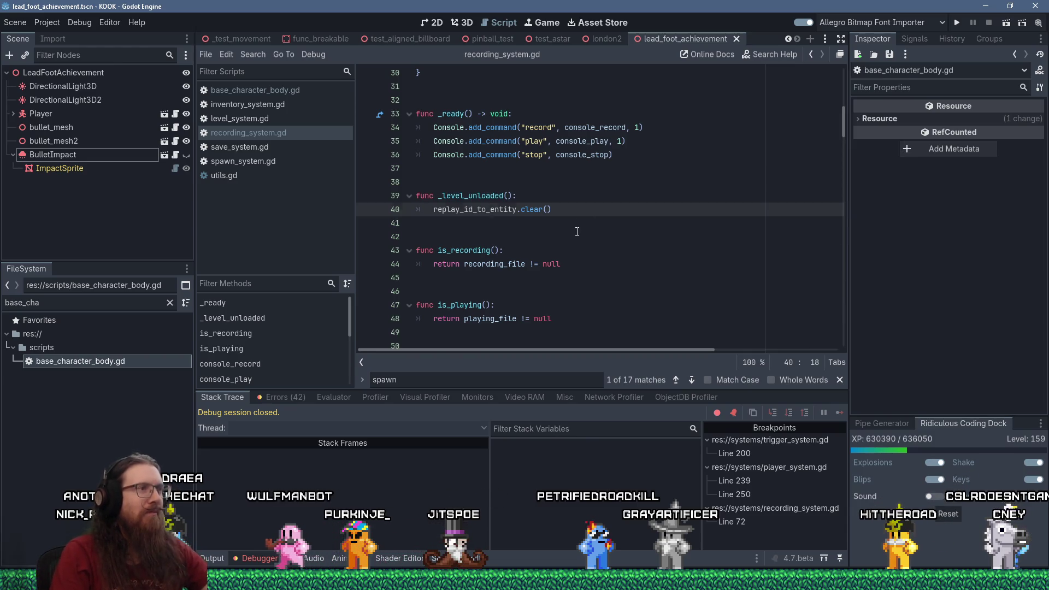
{"action": "left_click", "coordinate": [578, 232]}
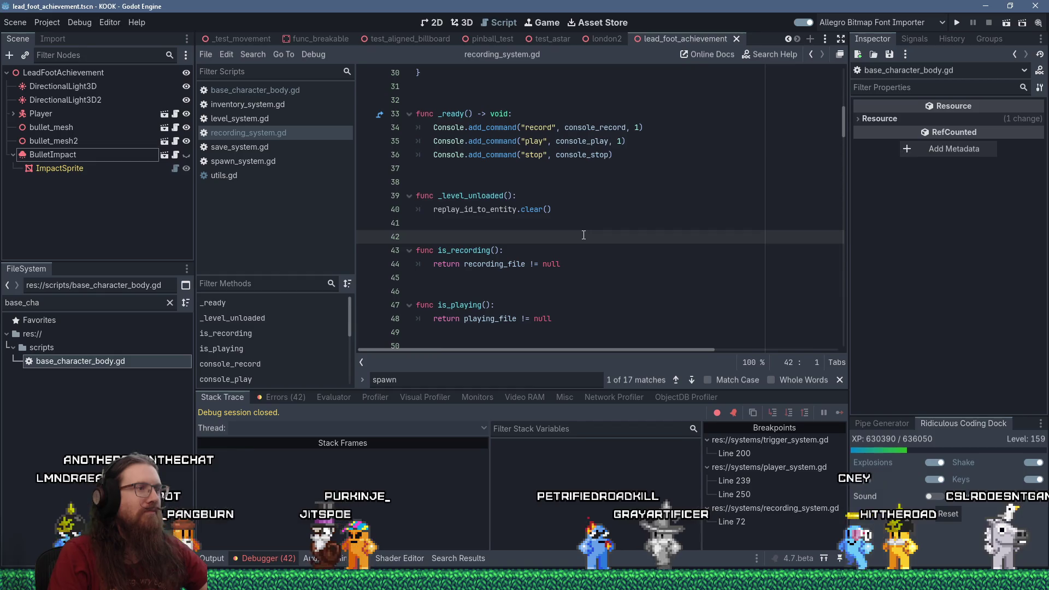
{"action": "scroll", "coordinate": [583, 235], "scroll_direction": "down", "scroll_amount": 2}
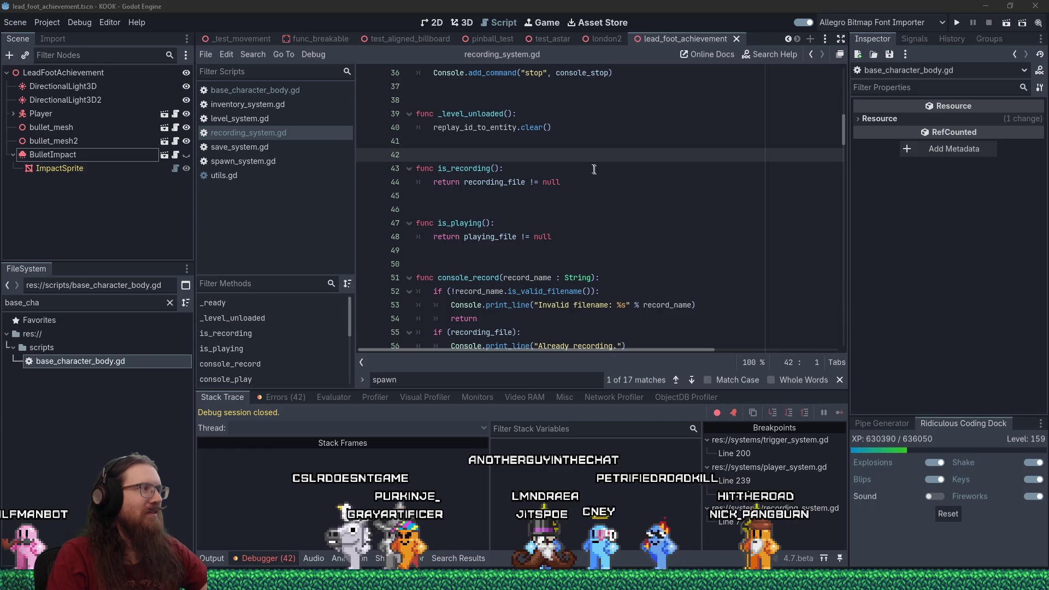
{"action": "scroll", "coordinate": [551, 229], "scroll_direction": "up", "scroll_amount": 3}
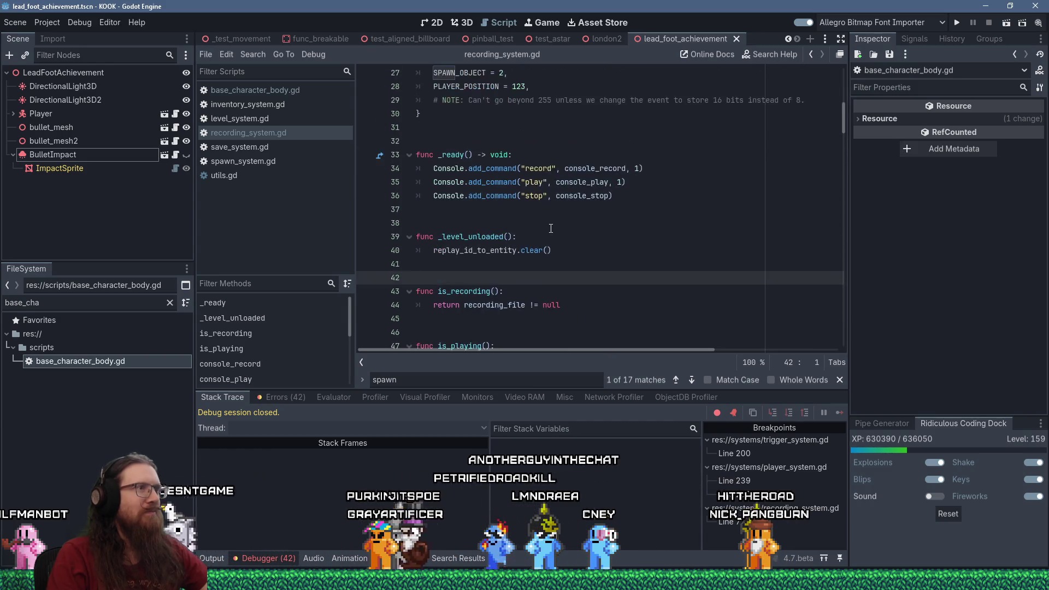
{"action": "left_click", "coordinate": [505, 209]}
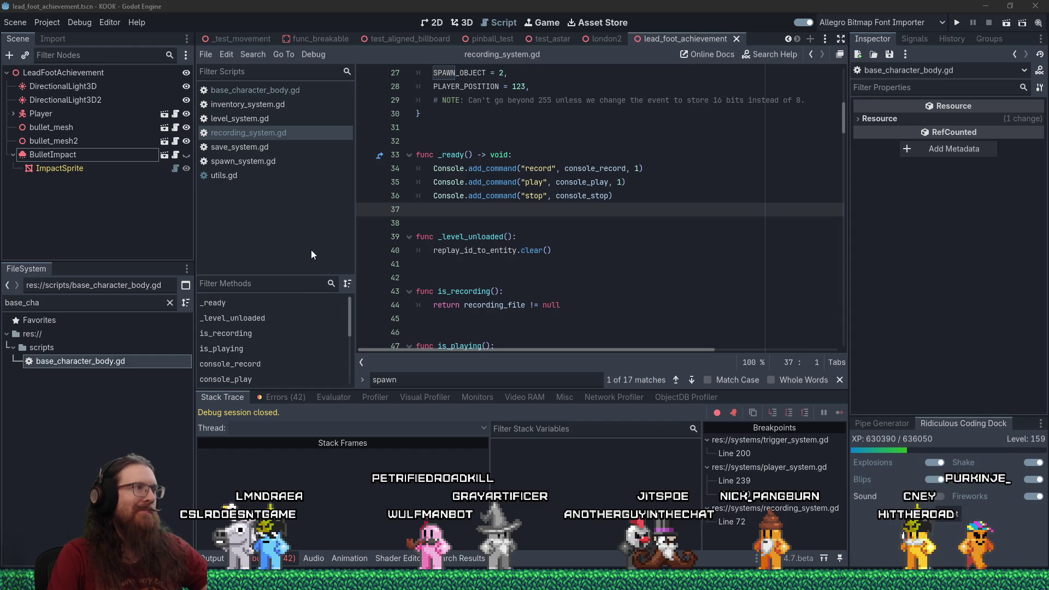
{"action": "left_click", "coordinate": [261, 163]}
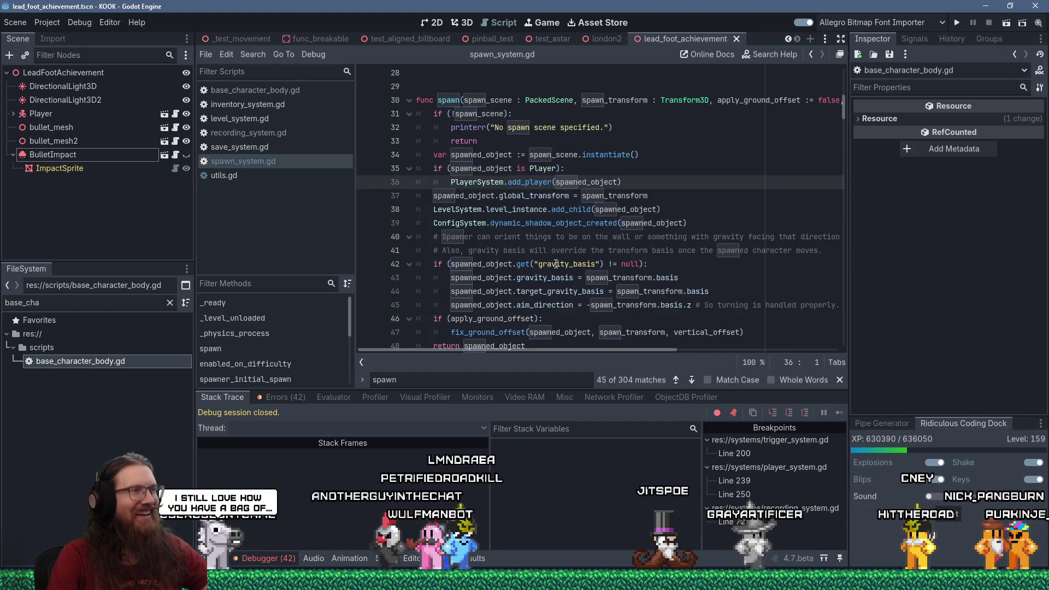
- Scroll through spawn_system.gd's spawn function around line 37 to review it
{"action": "left_click", "coordinate": [508, 196]}
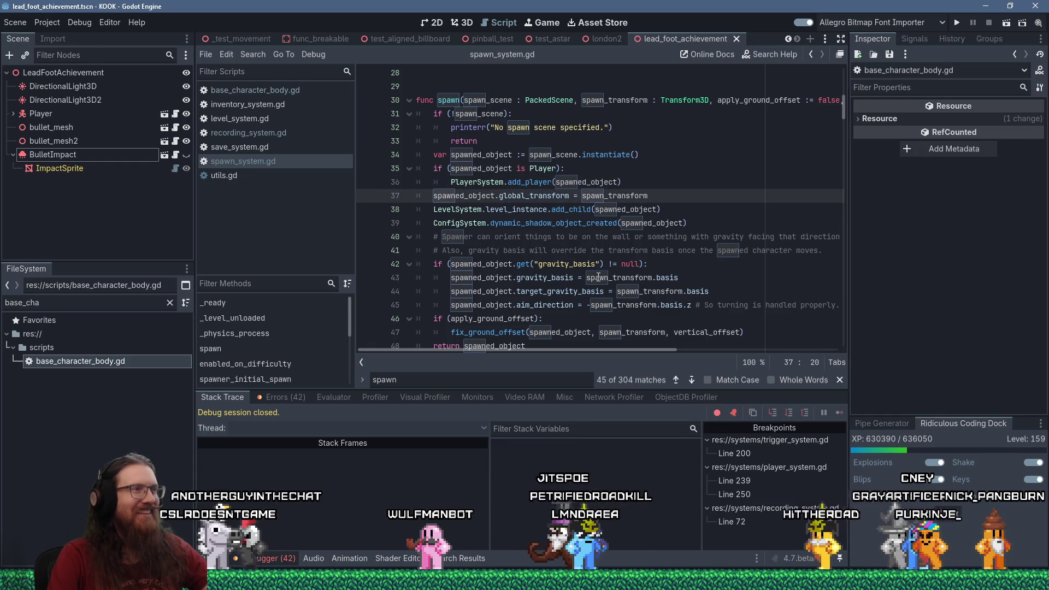
{"action": "scroll", "coordinate": [599, 276], "scroll_direction": "down", "scroll_amount": 5}
{"action": "scroll", "coordinate": [600, 276], "scroll_direction": "up", "scroll_amount": 4}
{"action": "scroll", "coordinate": [599, 276], "scroll_direction": "down", "scroll_amount": 4}
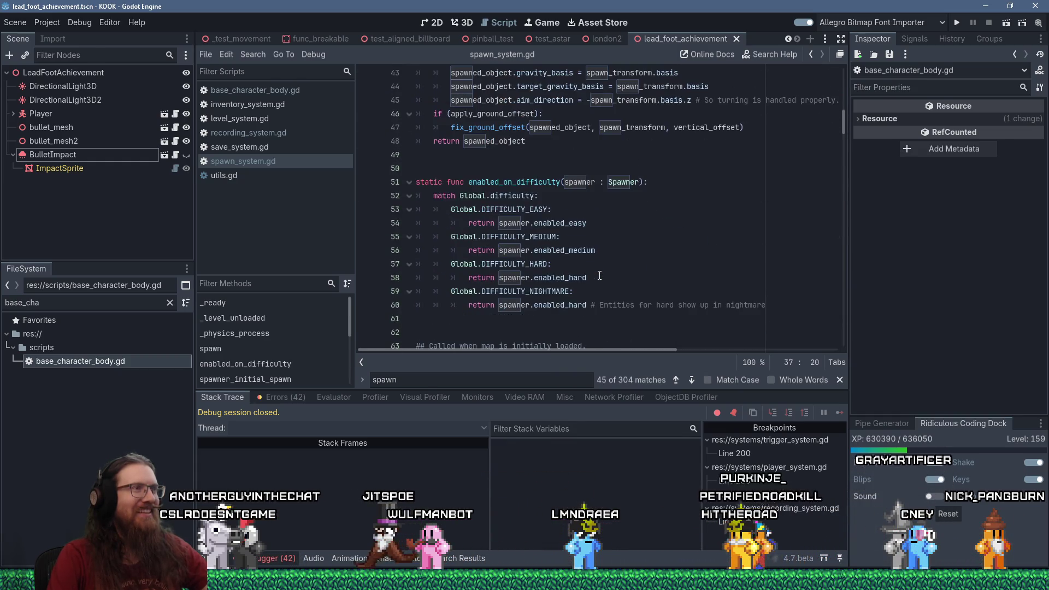
{"action": "scroll", "coordinate": [599, 276], "scroll_direction": "up", "scroll_amount": 4}
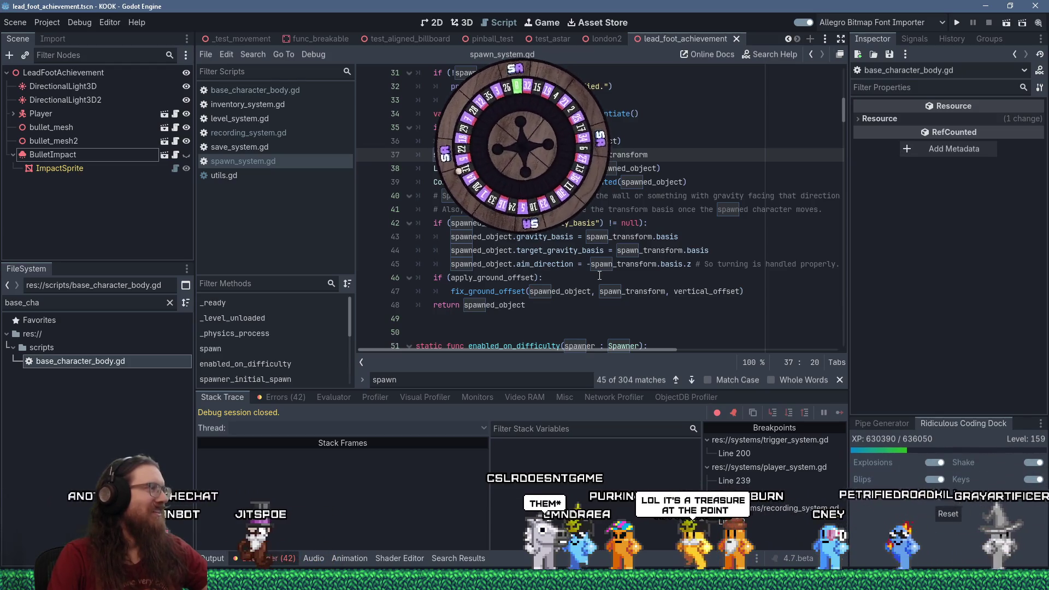
{"action": "scroll", "coordinate": [600, 276], "scroll_direction": "up", "scroll_amount": 2}
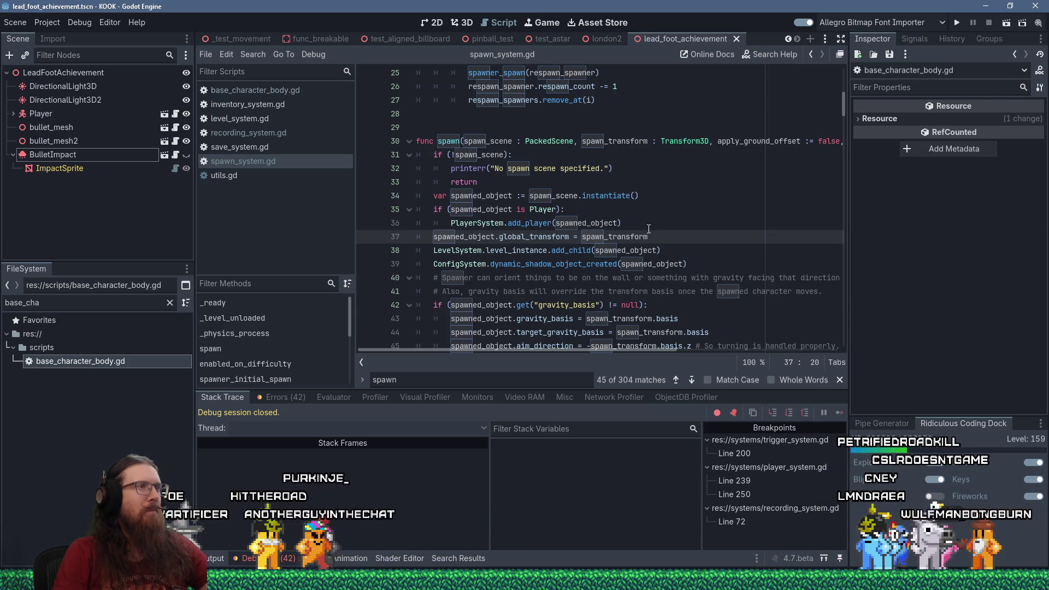
{"action": "scroll", "coordinate": [580, 241], "scroll_direction": "down", "scroll_amount": 2}
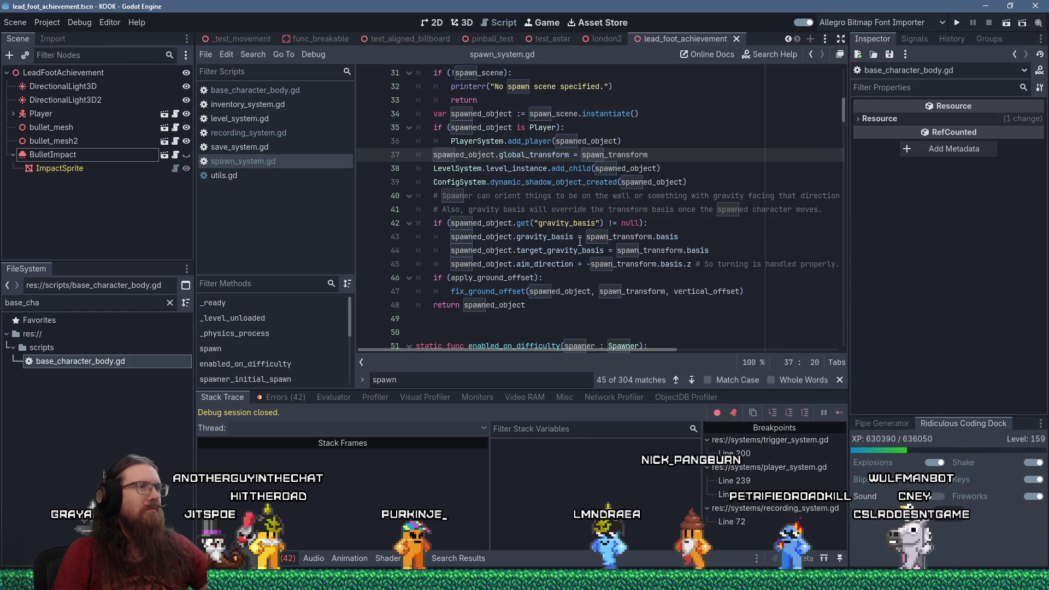
{"action": "scroll", "coordinate": [580, 241], "scroll_direction": "up", "scroll_amount": 1}
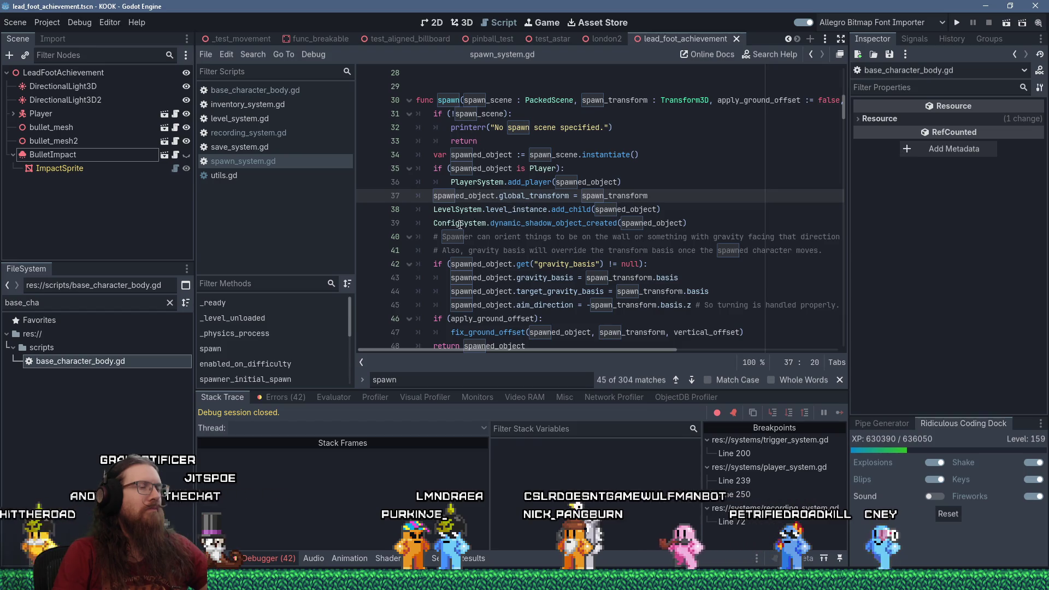
- Scroll spawn_system.gd past the enemy spawner block to the 'Specific types of enemies' section
{"action": "left_click", "coordinate": [451, 279]}
{"action": "scroll", "coordinate": [451, 282], "scroll_direction": "down", "scroll_amount": 2}
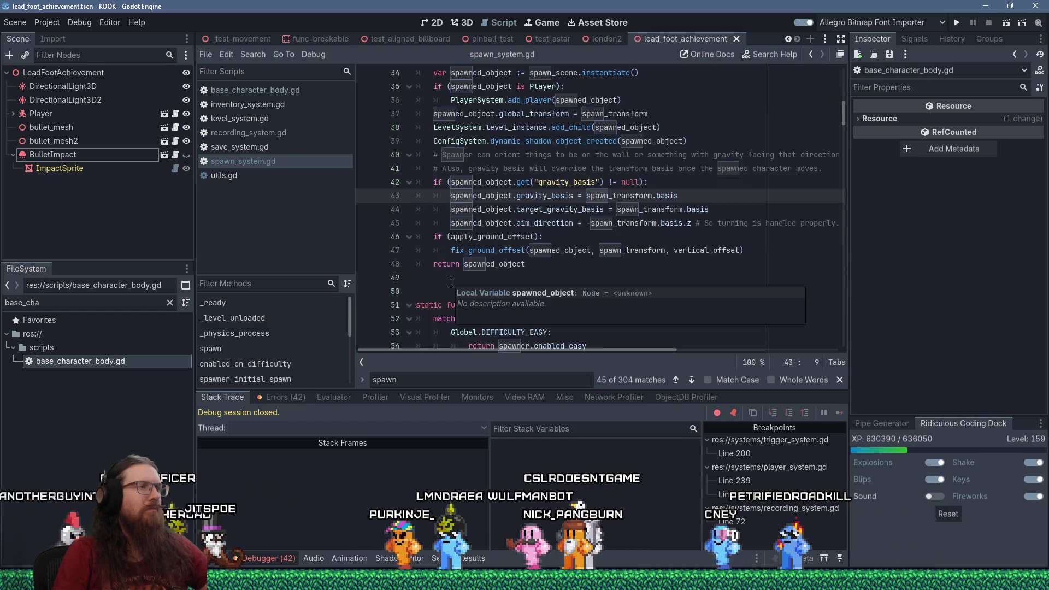
{"action": "scroll", "coordinate": [451, 283], "scroll_direction": "up", "scroll_amount": 3}
{"action": "scroll", "coordinate": [451, 283], "scroll_direction": "up", "scroll_amount": 5}
{"action": "scroll", "coordinate": [451, 282], "scroll_direction": "up", "scroll_amount": 4}
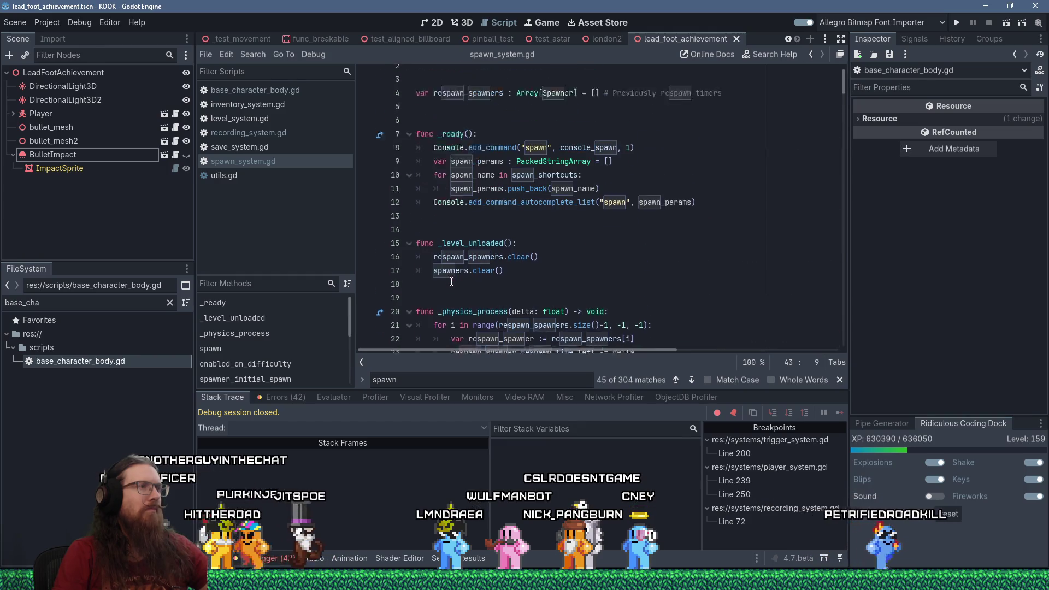
{"action": "scroll", "coordinate": [453, 279], "scroll_direction": "down", "scroll_amount": 14}
{"action": "scroll", "coordinate": [456, 275], "scroll_direction": "down", "scroll_amount": 9}
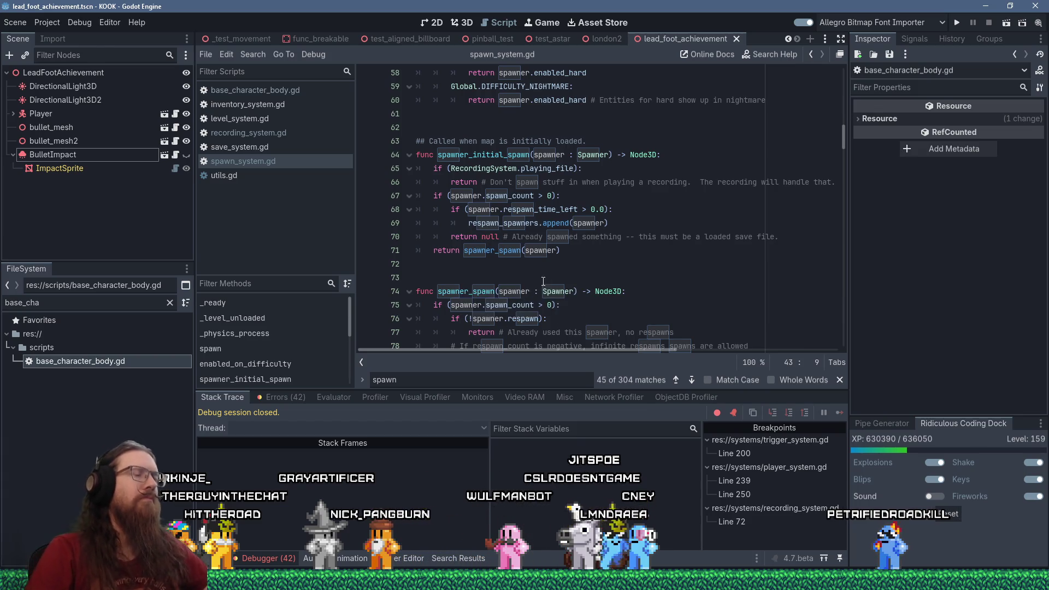
{"action": "scroll", "coordinate": [573, 270], "scroll_direction": "down", "scroll_amount": 5}
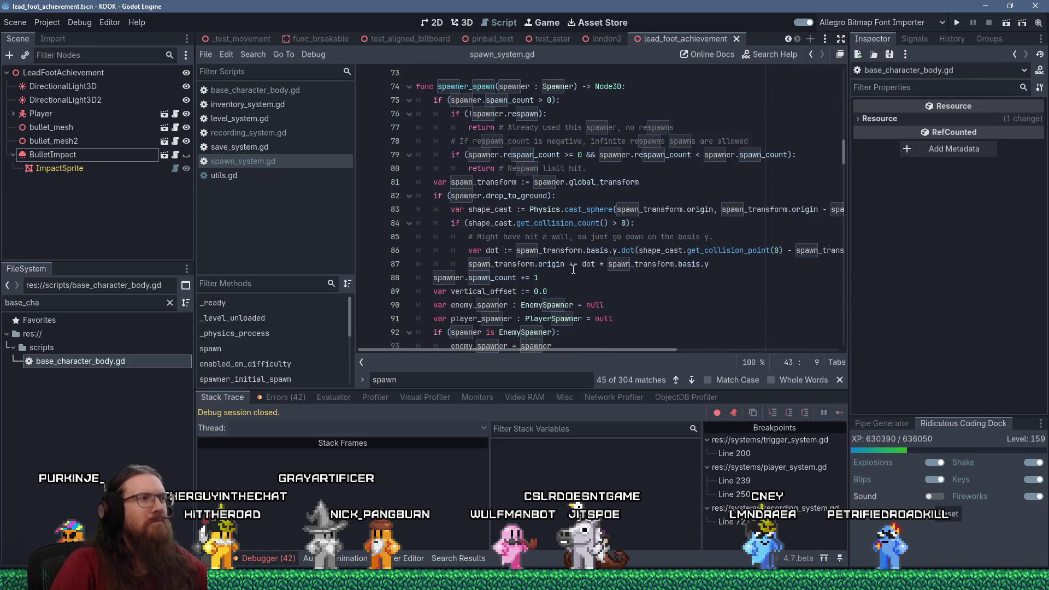
{"action": "scroll", "coordinate": [573, 269], "scroll_direction": "down", "scroll_amount": 4}
{"action": "scroll", "coordinate": [573, 269], "scroll_direction": "down", "scroll_amount": 3}
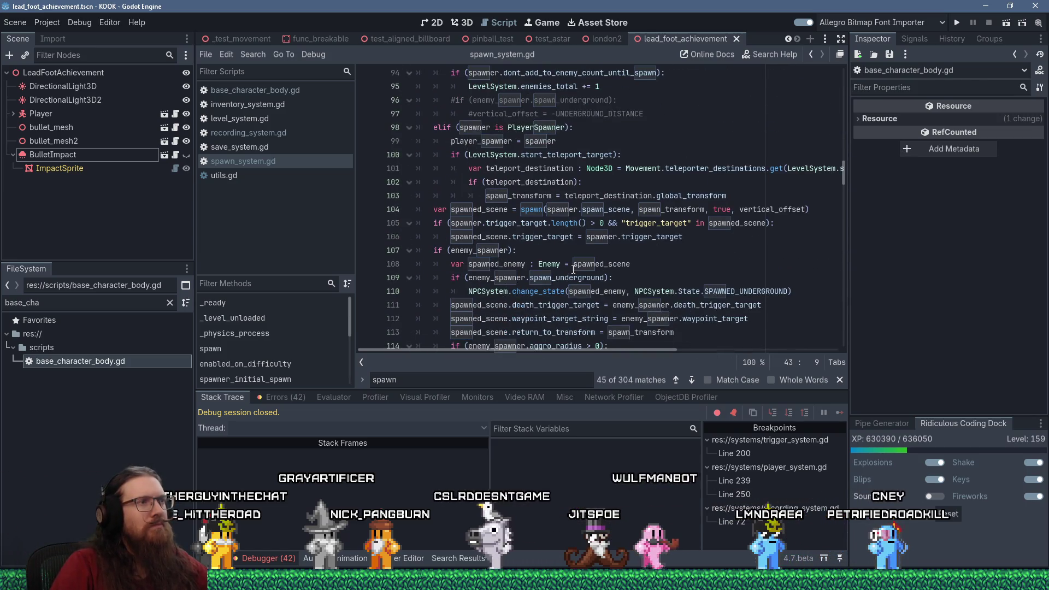
{"action": "scroll", "coordinate": [573, 269], "scroll_direction": "down", "scroll_amount": 2}
{"action": "scroll", "coordinate": [574, 269], "scroll_direction": "down", "scroll_amount": 1}
{"action": "scroll", "coordinate": [573, 269], "scroll_direction": "down", "scroll_amount": 2}
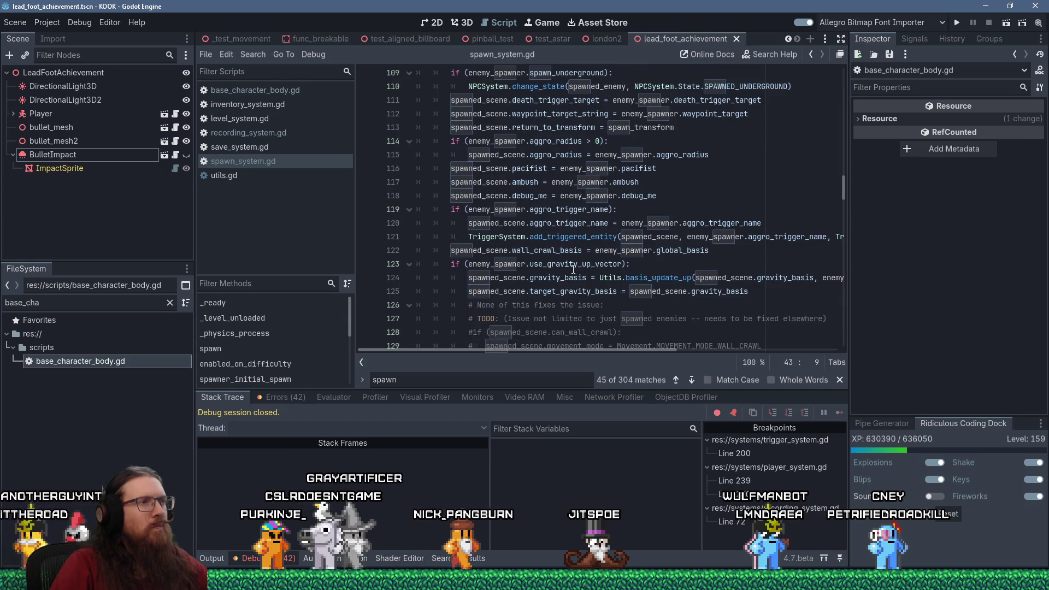
{"action": "scroll", "coordinate": [573, 269], "scroll_direction": "down", "scroll_amount": 3}
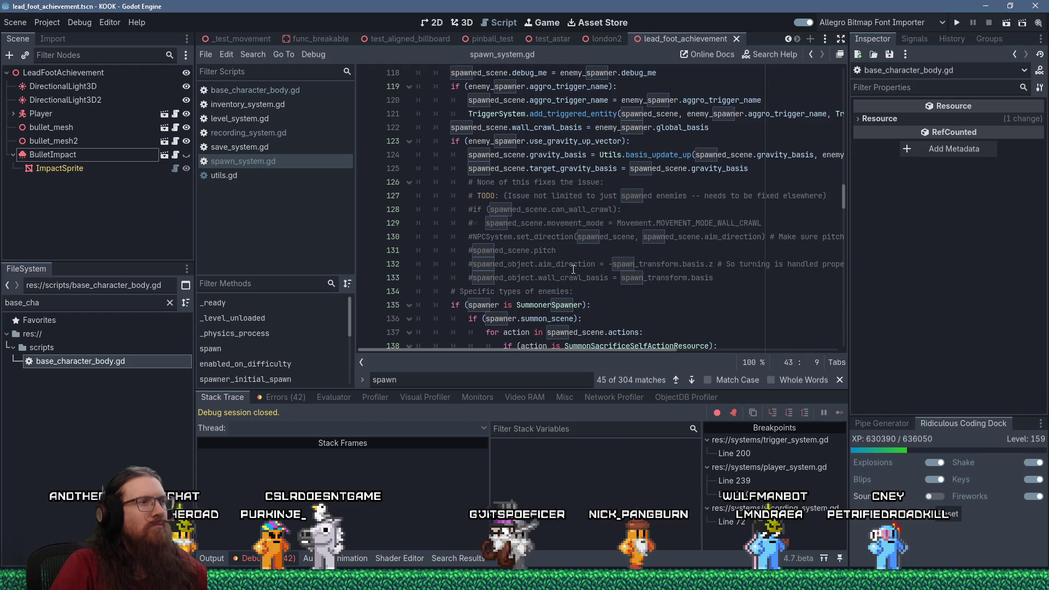
{"action": "scroll", "coordinate": [573, 269], "scroll_direction": "down", "scroll_amount": 3}
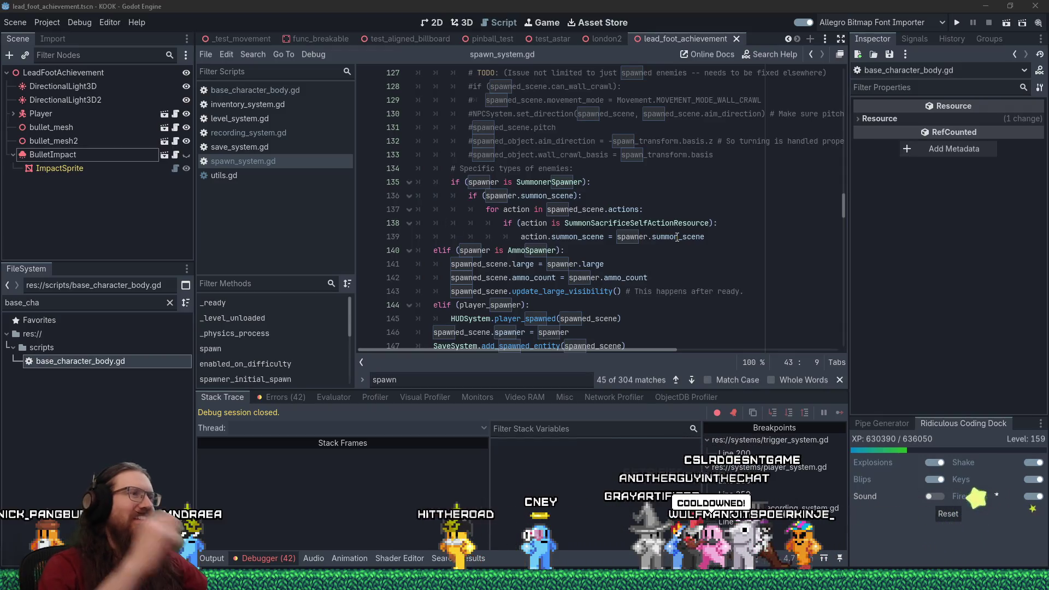
{"action": "mouse_move", "coordinate": [678, 237]}
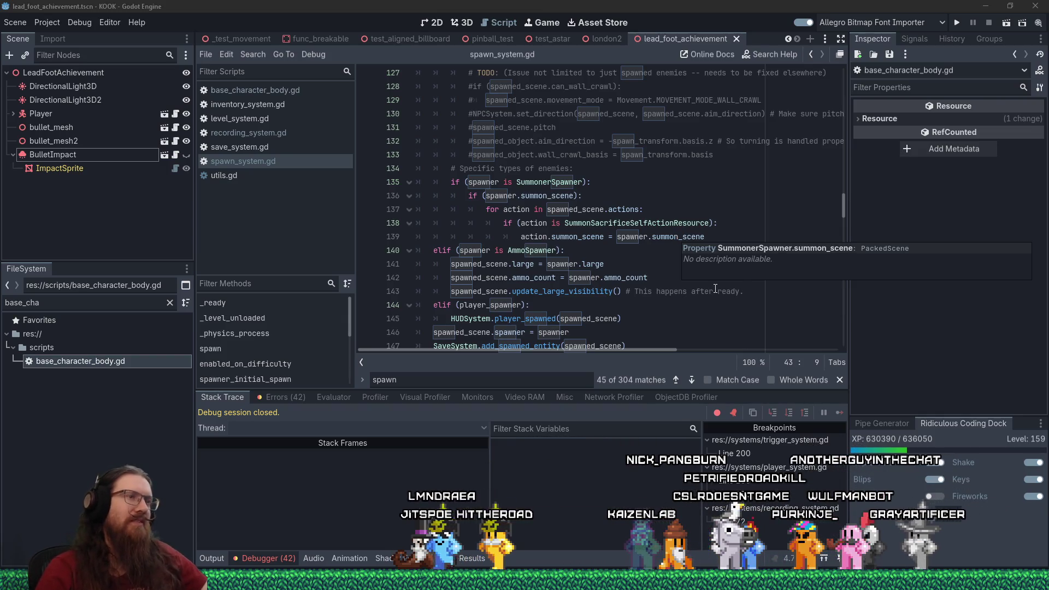
{"action": "left_click", "coordinate": [617, 261]}
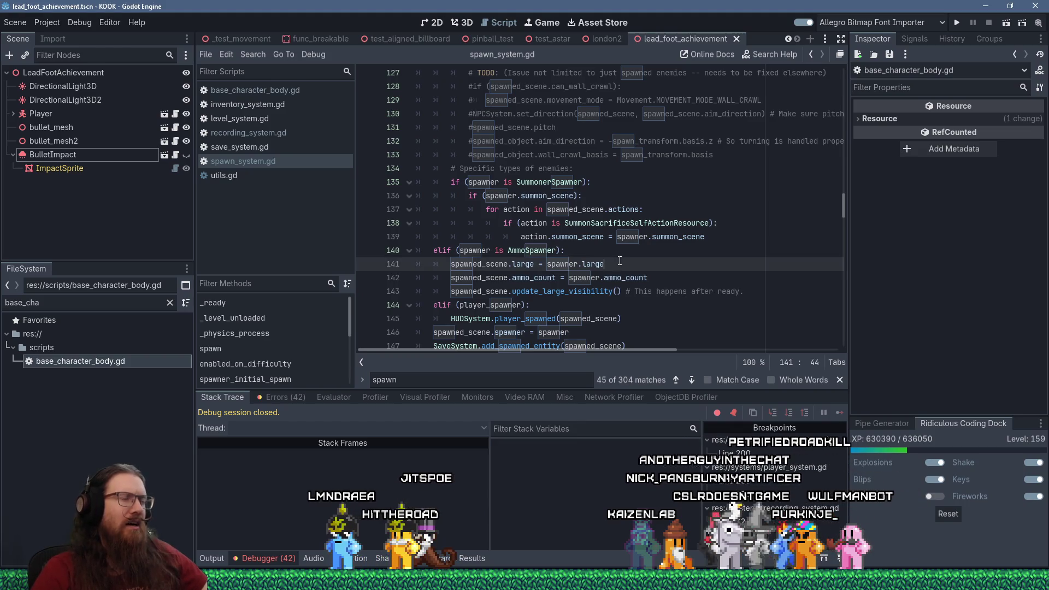
{"action": "scroll", "coordinate": [610, 264], "scroll_direction": "down", "scroll_amount": 3}
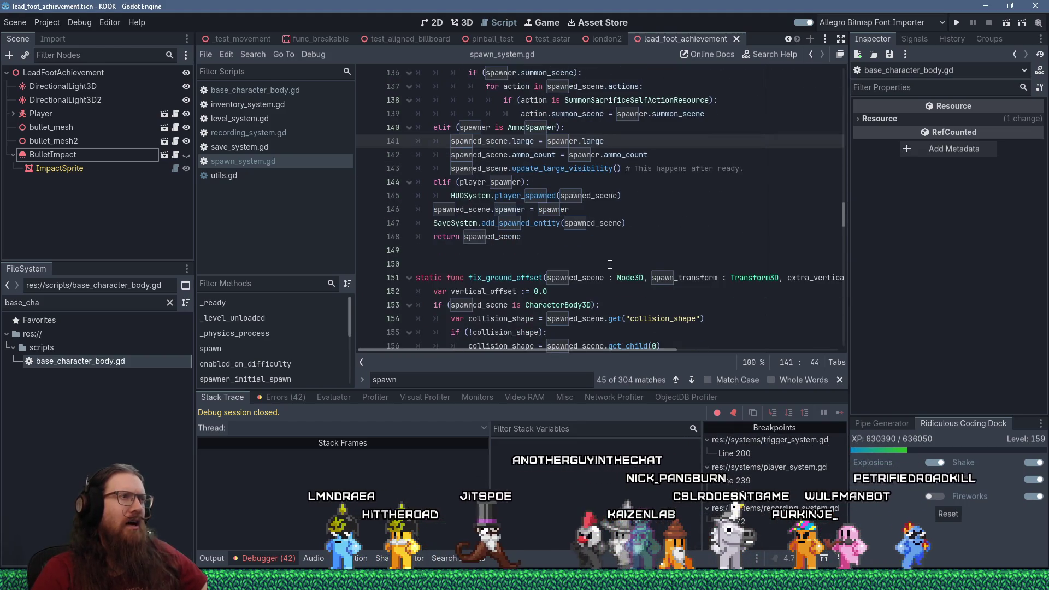
{"action": "left_click", "coordinate": [577, 241]}
{"action": "left_click", "coordinate": [680, 224]}
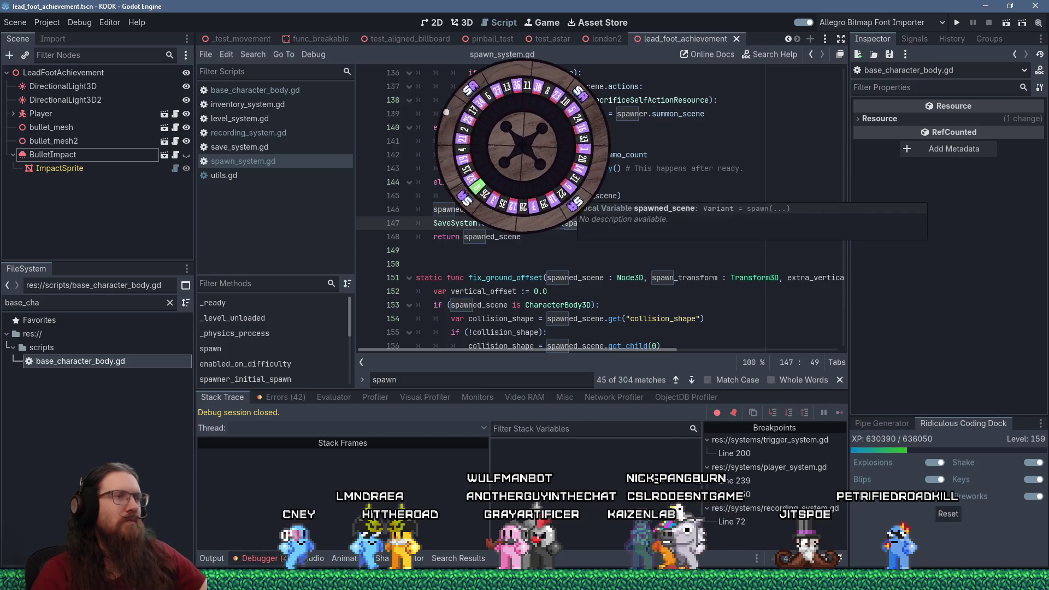
{"action": "left_click", "coordinate": [533, 223]}
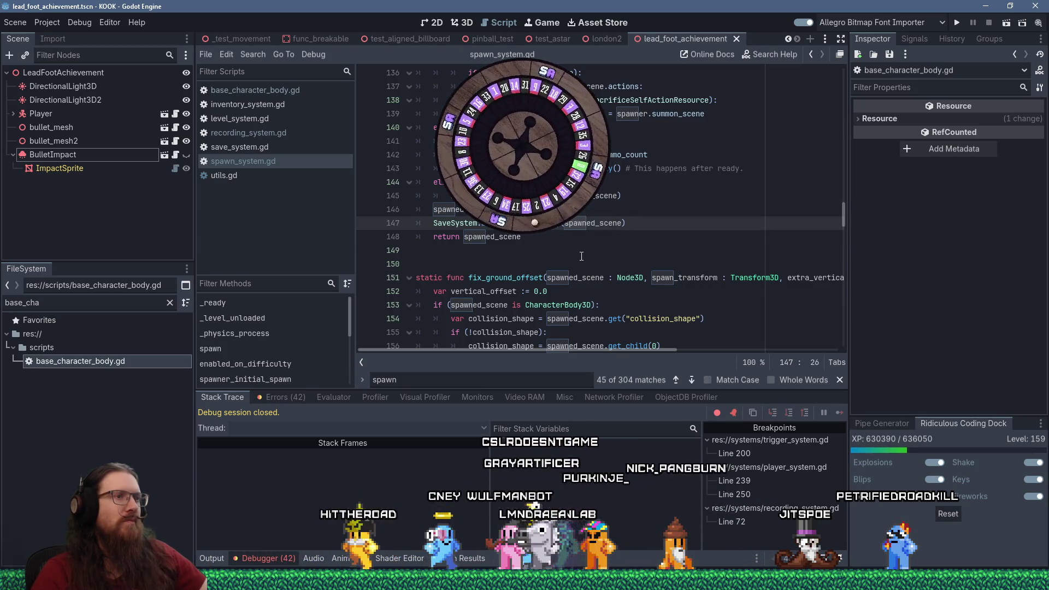
{"action": "scroll", "coordinate": [582, 257], "scroll_direction": "up", "scroll_amount": 10}
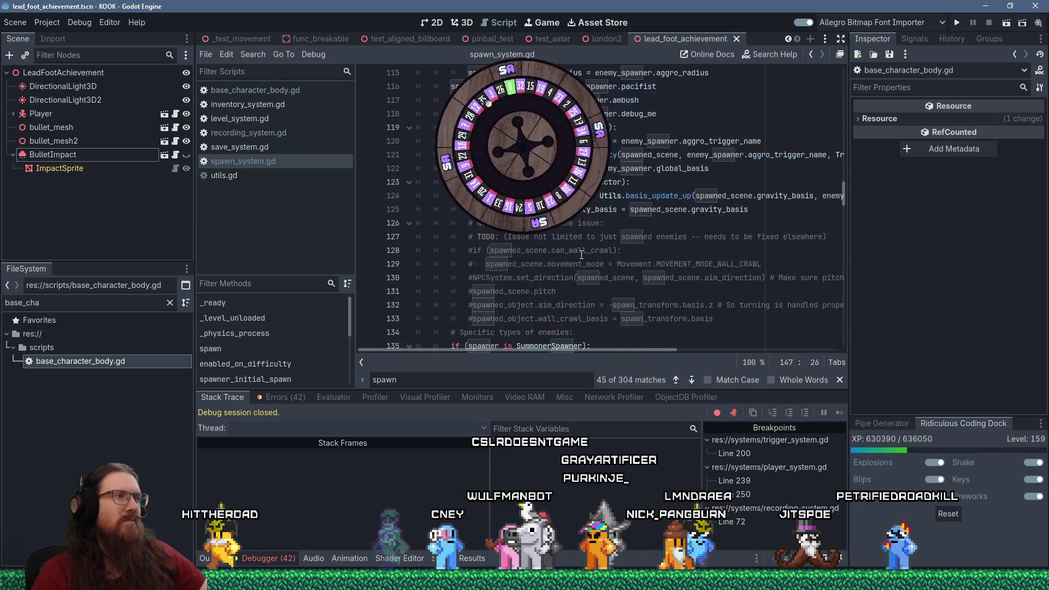
{"action": "scroll", "coordinate": [582, 255], "scroll_direction": "up", "scroll_amount": 3}
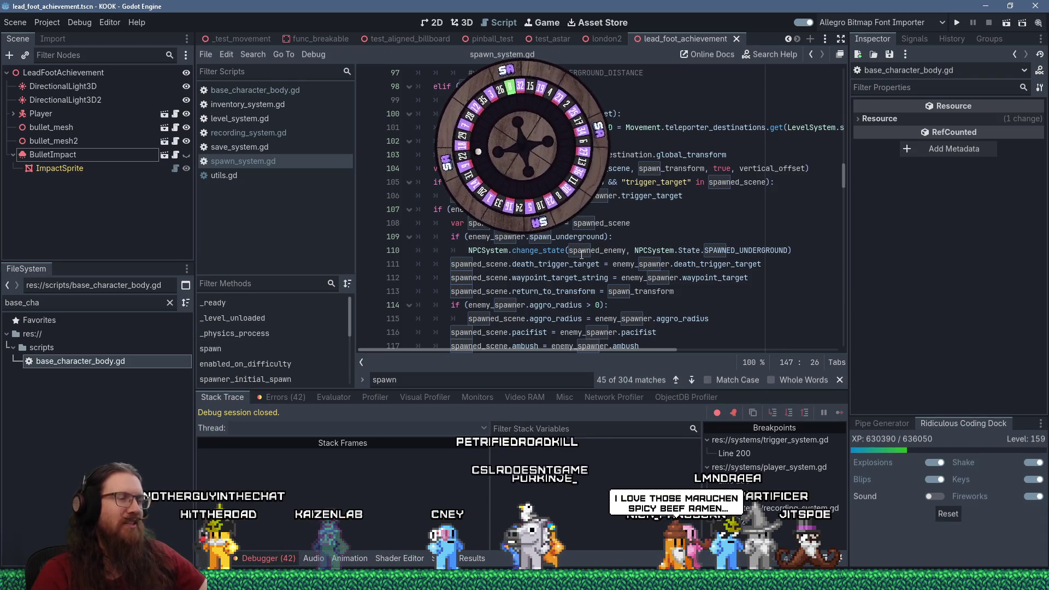
{"action": "left_click", "coordinate": [541, 208]}
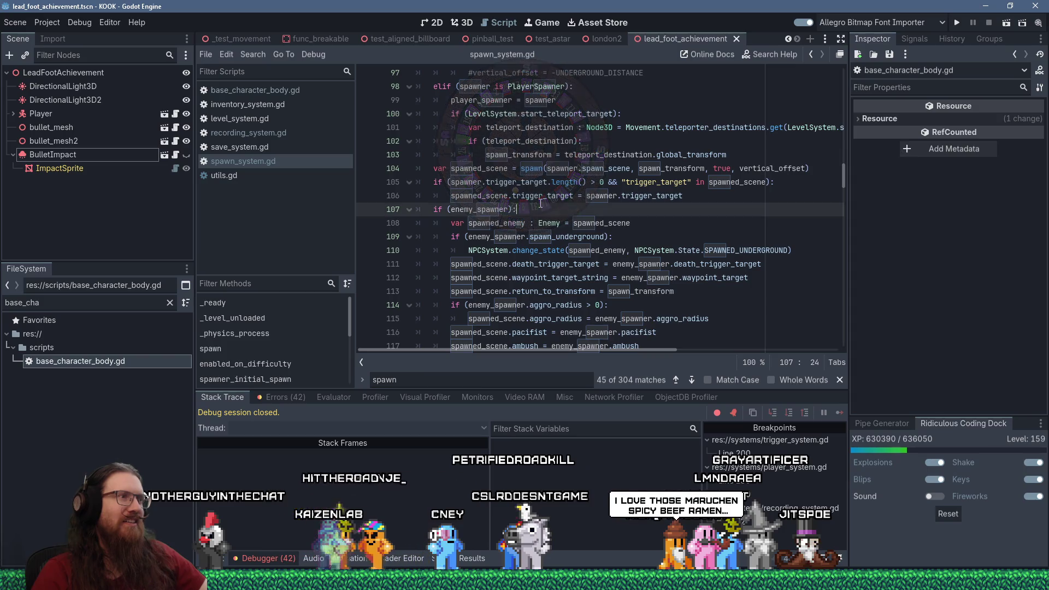
{"action": "scroll", "coordinate": [541, 205], "scroll_direction": "down", "scroll_amount": 9}
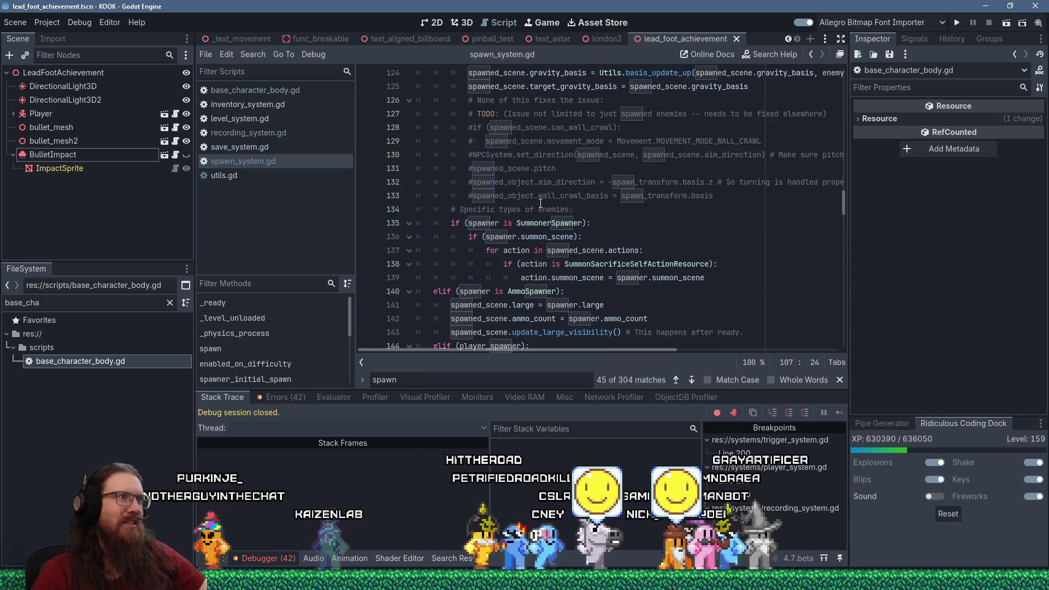
{"action": "scroll", "coordinate": [540, 204], "scroll_direction": "down", "scroll_amount": 3}
{"action": "left_click", "coordinate": [541, 205]}
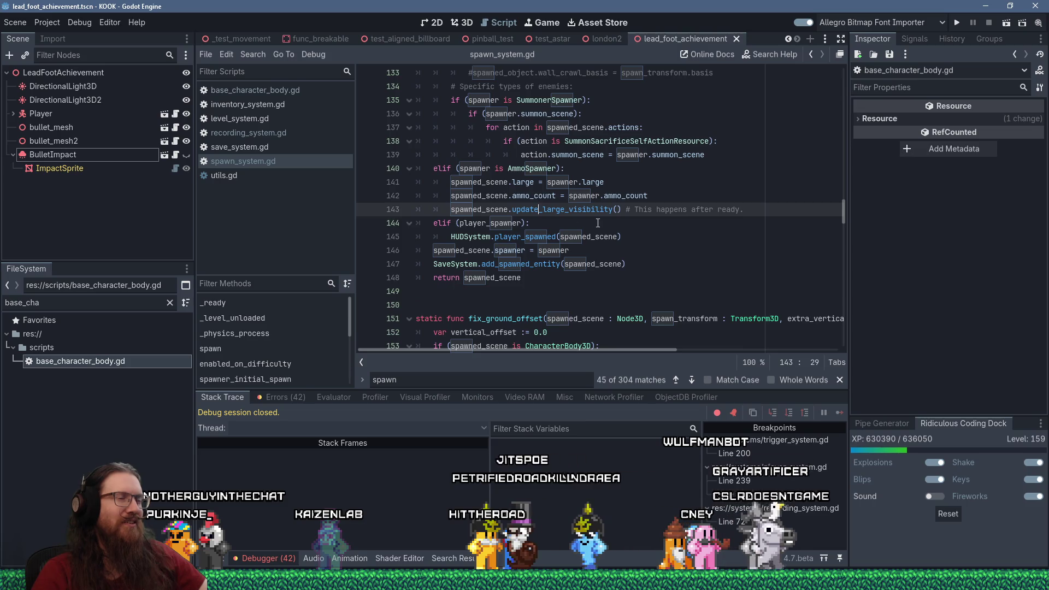
{"action": "scroll", "coordinate": [568, 213], "scroll_direction": "up", "scroll_amount": 11}
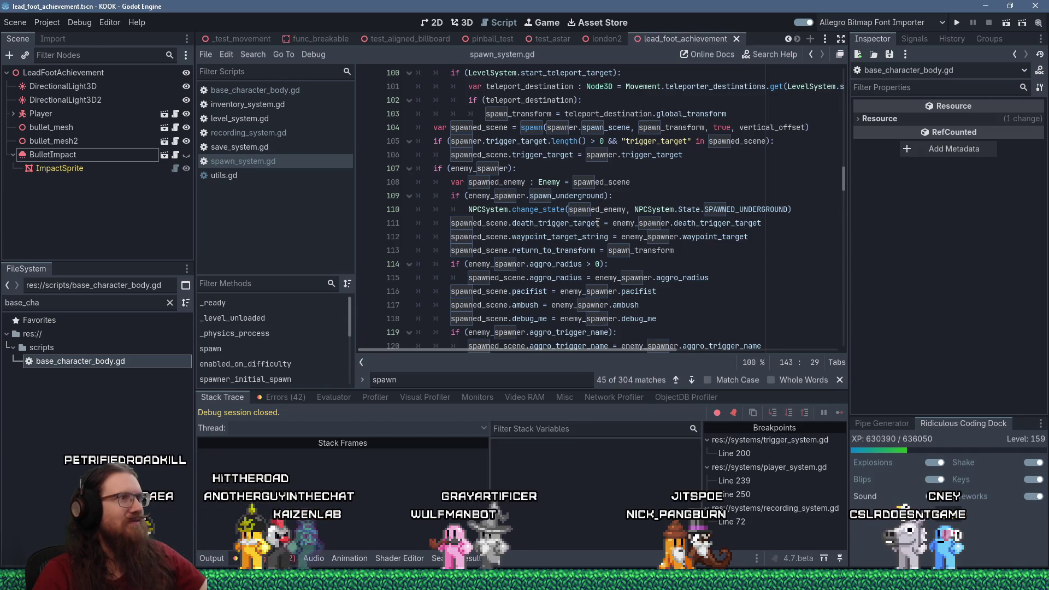
{"action": "scroll", "coordinate": [598, 223], "scroll_direction": "down", "scroll_amount": 6}
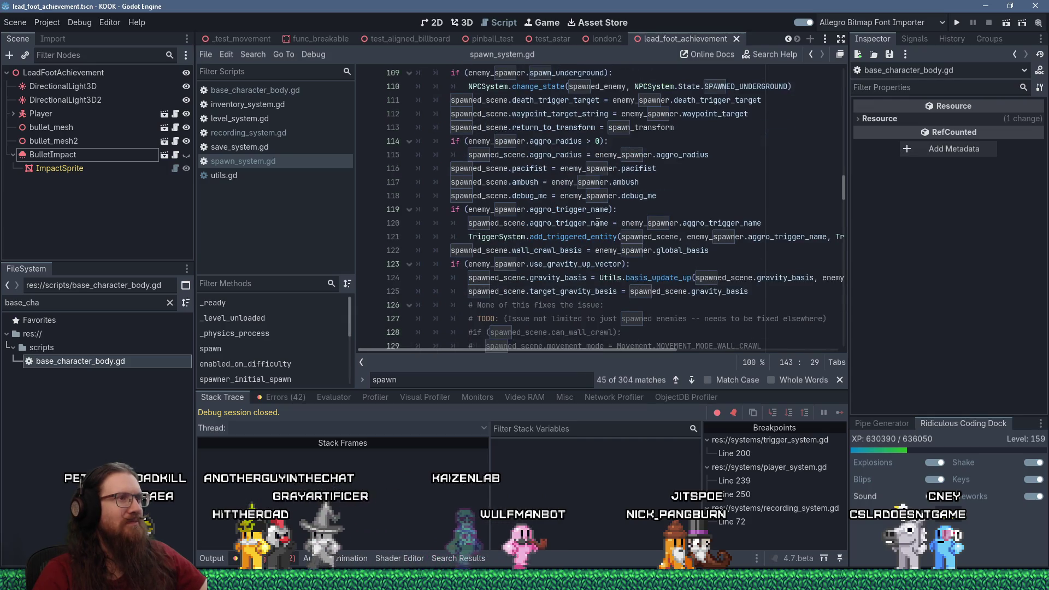
{"action": "scroll", "coordinate": [598, 223], "scroll_direction": "down", "scroll_amount": 1}
{"action": "left_click", "coordinate": [601, 262]}
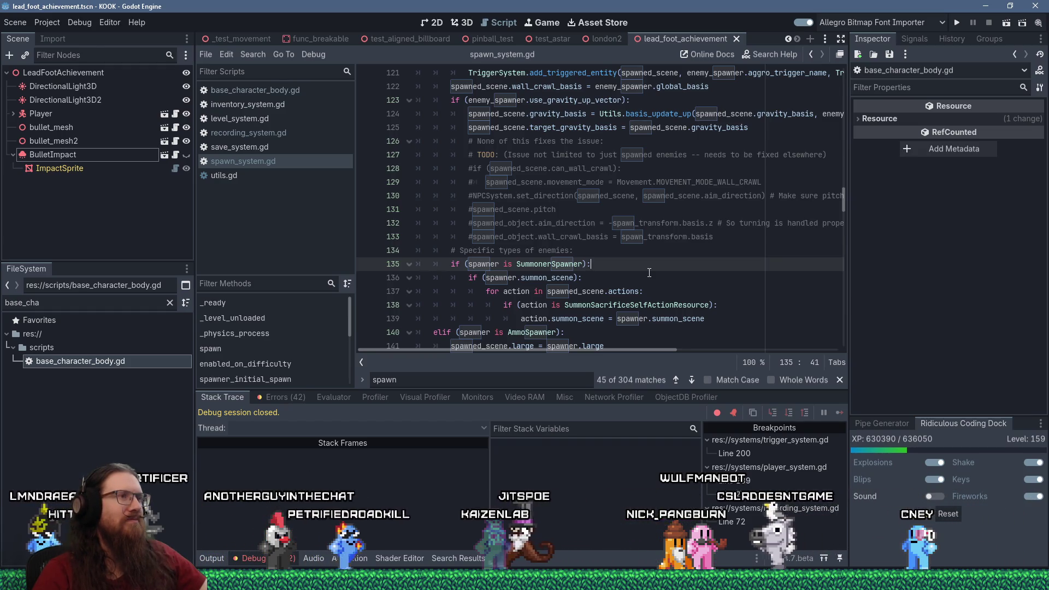
{"action": "scroll", "coordinate": [650, 272], "scroll_direction": "up", "scroll_amount": 5}
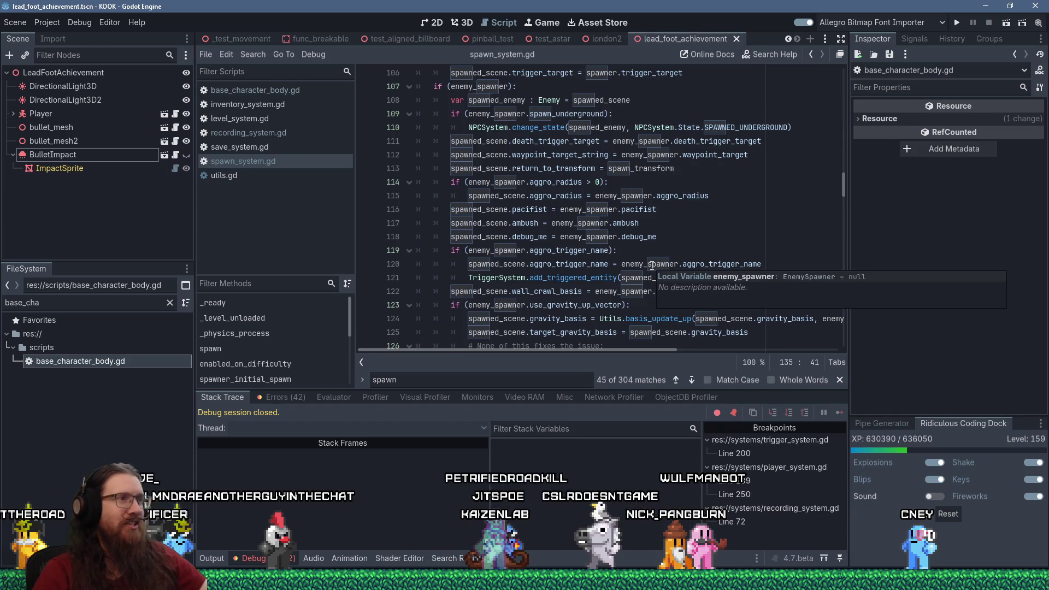
{"action": "scroll", "coordinate": [620, 251], "scroll_direction": "up", "scroll_amount": 2}
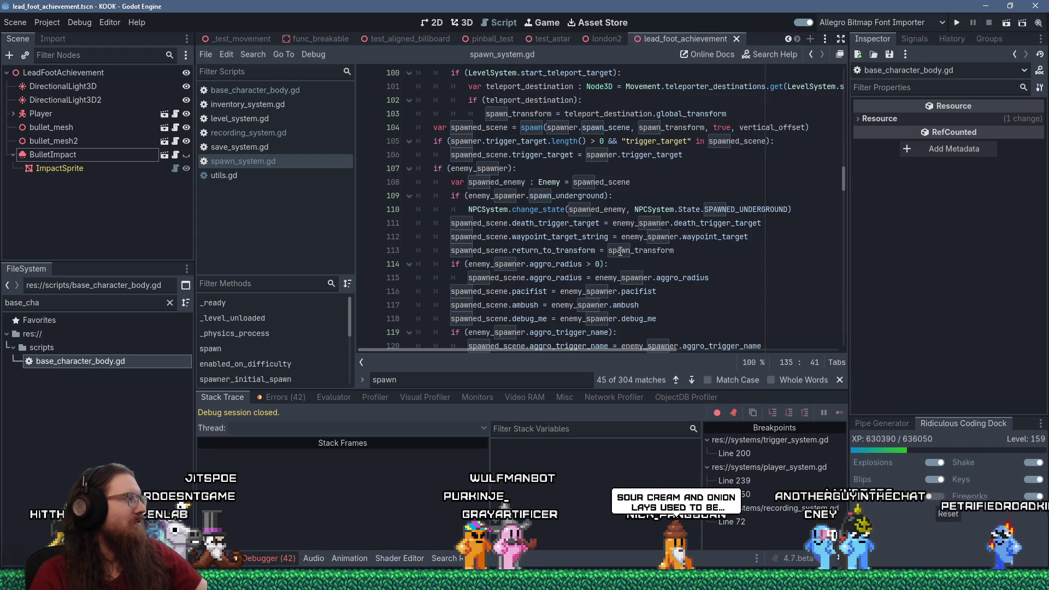
{"action": "scroll", "coordinate": [629, 246], "scroll_direction": "down", "scroll_amount": 3}
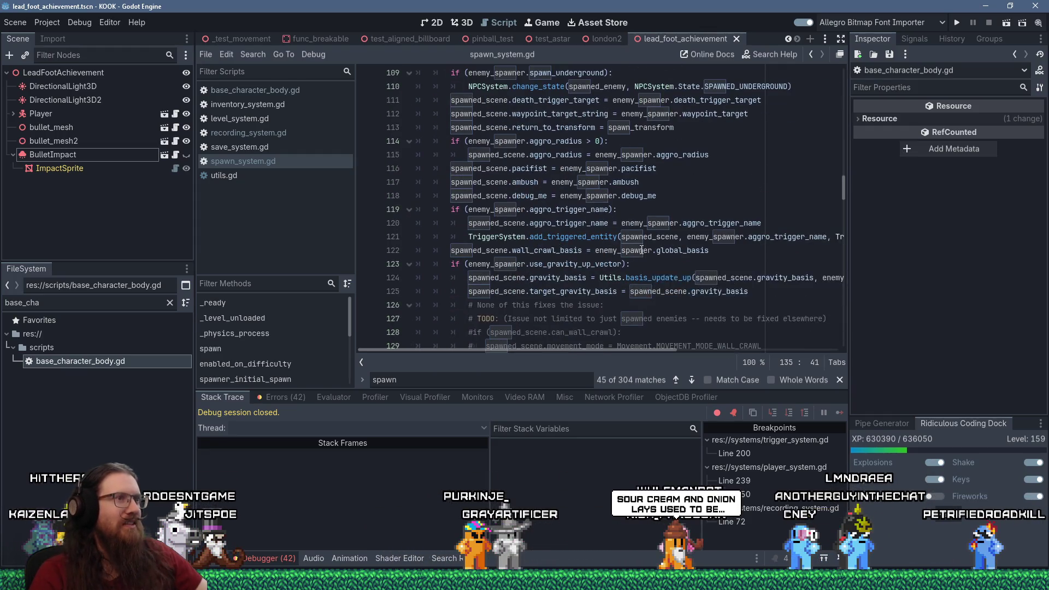
{"action": "left_click", "coordinate": [657, 213]}
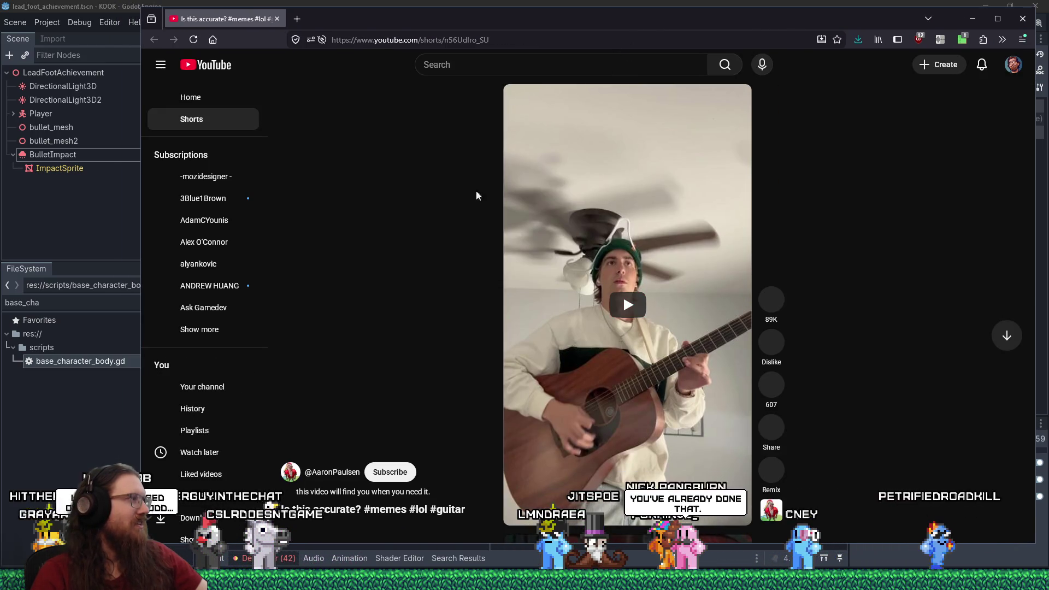
{"action": "left_click", "coordinate": [537, 258]}
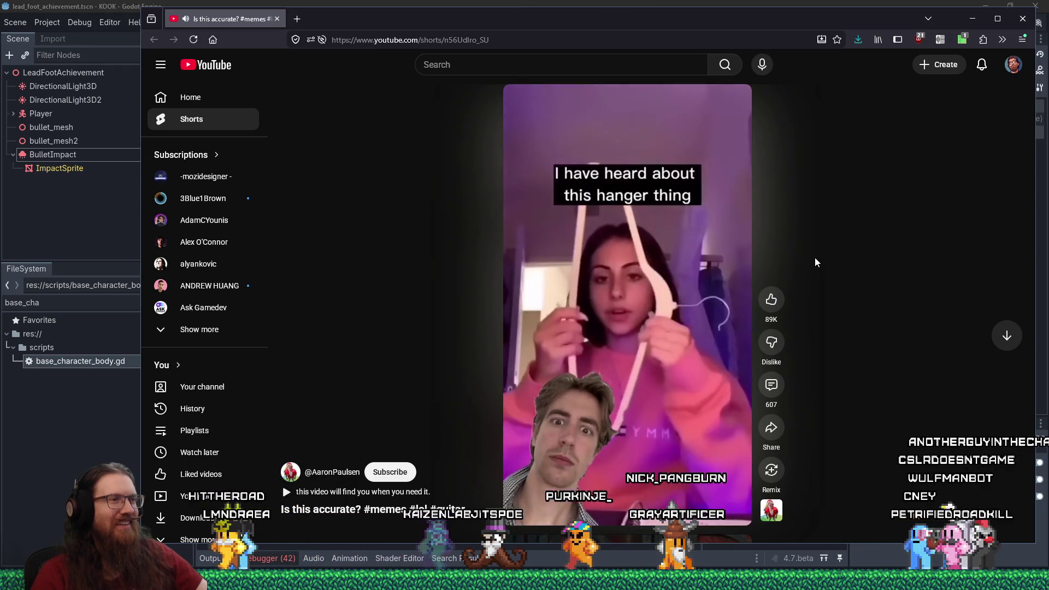
{"action": "mouse_move", "coordinate": [667, 239]}
{"action": "left_click", "coordinate": [644, 271]}
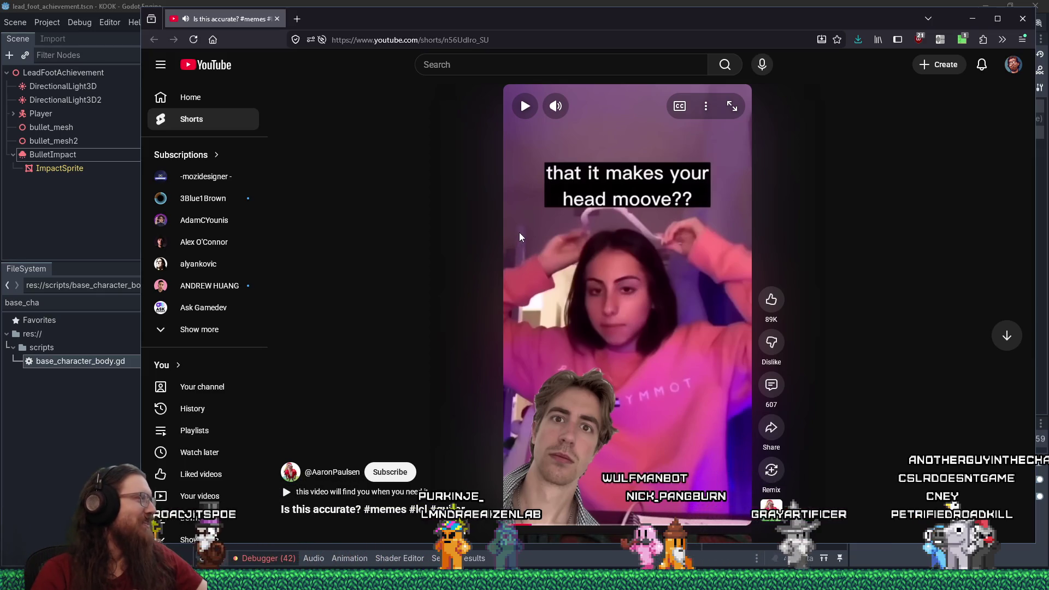
{"action": "left_click", "coordinate": [771, 385]}
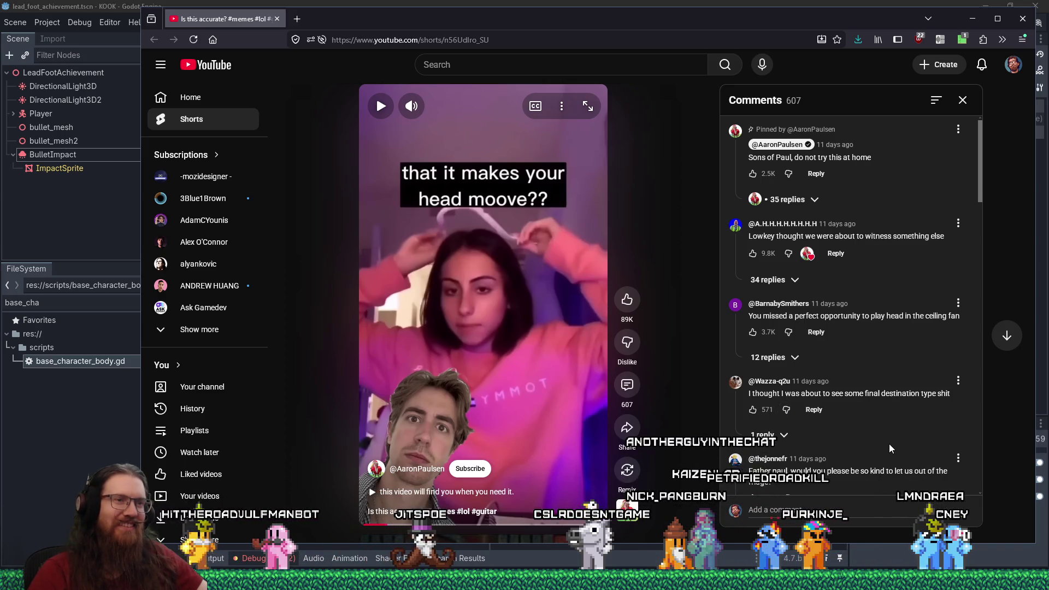
{"action": "scroll", "coordinate": [890, 444], "scroll_direction": "down", "scroll_amount": 1}
{"action": "scroll", "coordinate": [890, 444], "scroll_direction": "down", "scroll_amount": 5}
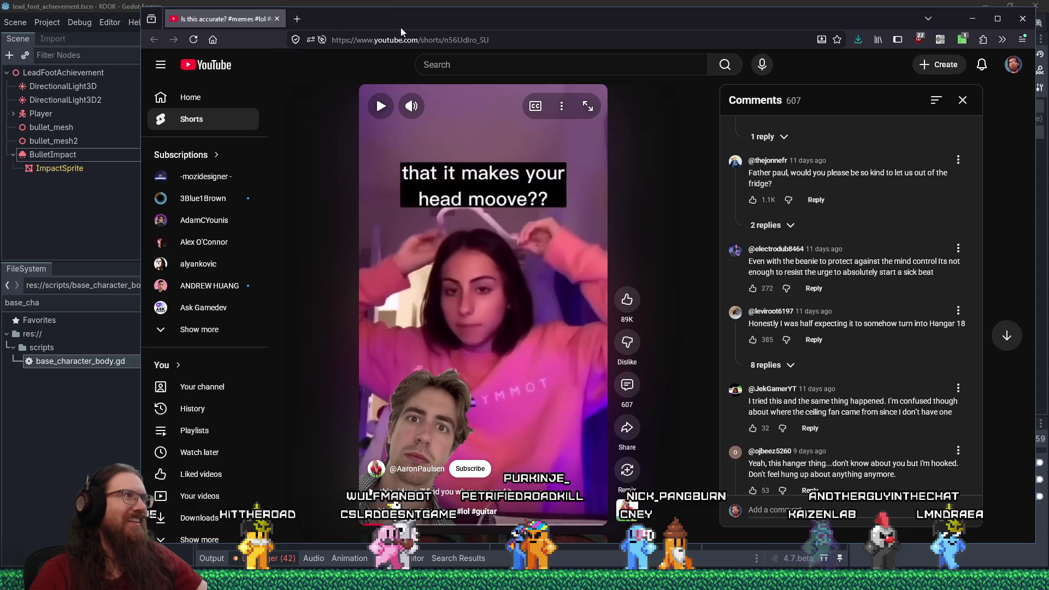
{"action": "key", "text": "ctrl+w"}
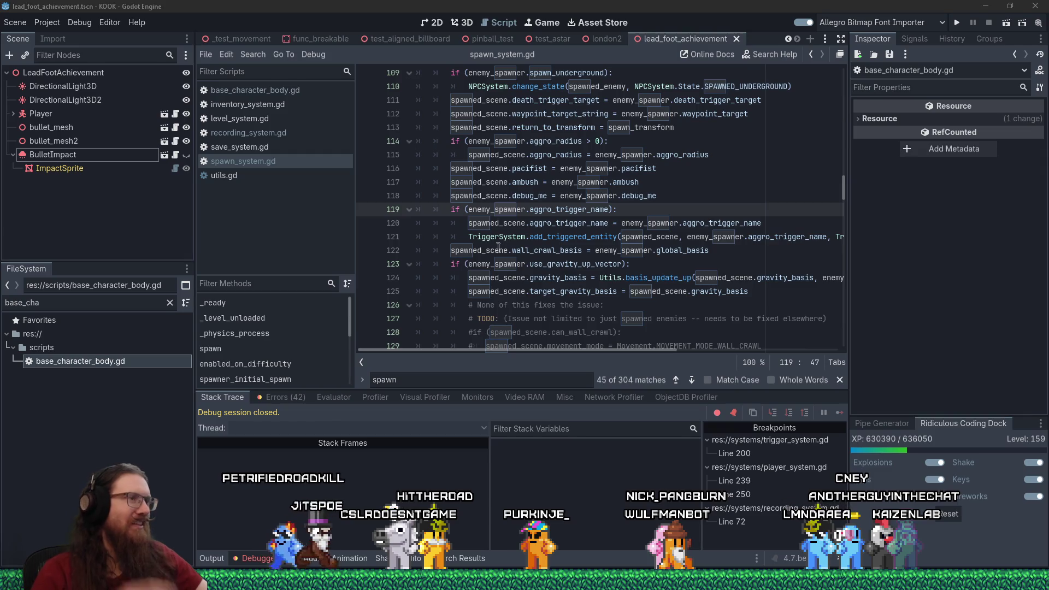
{"action": "mouse_move", "coordinate": [498, 247]}
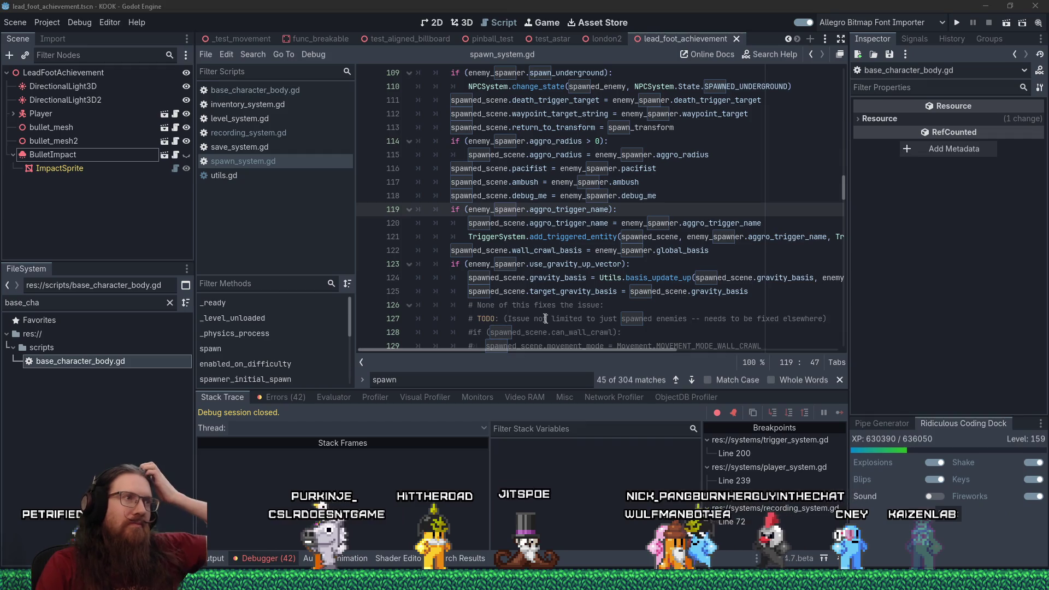
{"action": "scroll", "coordinate": [541, 311], "scroll_direction": "up", "scroll_amount": 4}
{"action": "scroll", "coordinate": [516, 303], "scroll_direction": "down", "scroll_amount": 4}
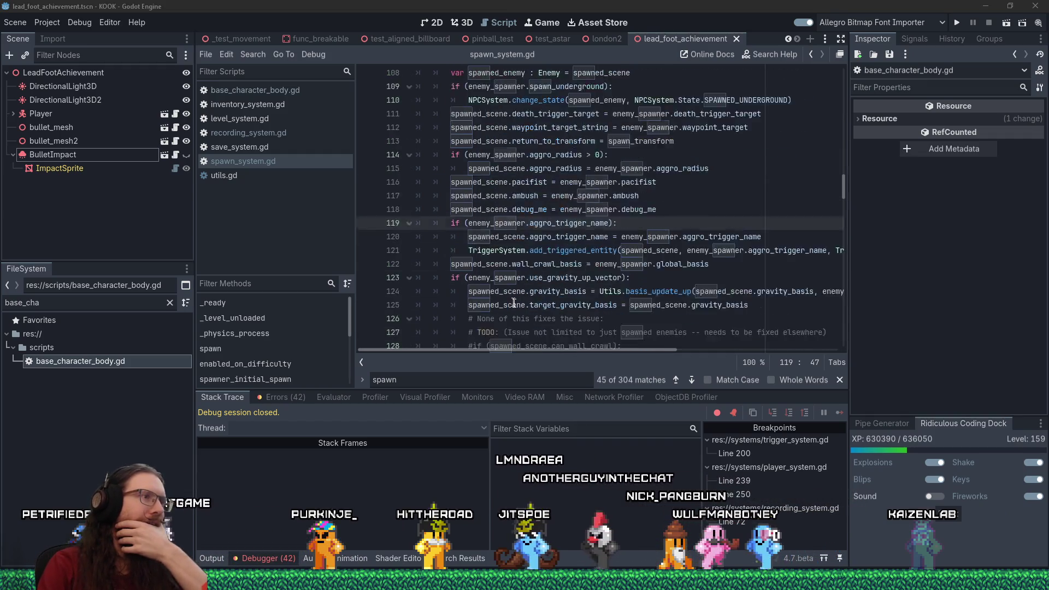
{"action": "scroll", "coordinate": [514, 303], "scroll_direction": "down", "scroll_amount": 2}
{"action": "scroll", "coordinate": [513, 303], "scroll_direction": "down", "scroll_amount": 2}
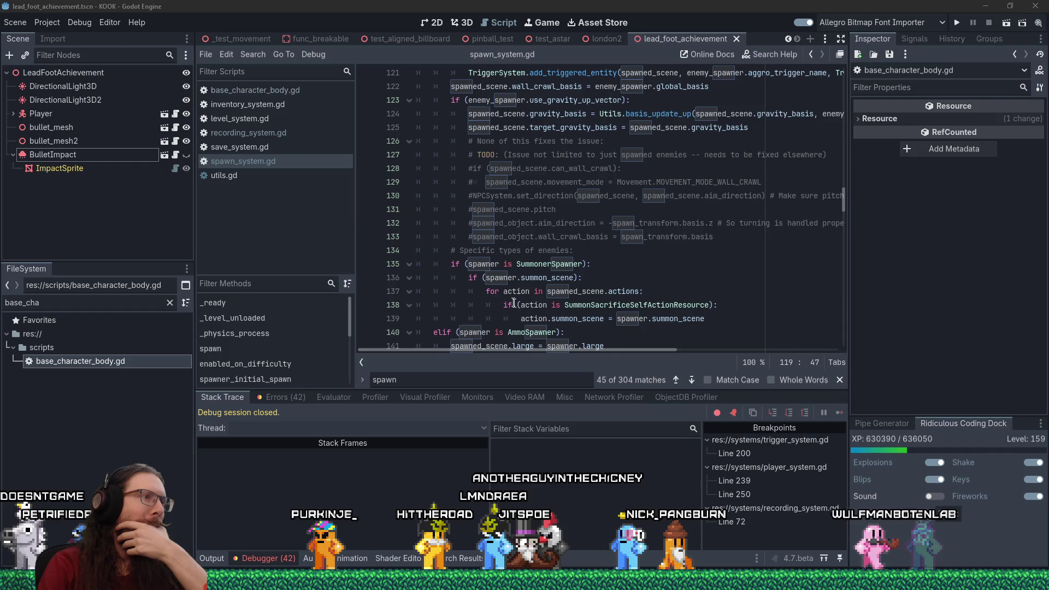
{"action": "scroll", "coordinate": [513, 303], "scroll_direction": "down", "scroll_amount": 1}
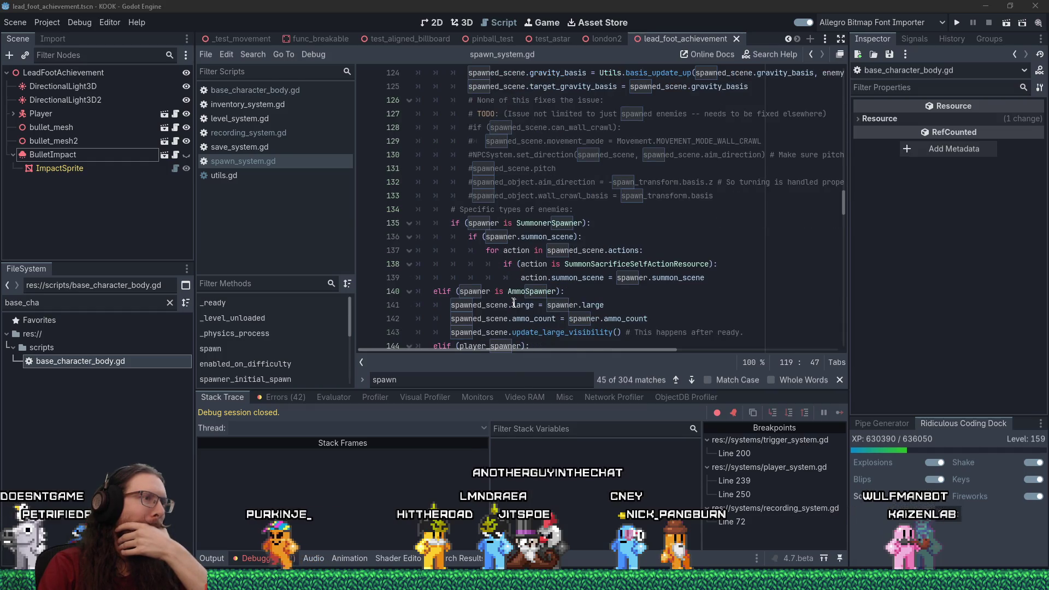
{"action": "scroll", "coordinate": [514, 303], "scroll_direction": "down", "scroll_amount": 3}
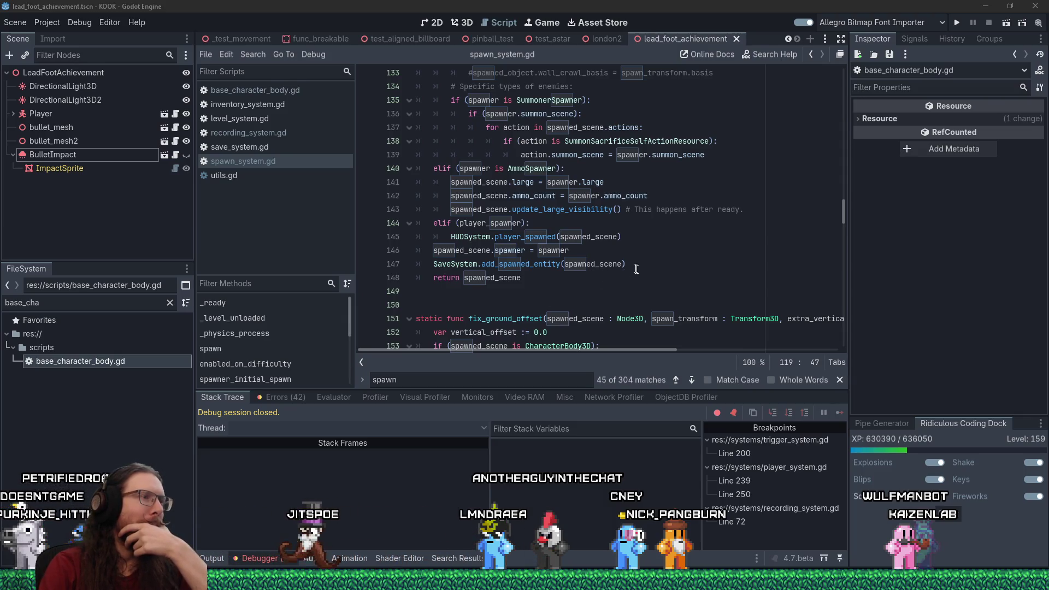
{"action": "left_click_drag", "start_coordinate": [639, 266], "coordinate": [409, 266]}
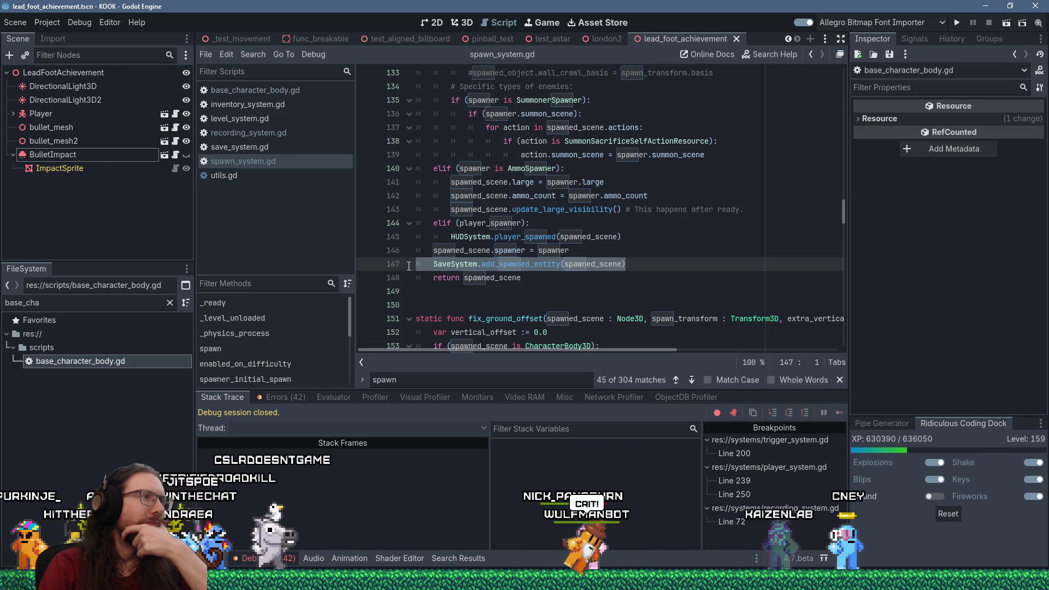
{"action": "scroll", "coordinate": [448, 272], "scroll_direction": "up", "scroll_amount": 17}
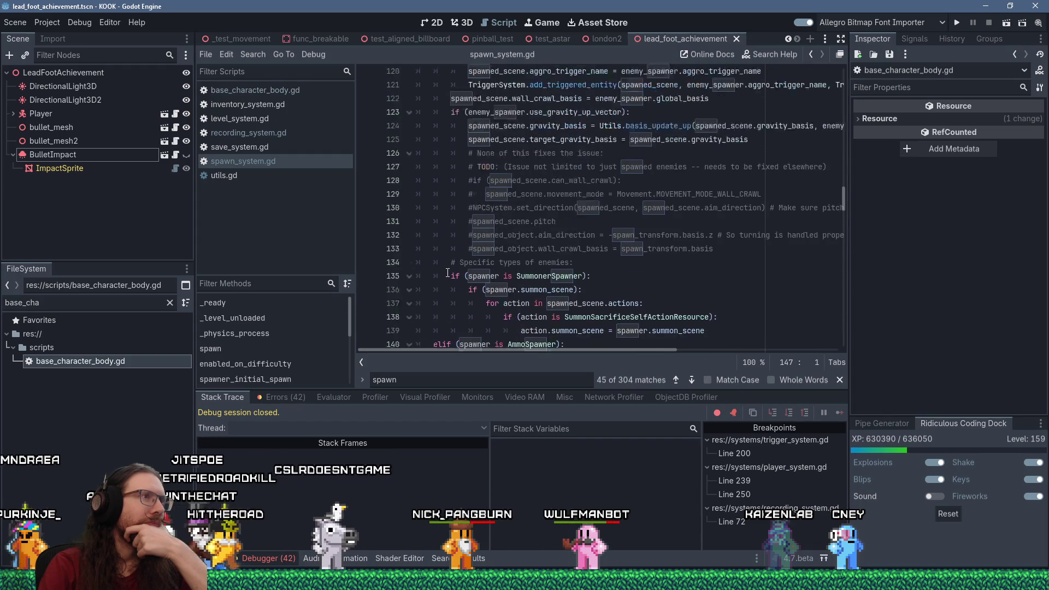
{"action": "scroll", "coordinate": [448, 273], "scroll_direction": "up", "scroll_amount": 4}
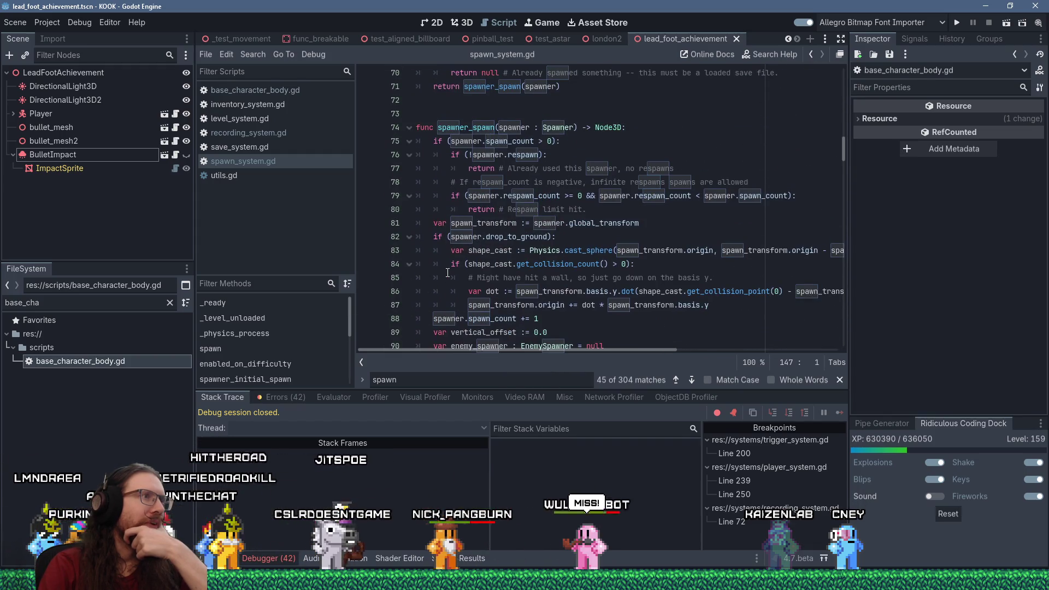
{"action": "scroll", "coordinate": [448, 272], "scroll_direction": "down", "scroll_amount": 4}
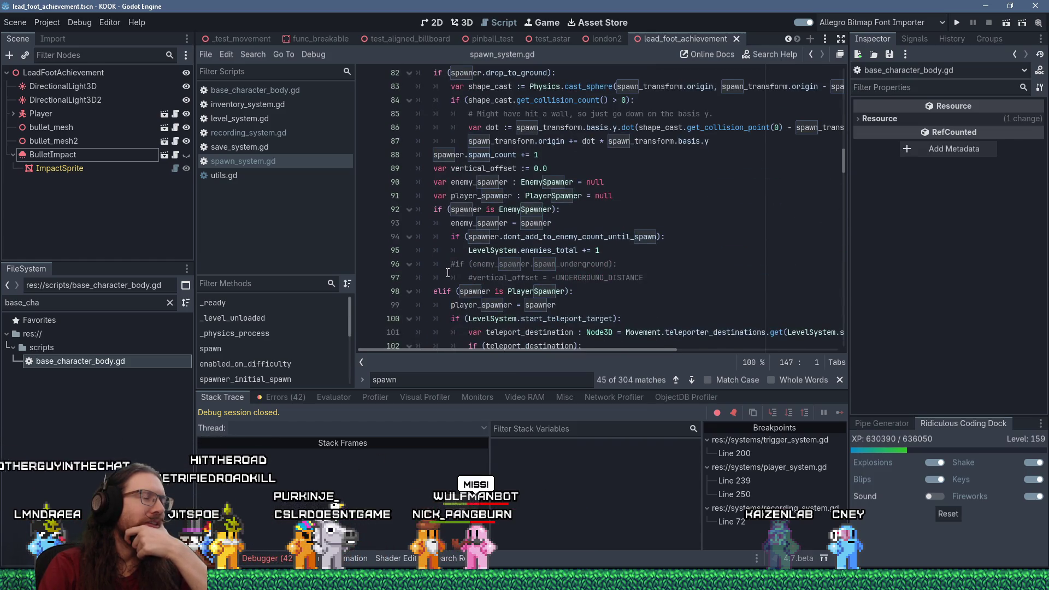
{"action": "scroll", "coordinate": [448, 272], "scroll_direction": "down", "scroll_amount": 13}
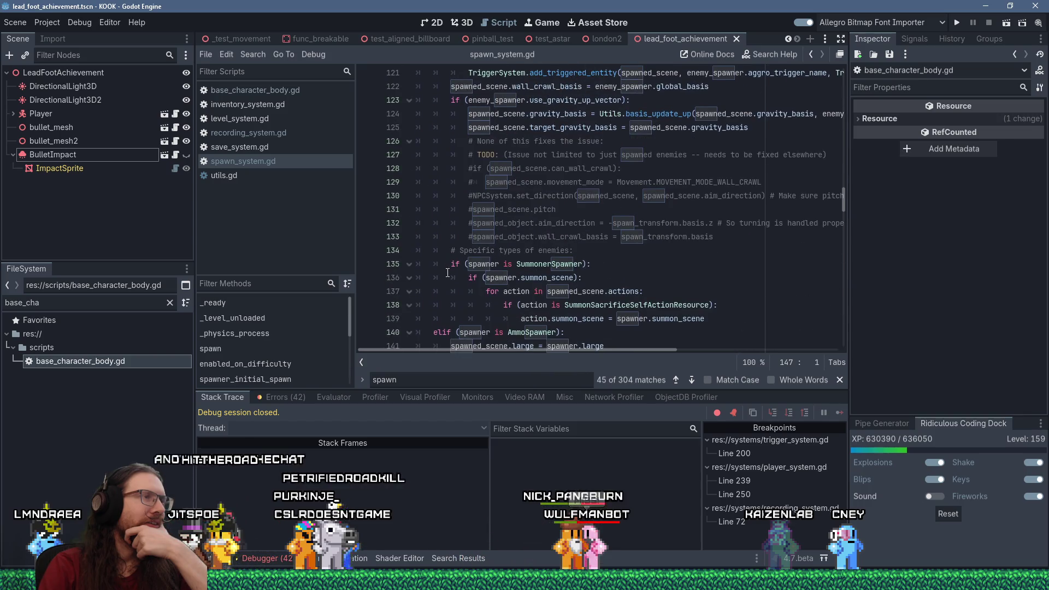
{"action": "scroll", "coordinate": [447, 272], "scroll_direction": "down", "scroll_amount": 3}
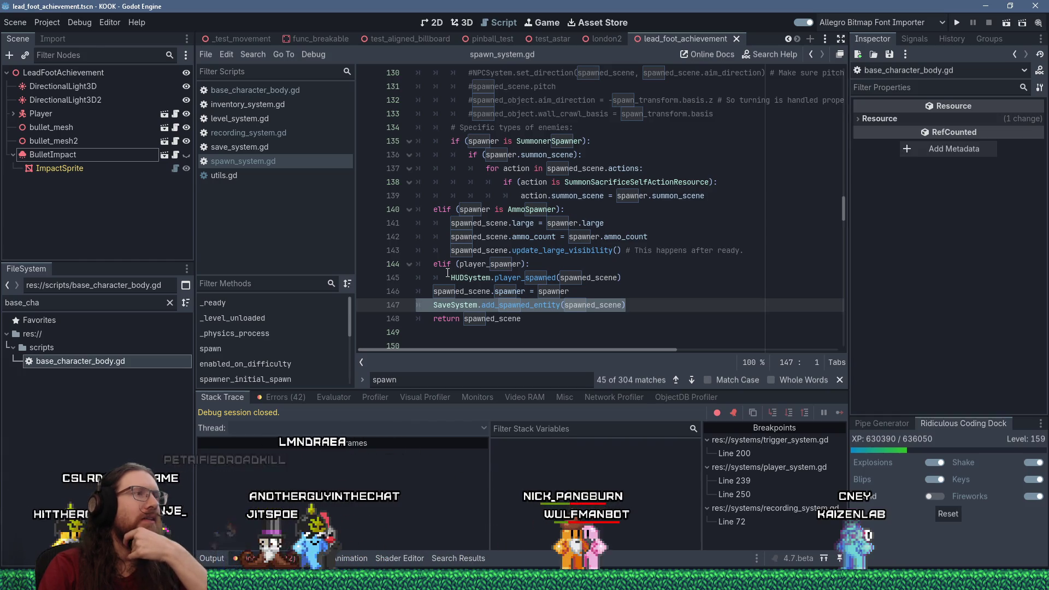
{"action": "scroll", "coordinate": [448, 272], "scroll_direction": "up", "scroll_amount": 4}
{"action": "scroll", "coordinate": [447, 273], "scroll_direction": "up", "scroll_amount": 11}
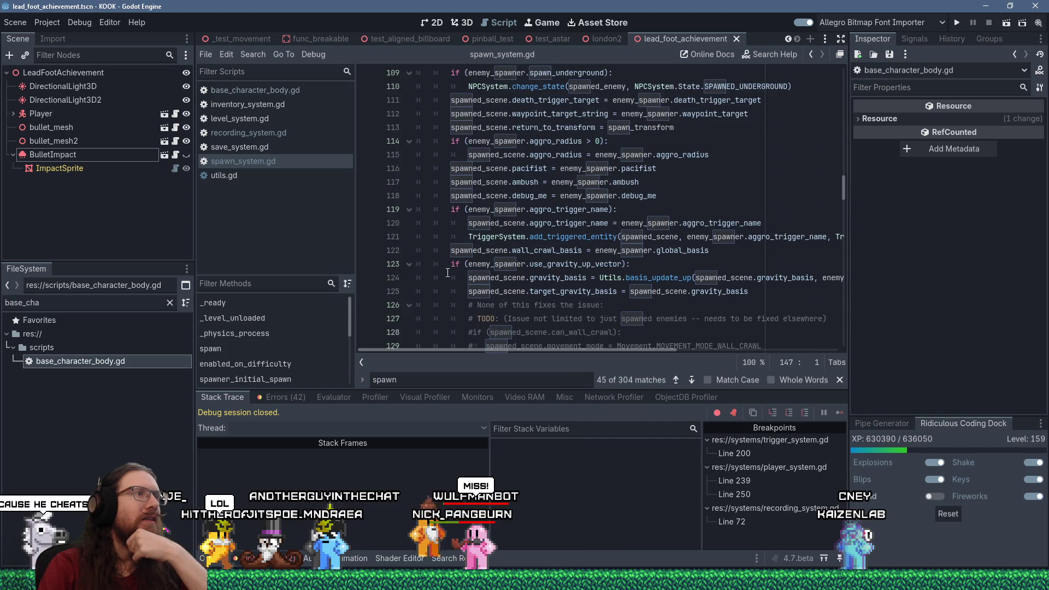
{"action": "scroll", "coordinate": [448, 273], "scroll_direction": "up", "scroll_amount": 8}
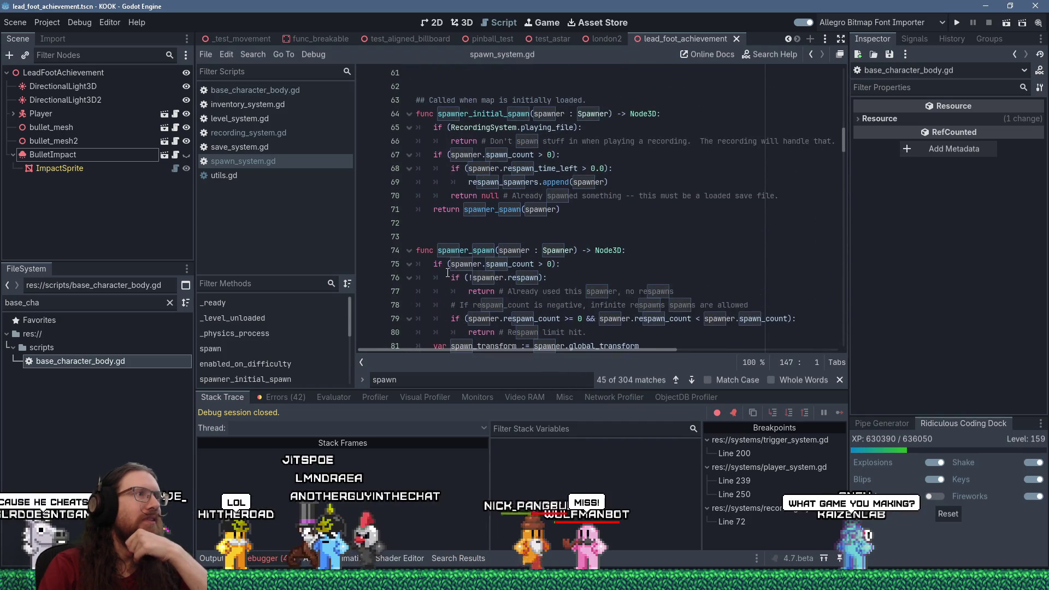
{"action": "scroll", "coordinate": [447, 272], "scroll_direction": "up", "scroll_amount": 7}
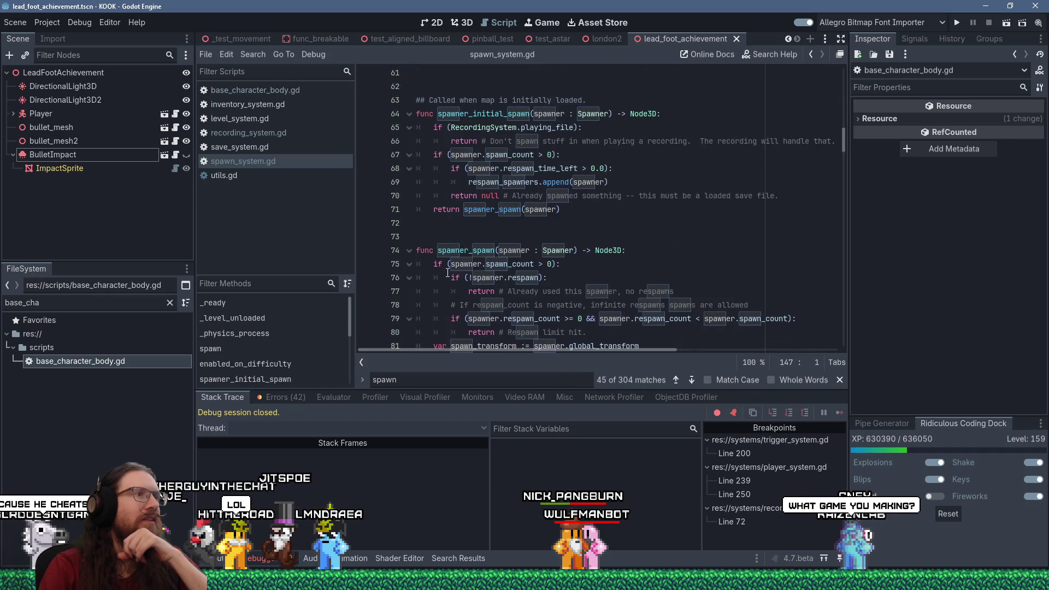
{"action": "scroll", "coordinate": [448, 272], "scroll_direction": "up", "scroll_amount": 5}
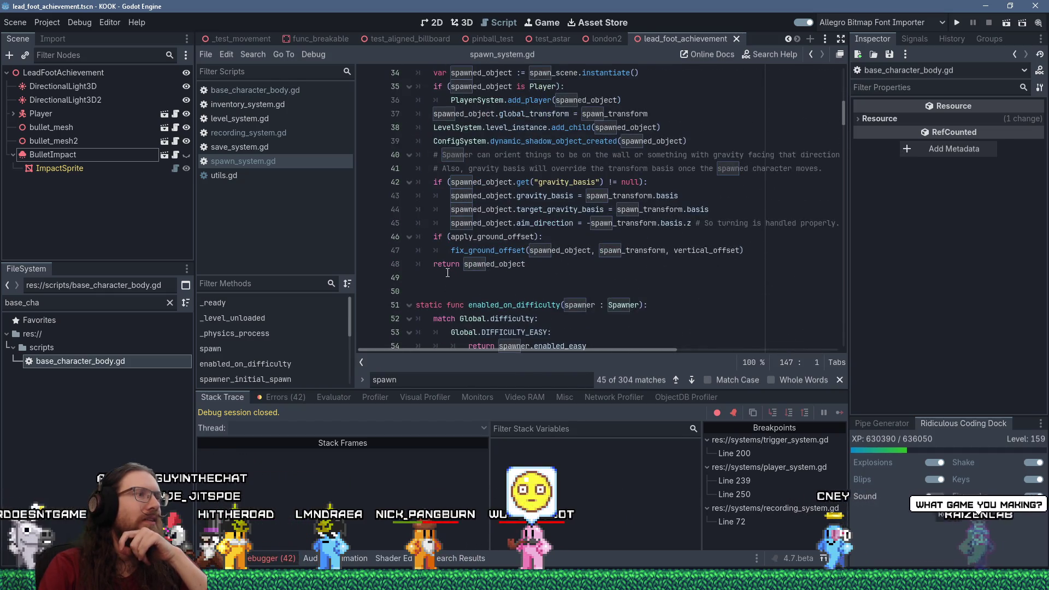
- Check add_spawned_entity in save_system.gd, then cut line 147's SaveSystem.add_spawned_entity(spawned_scene) call
{"action": "scroll", "coordinate": [448, 272], "scroll_direction": "down", "scroll_amount": 3}
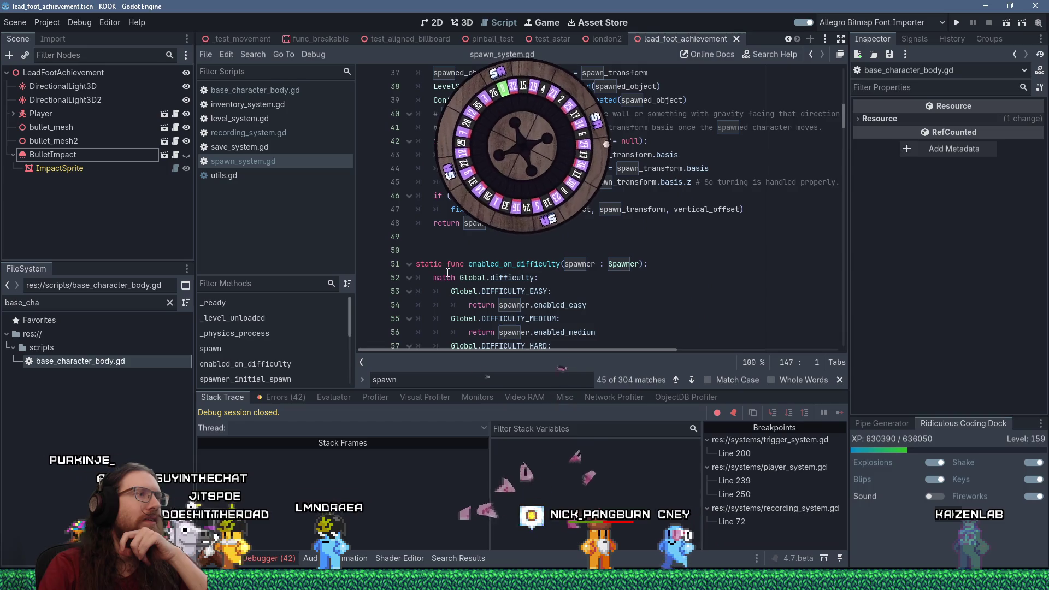
{"action": "scroll", "coordinate": [447, 272], "scroll_direction": "up", "scroll_amount": 2}
{"action": "scroll", "coordinate": [447, 272], "scroll_direction": "up", "scroll_amount": 1}
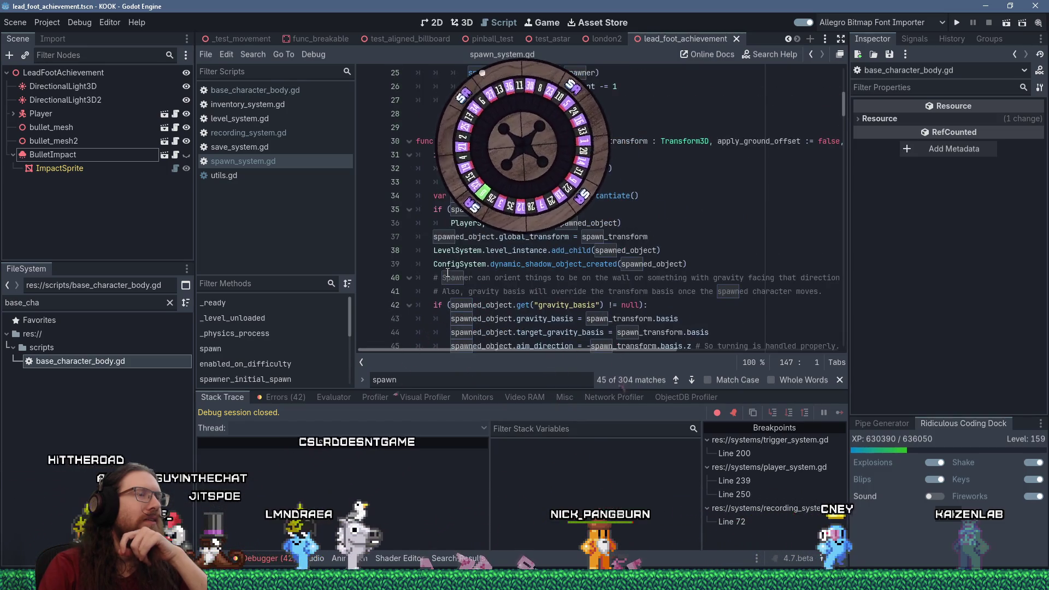
{"action": "scroll", "coordinate": [447, 272], "scroll_direction": "down", "scroll_amount": 5}
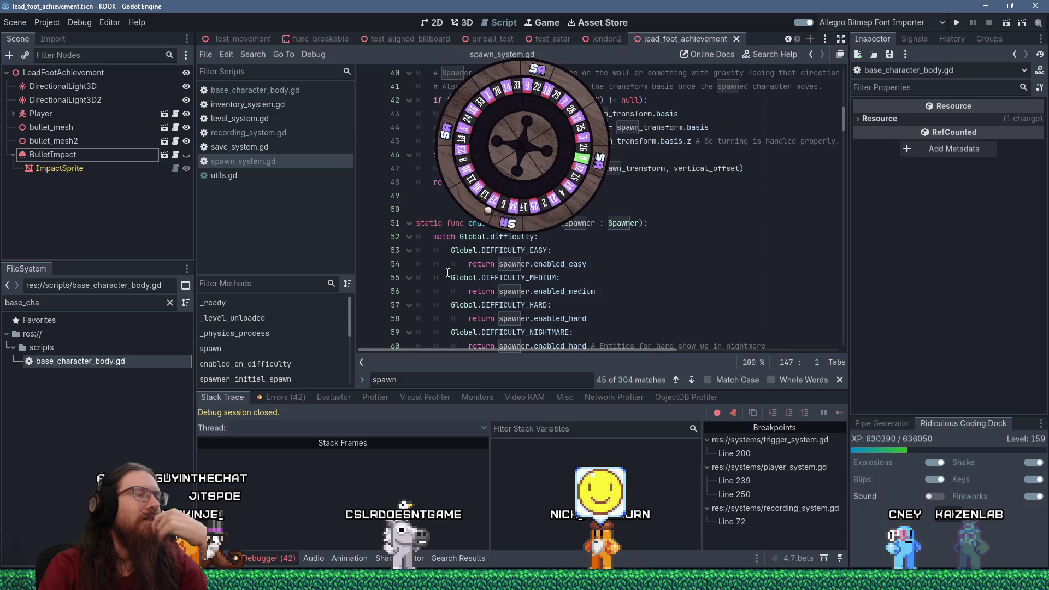
{"action": "scroll", "coordinate": [448, 272], "scroll_direction": "down", "scroll_amount": 20}
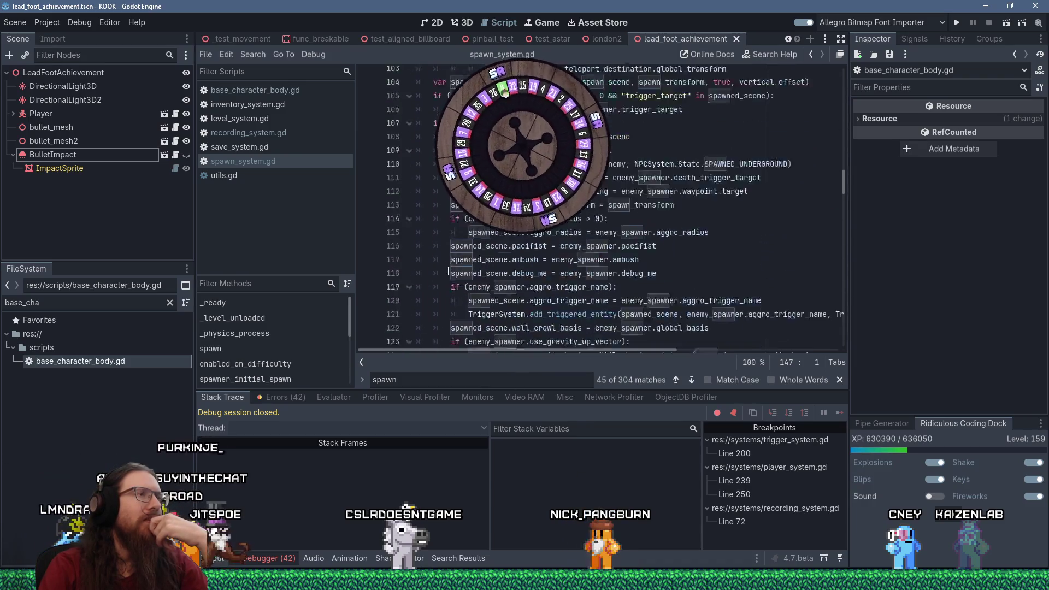
{"action": "scroll", "coordinate": [448, 271], "scroll_direction": "down", "scroll_amount": 2}
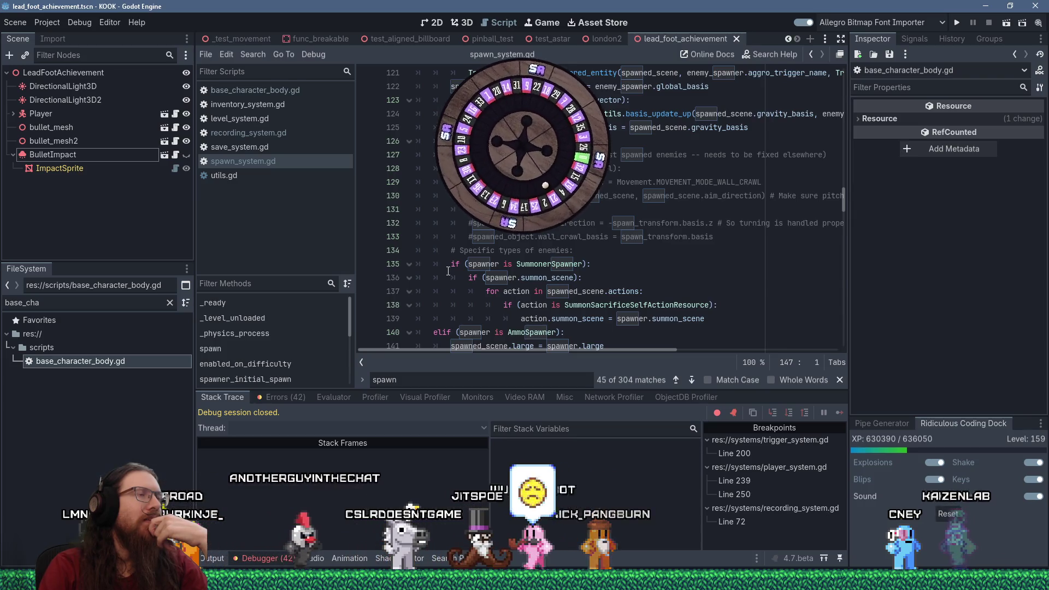
{"action": "scroll", "coordinate": [448, 271], "scroll_direction": "up", "scroll_amount": 2}
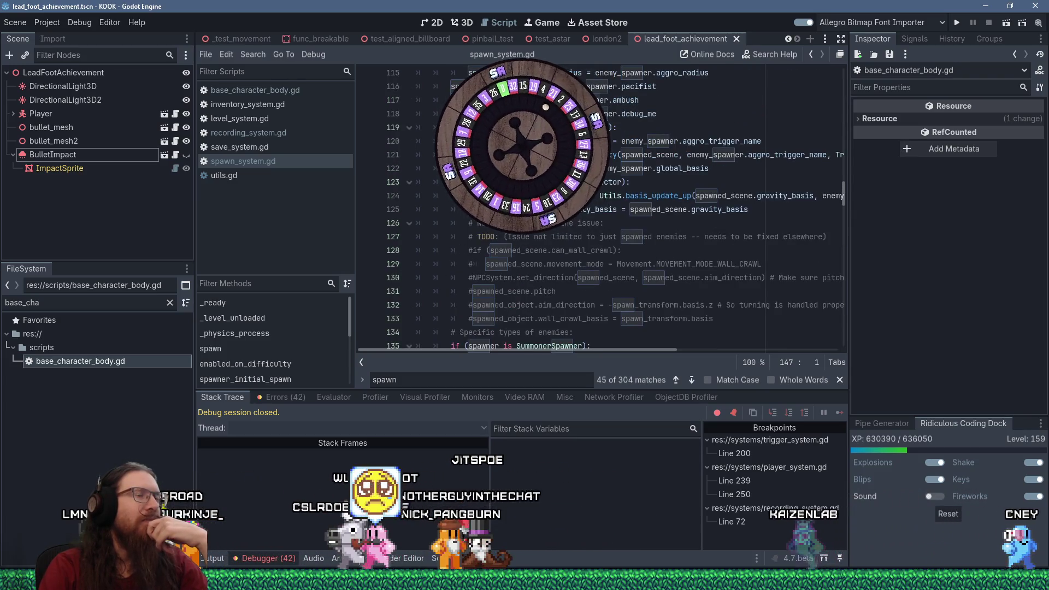
{"action": "scroll", "coordinate": [447, 271], "scroll_direction": "down", "scroll_amount": 9}
{"action": "key", "text": "Down"}
{"action": "key", "text": "Down"}
{"action": "key", "text": "Down"}
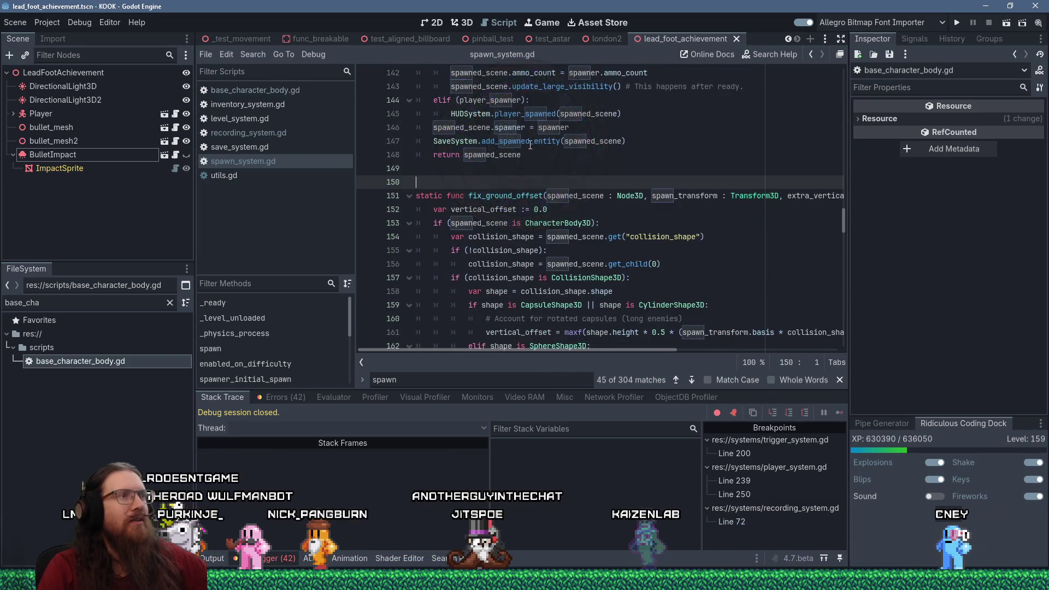
{"action": "left_click", "coordinate": [531, 142], "text": "ctrl"}
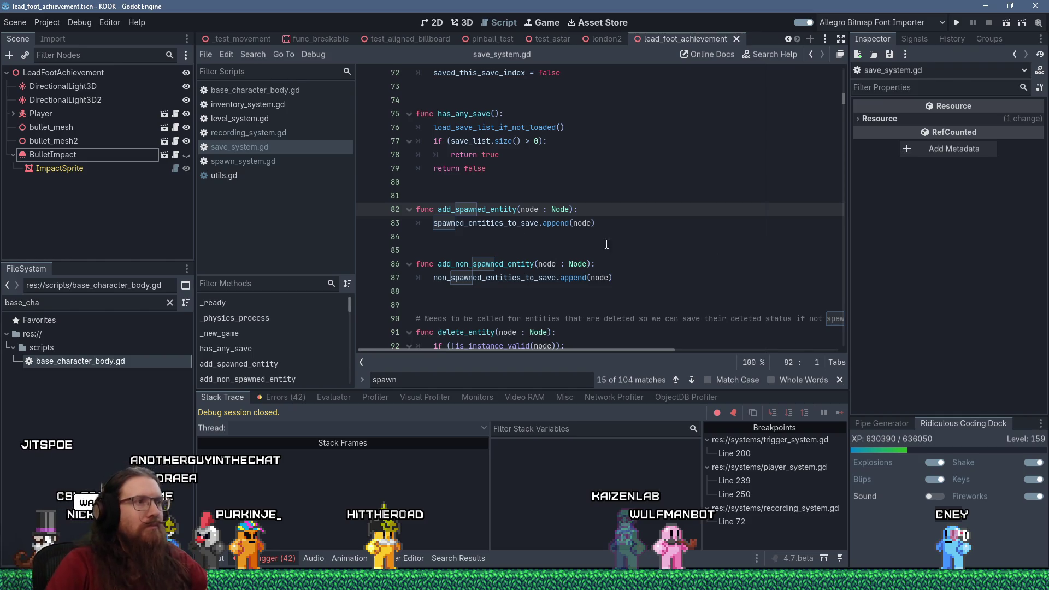
{"action": "left_click", "coordinate": [622, 228]}
{"action": "key", "text": "alt+Left"}
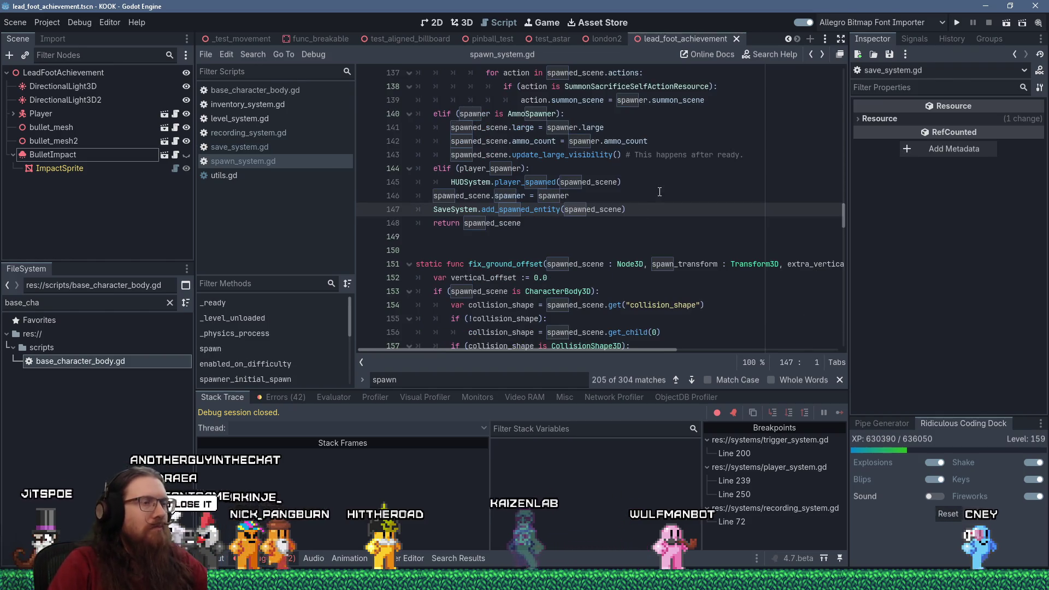
{"action": "left_click_drag", "start_coordinate": [649, 203], "coordinate": [645, 201]}
{"action": "key", "text": "ctrl+c"}
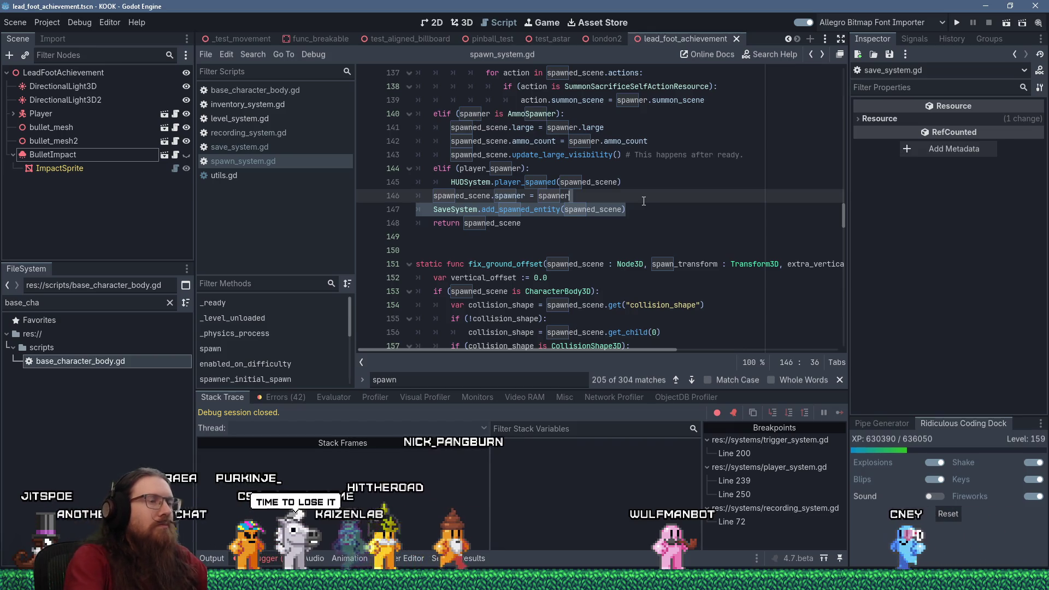
{"action": "key", "text": "shift+Delete"}
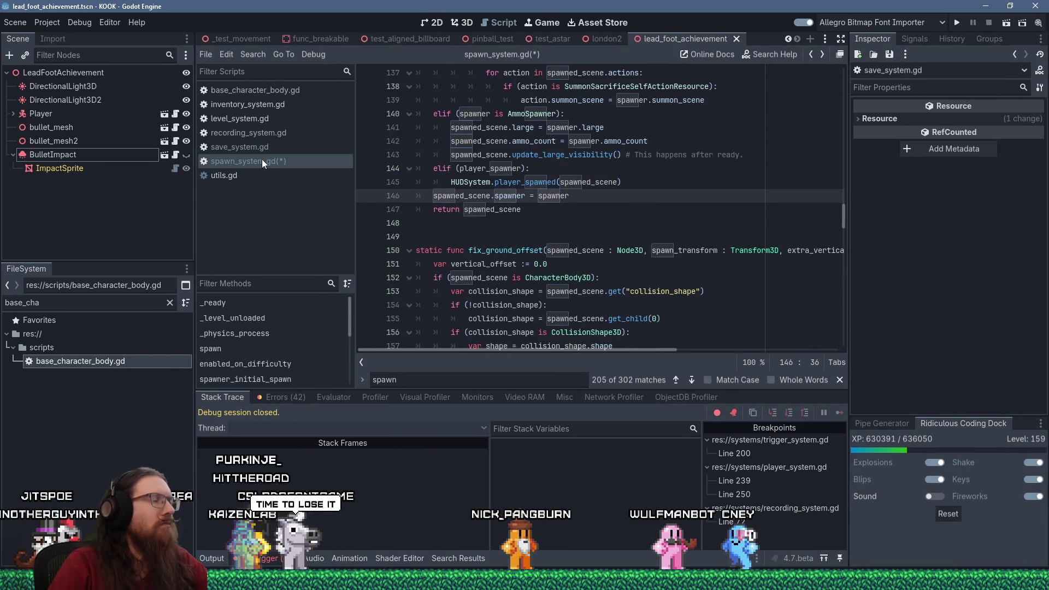
- Paste SaveSystem.add_spawned_entity(spawned_scene) above 'return spawned_object' in spawn(), then start a RecordingSystem line
{"action": "scroll", "coordinate": [519, 222], "scroll_direction": "up", "scroll_amount": 18}
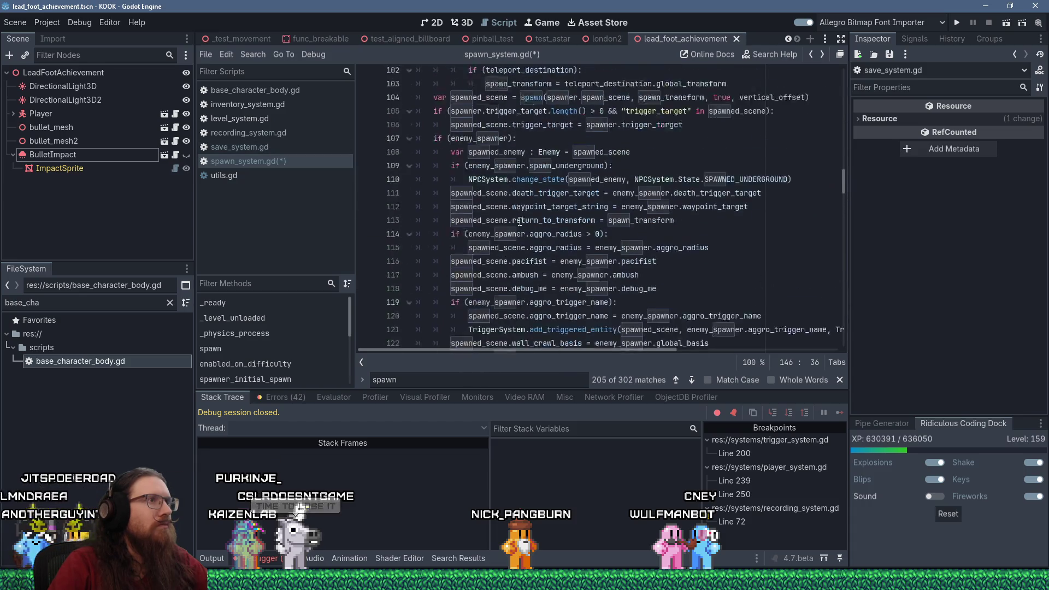
{"action": "scroll", "coordinate": [520, 221], "scroll_direction": "up", "scroll_amount": 9}
{"action": "scroll", "coordinate": [516, 222], "scroll_direction": "up", "scroll_amount": 5}
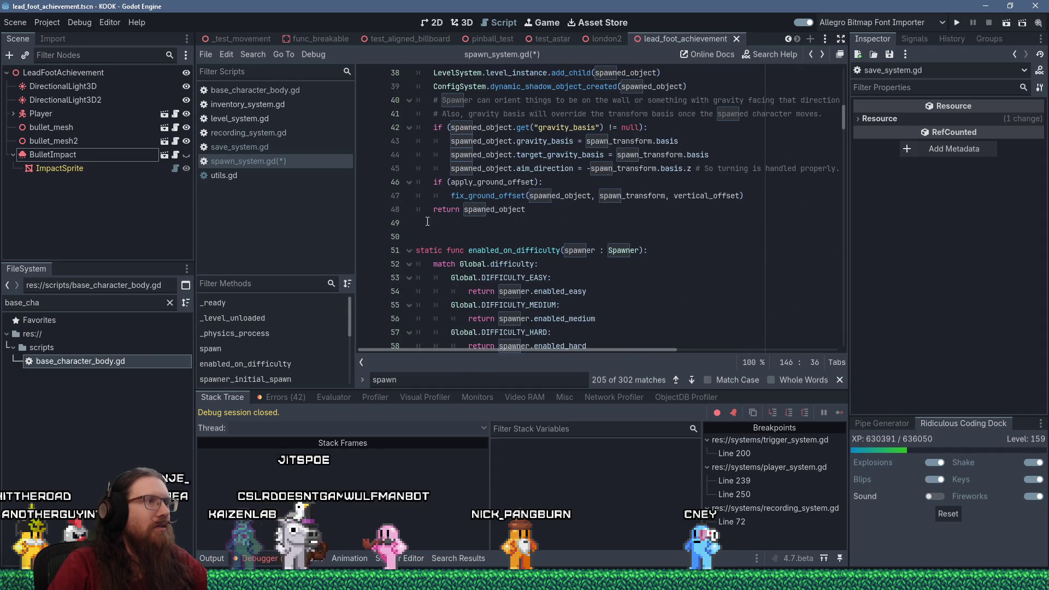
{"action": "left_click", "coordinate": [414, 211]}
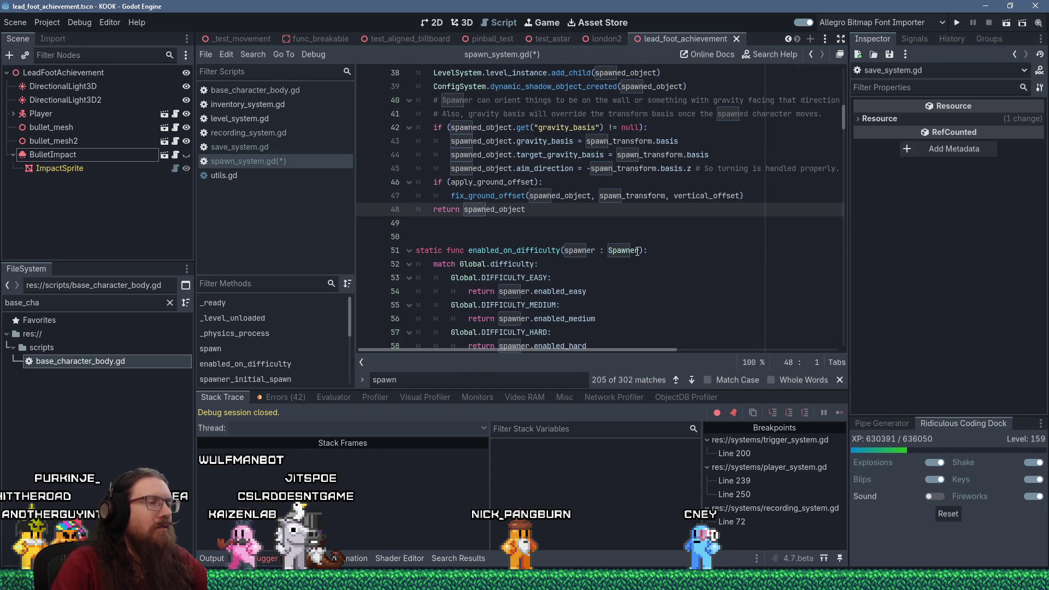
{"action": "key", "text": "Return"}
{"action": "key", "text": "shift+Insert"}
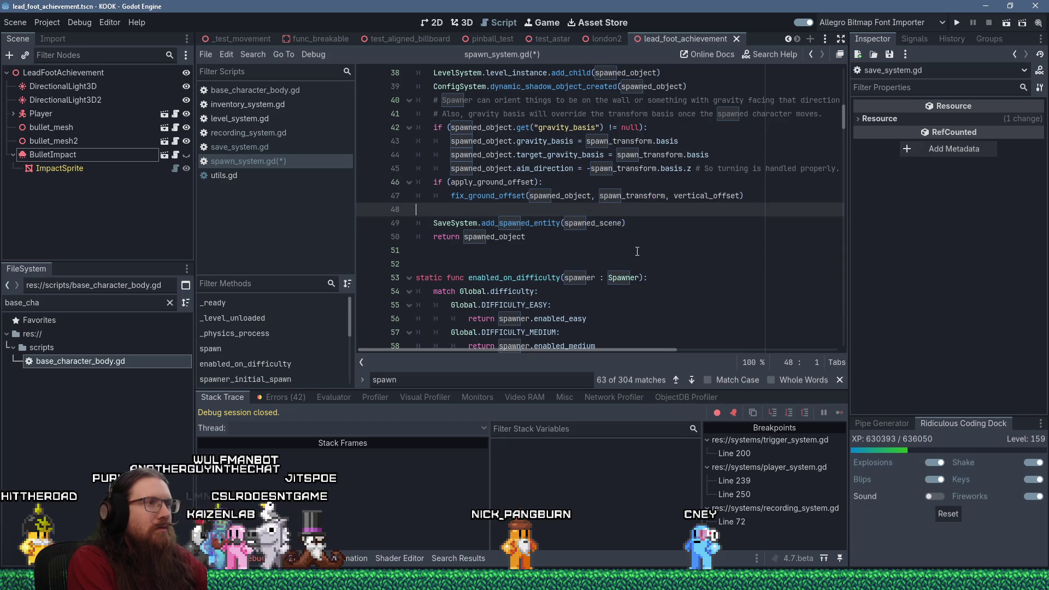
{"action": "key", "text": "Delete"}
{"action": "key", "text": "Return"}
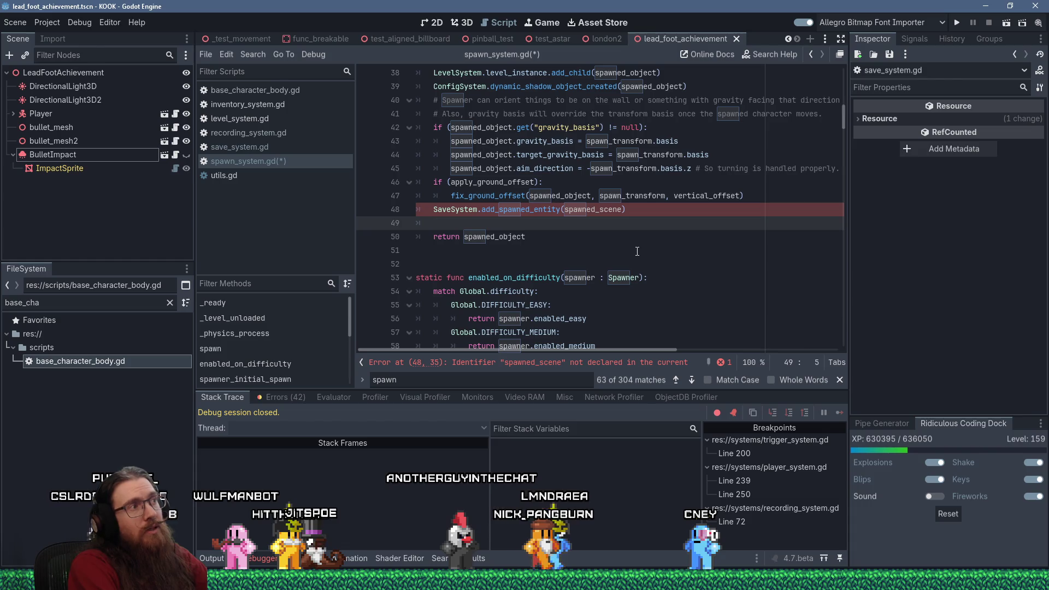
{"action": "type", "text": "pRecord"}
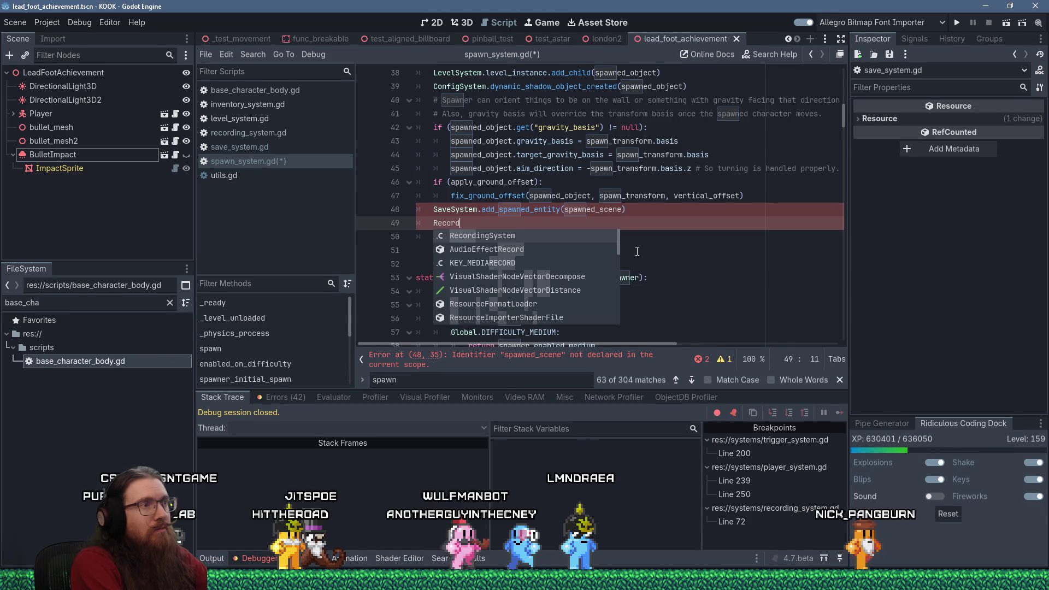
- Add RecordingSystem.add_spawned_entity(spawned_scene) and change line 48's argument to spawned_object
{"action": "key", "text": "Return"}
{"action": "type", "text": ".add_spawned"}
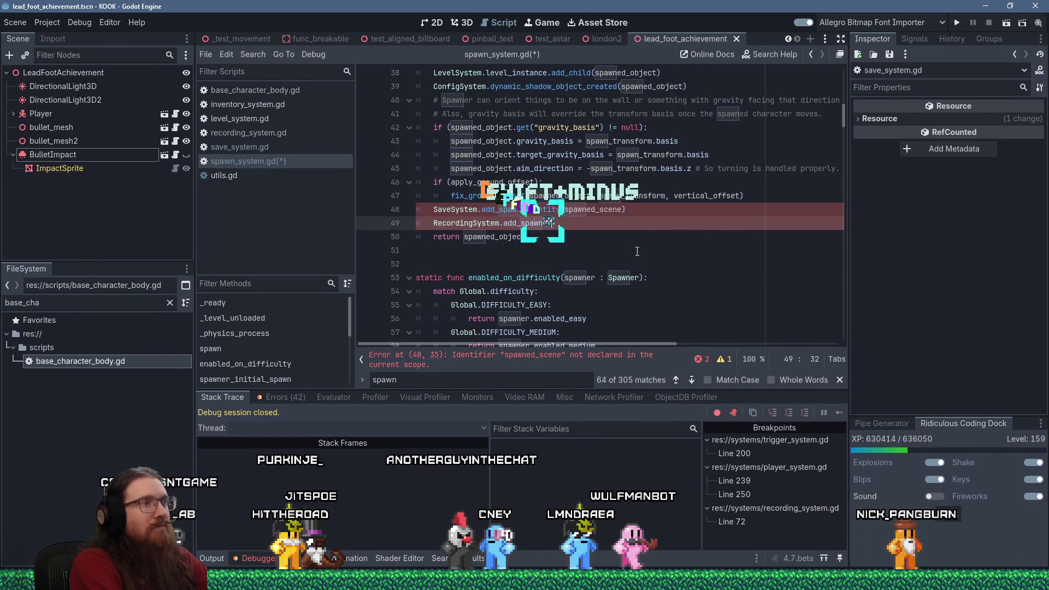
{"action": "type", "text": "_entity("}
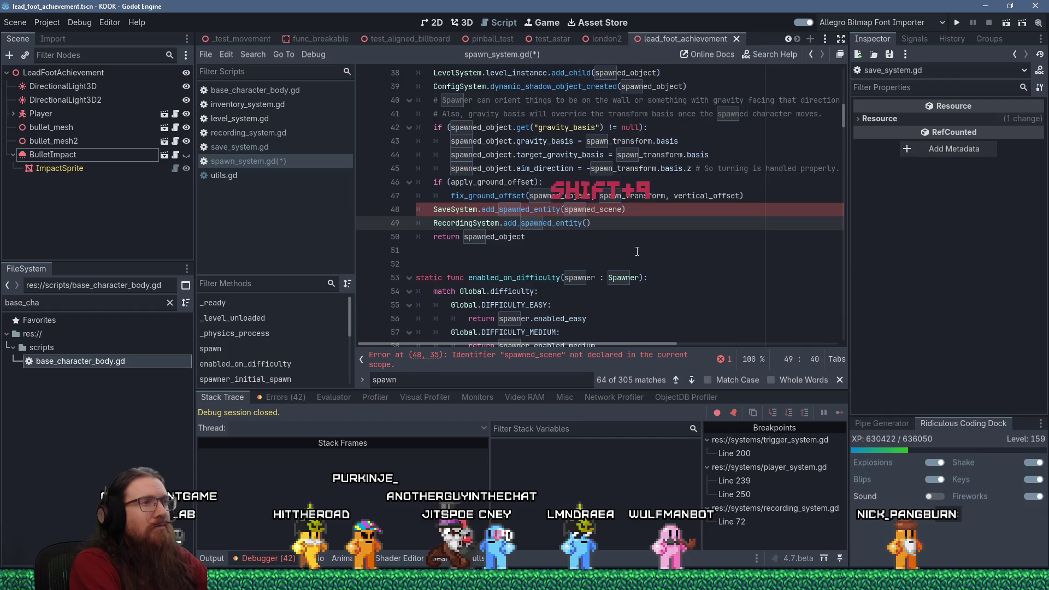
{"action": "type", "text": "spawned"}
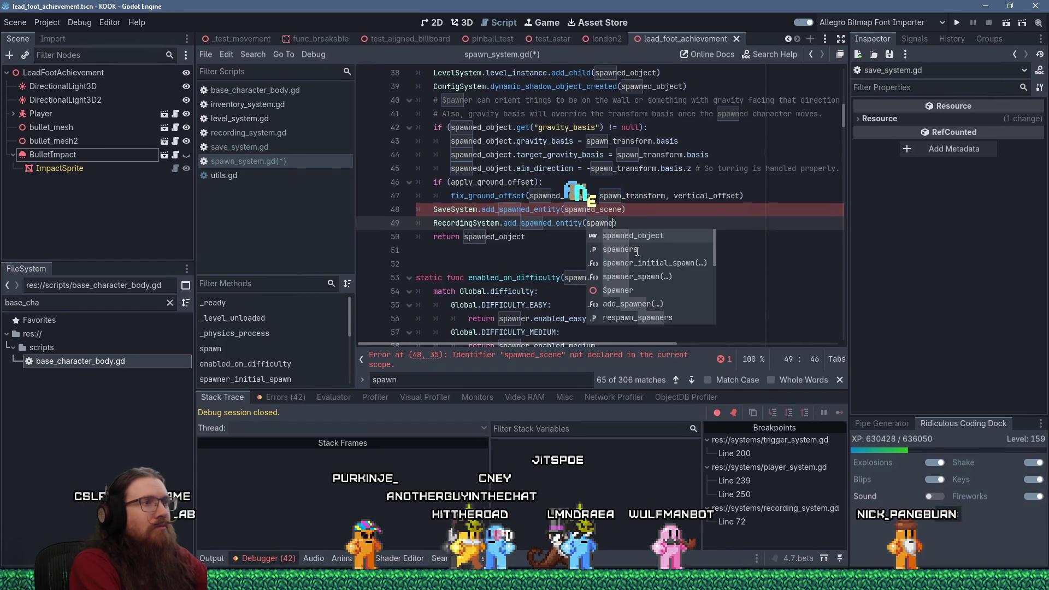
{"action": "type", "text": "_scene)"}
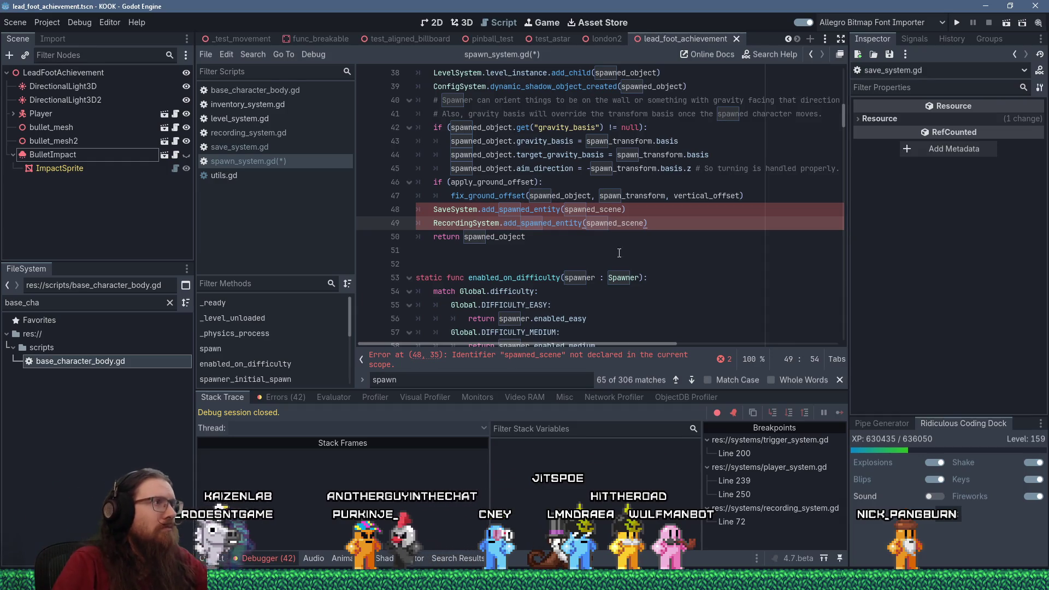
{"action": "left_click", "coordinate": [595, 210]}
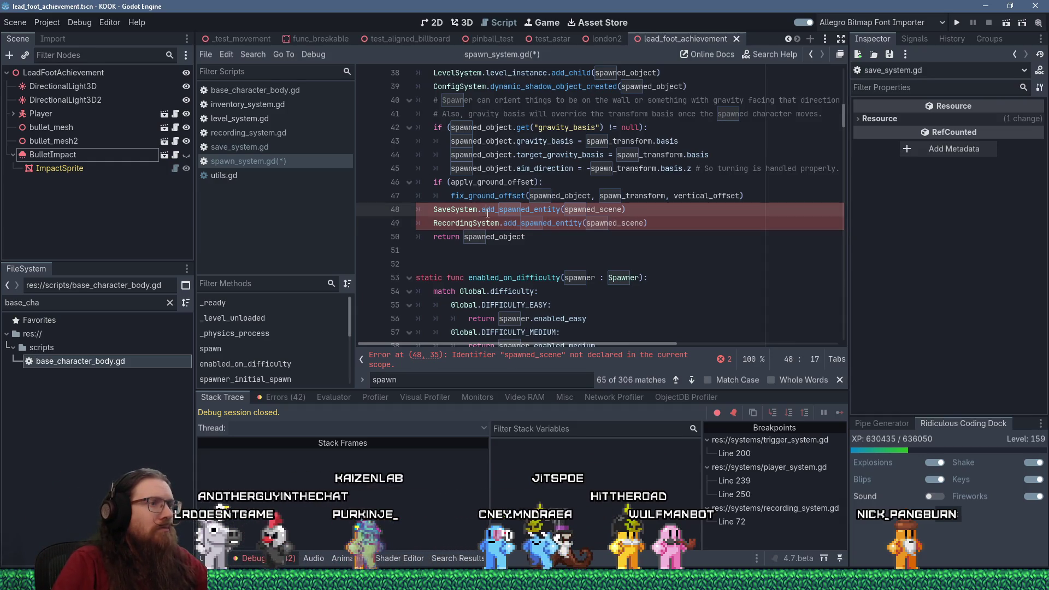
{"action": "left_click", "coordinate": [606, 213]}
{"action": "left_click", "coordinate": [621, 215]}
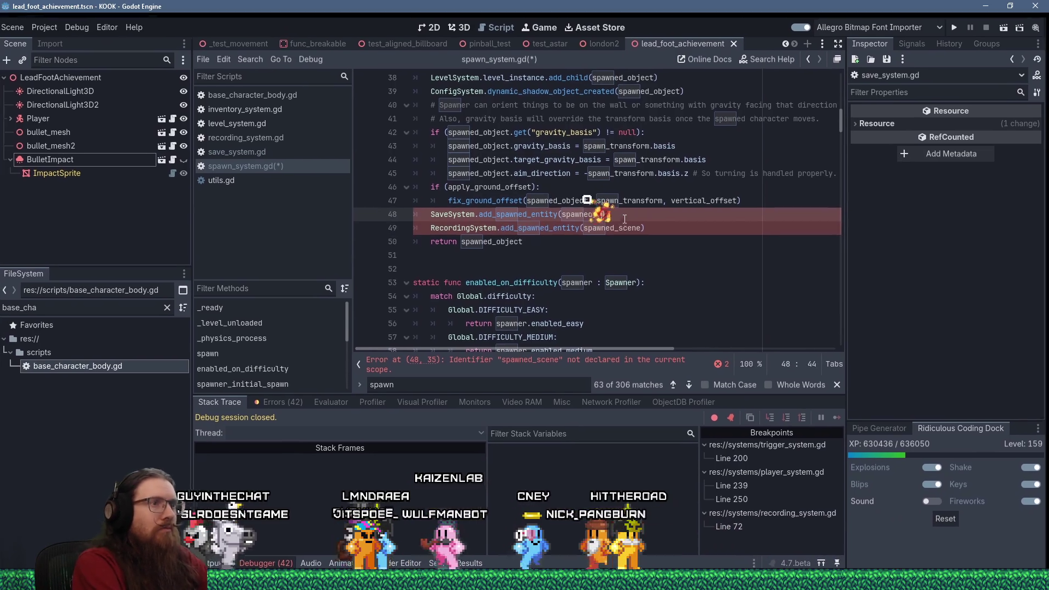
{"action": "key", "text": "BackSpace"}
{"action": "key", "text": "BackSpace"}
{"action": "key", "text": "BackSpace"}
{"action": "type", "text": "object"}
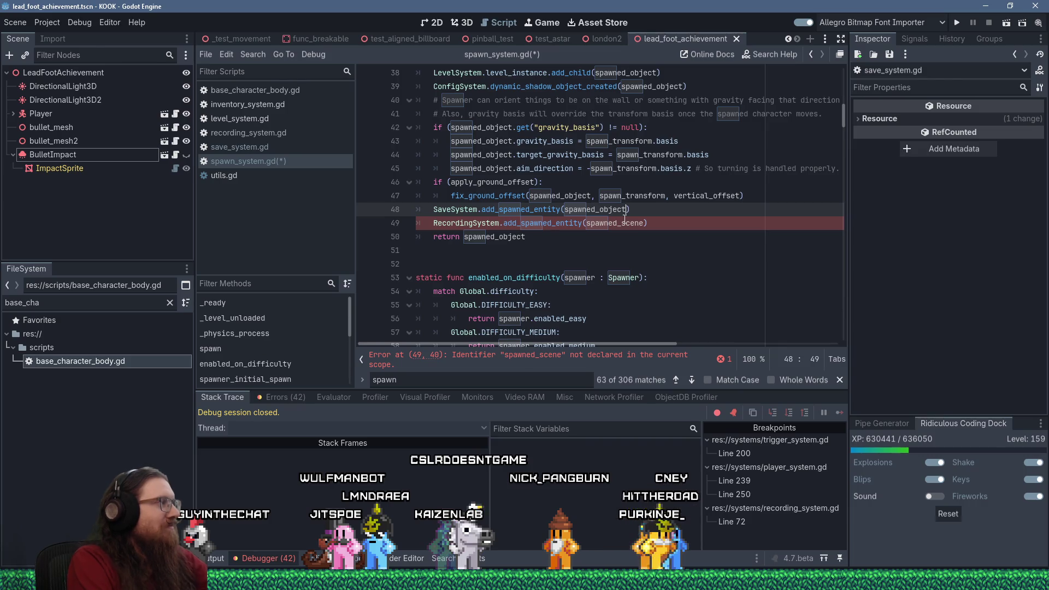
- Change the RecordingSystem call's argument on line 49 to spawned_object as well
{"action": "key", "text": "Escape"}
{"action": "key", "text": "Down"}
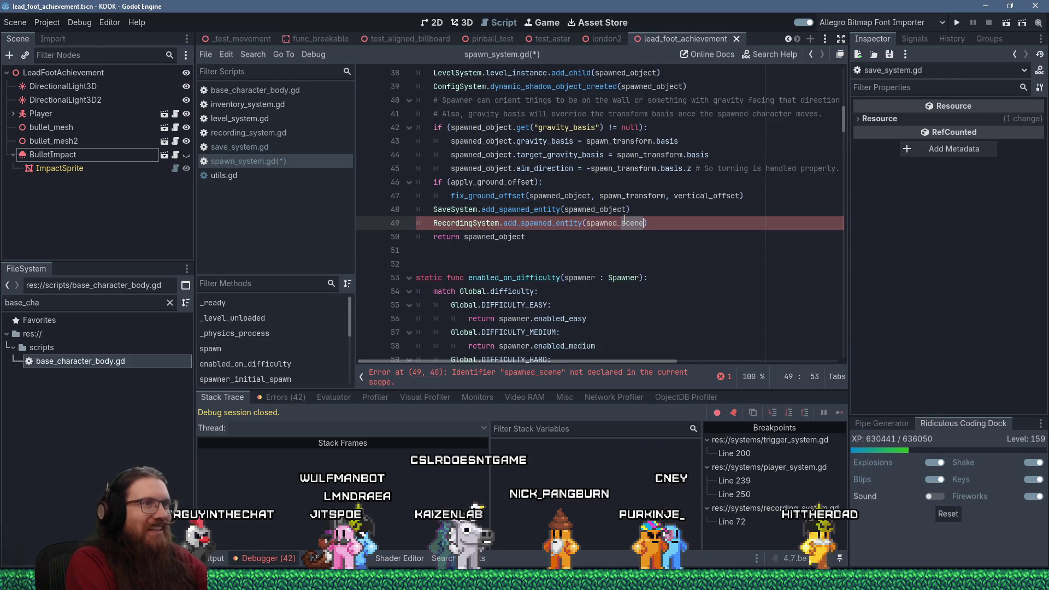
{"action": "type", "text": "object"}
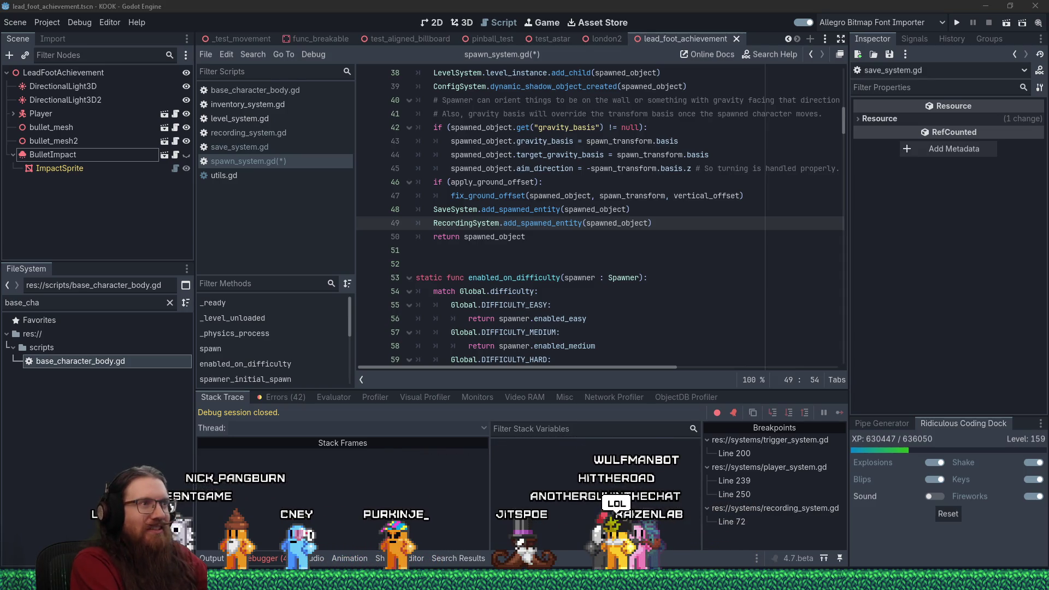
{"action": "left_click", "coordinate": [546, 237]}
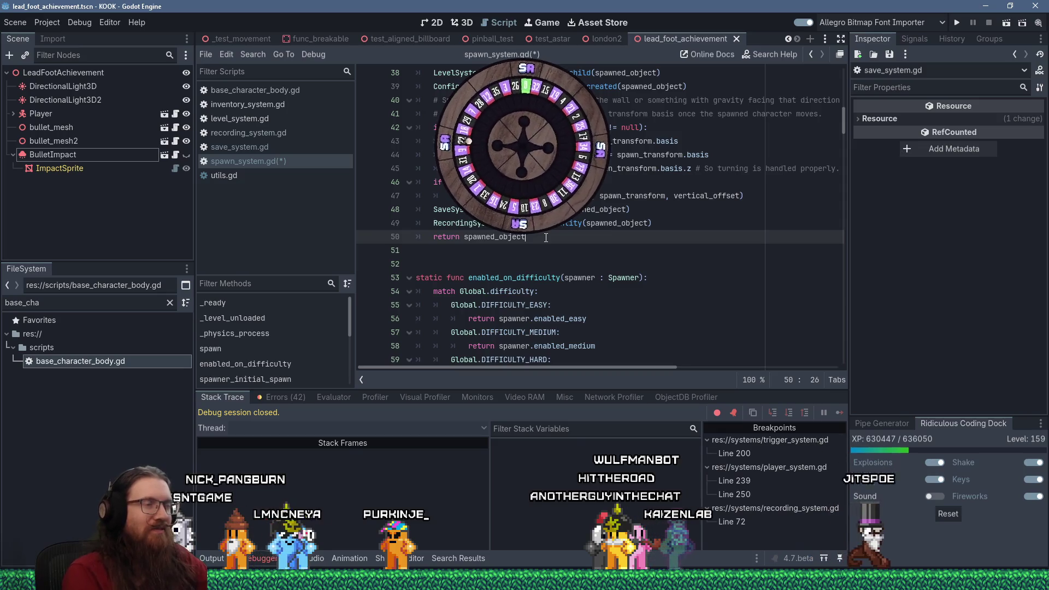
{"action": "scroll", "coordinate": [588, 299], "scroll_direction": "up", "scroll_amount": 9}
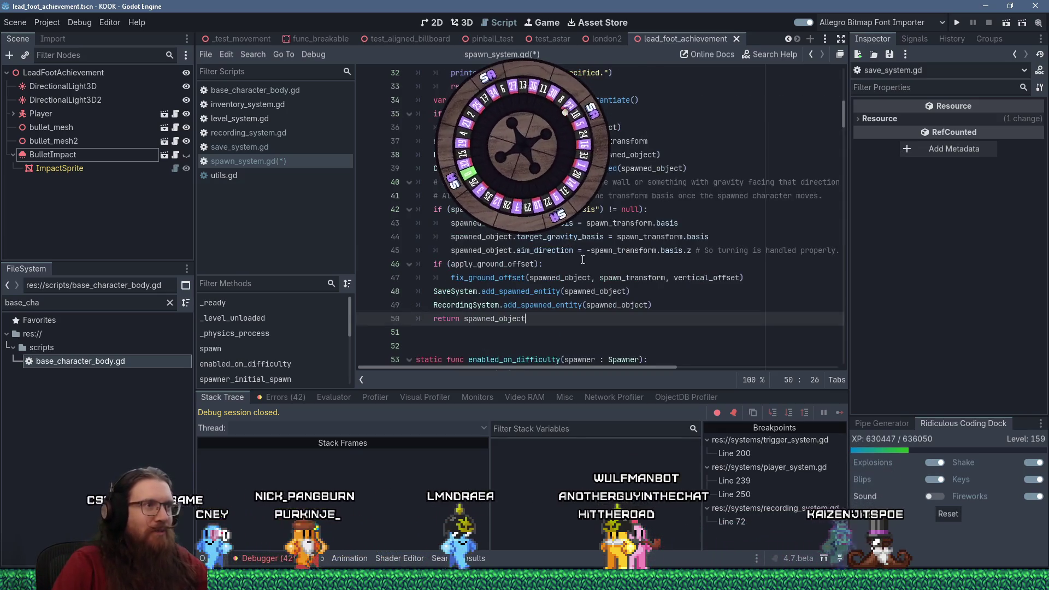
{"action": "left_click", "coordinate": [588, 300]}
{"action": "scroll", "coordinate": [588, 300], "scroll_direction": "down", "scroll_amount": 9}
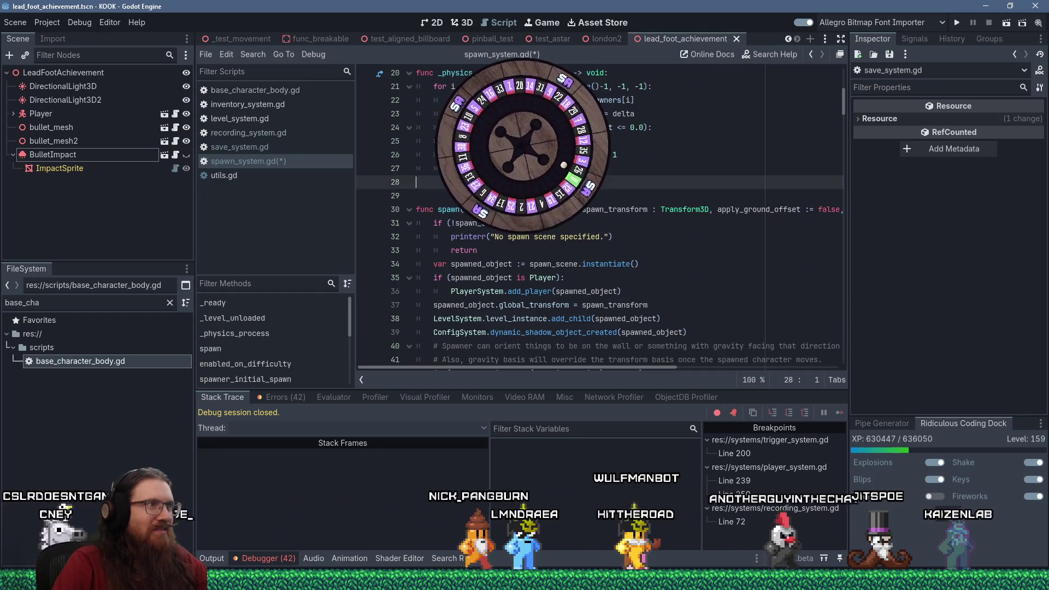
{"action": "left_click", "coordinate": [683, 210]}
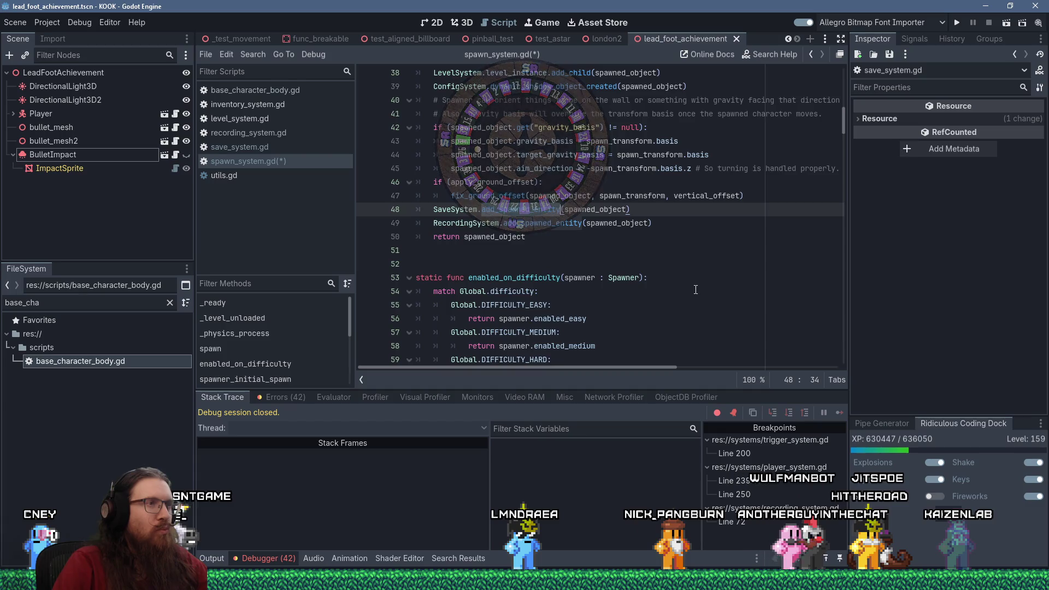
{"action": "scroll", "coordinate": [696, 290], "scroll_direction": "up", "scroll_amount": 3}
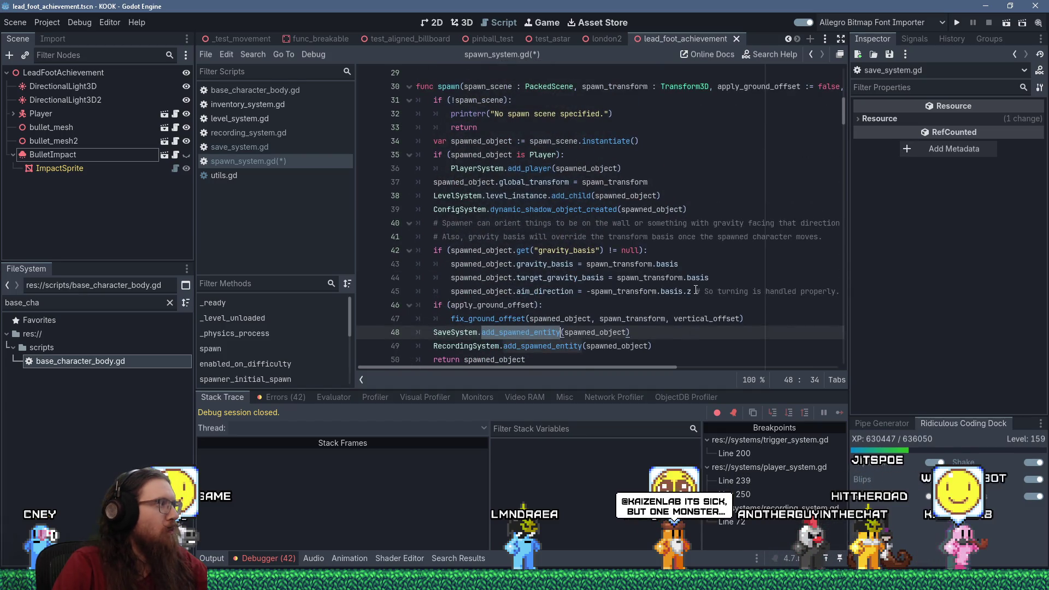
{"action": "scroll", "coordinate": [696, 290], "scroll_direction": "down", "scroll_amount": 1}
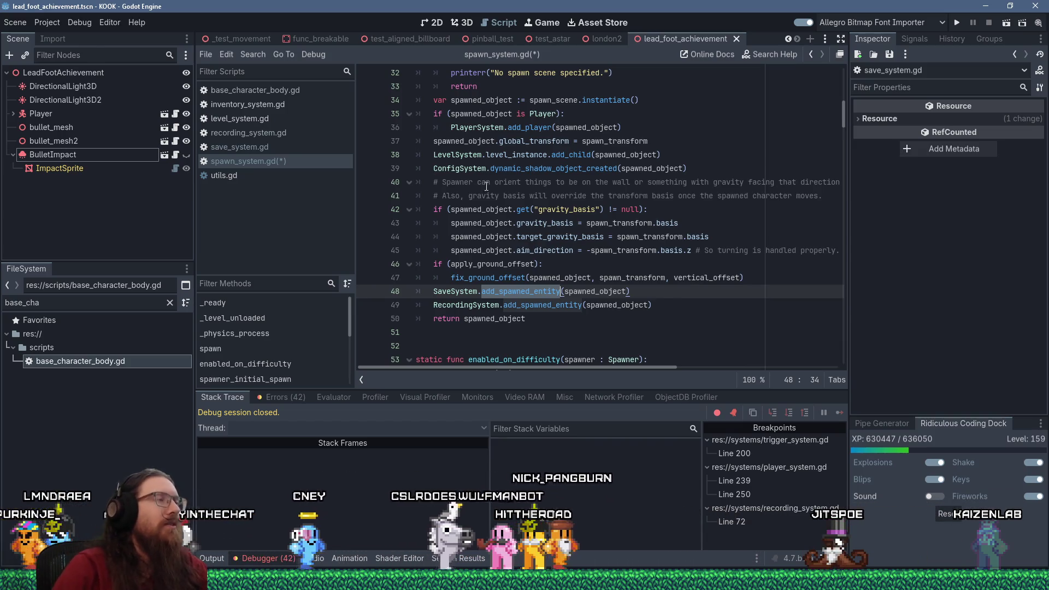
- Add 'replay_id_inc = 0' to the _level_unloaded function in recording_system.gd
{"action": "left_click", "coordinate": [257, 132]}
{"action": "left_click", "coordinate": [543, 292]}
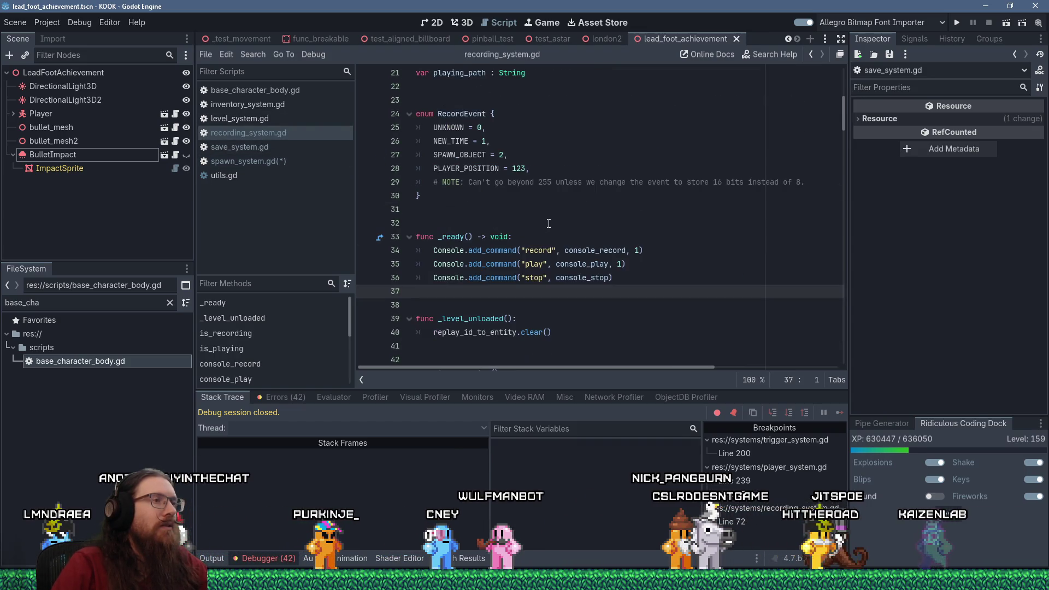
{"action": "scroll", "coordinate": [546, 225], "scroll_direction": "down", "scroll_amount": 4}
{"action": "left_click", "coordinate": [568, 168]}
{"action": "scroll", "coordinate": [655, 211], "scroll_direction": "up", "scroll_amount": 3}
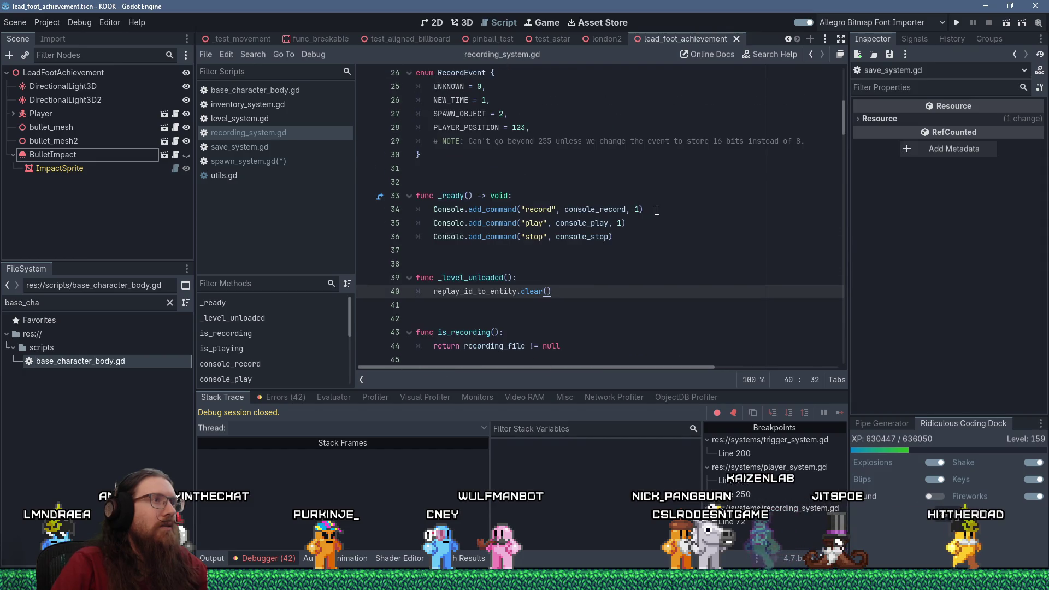
{"action": "key", "text": "Return"}
{"action": "scroll", "coordinate": [653, 197], "scroll_direction": "up", "scroll_amount": 4}
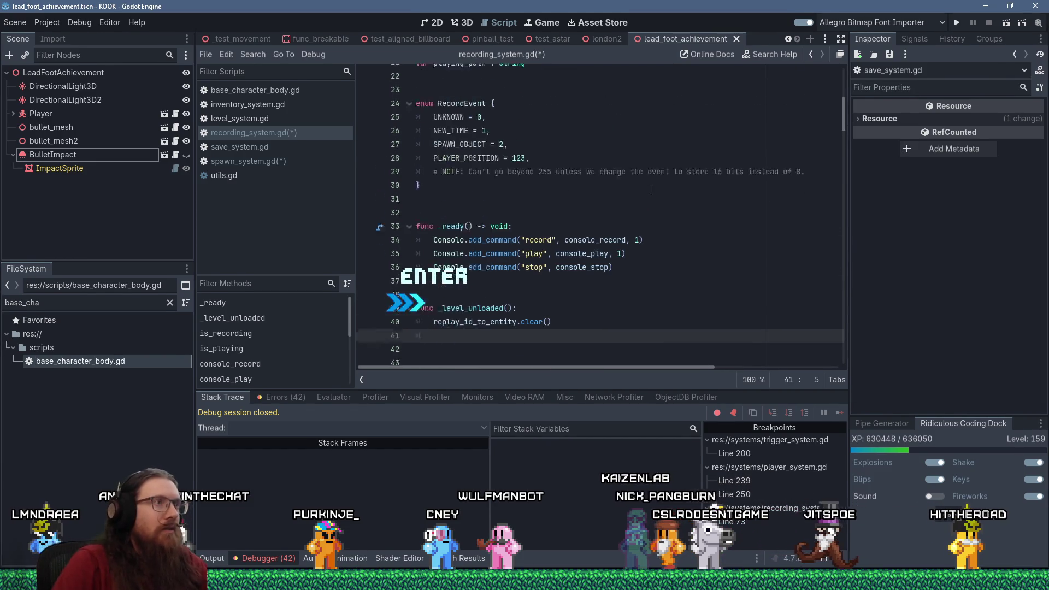
{"action": "type", "text": "replay"}
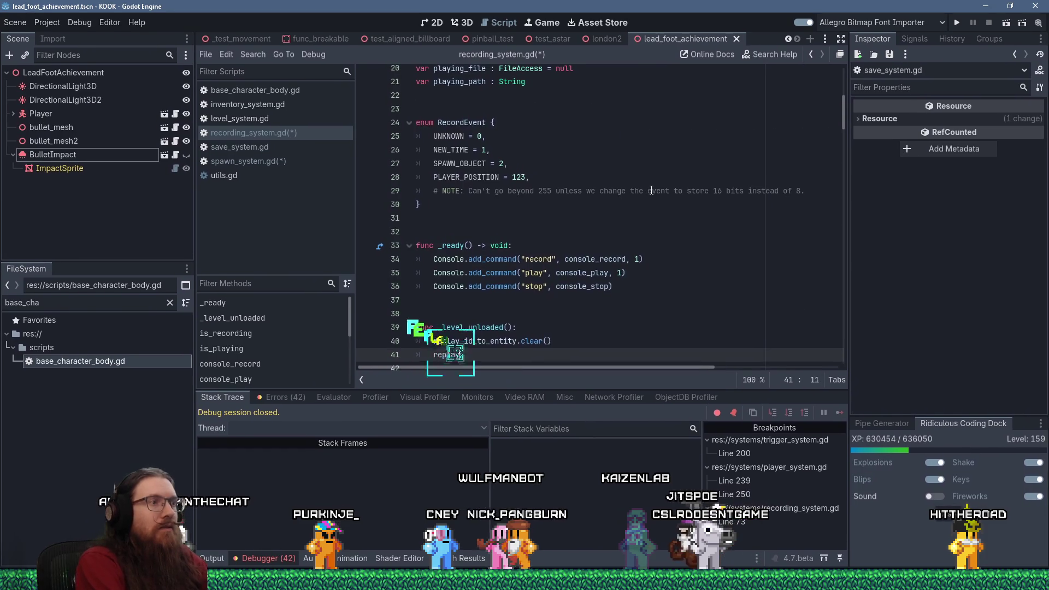
{"action": "type", "text": "_id_inc \\ 1"}
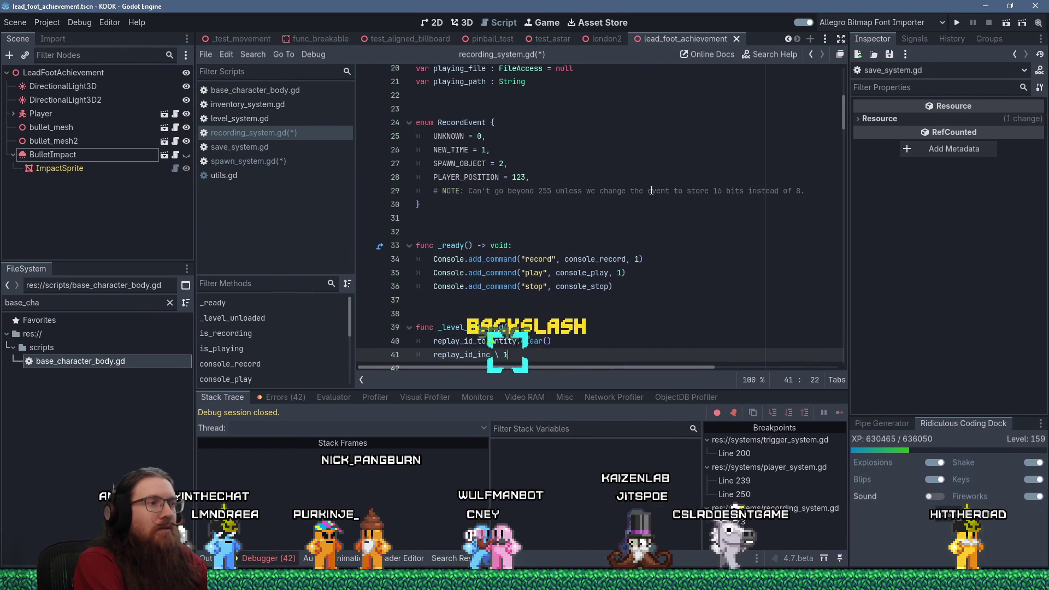
{"action": "key", "text": "BackSpace"}
{"action": "type", "text": "= "}
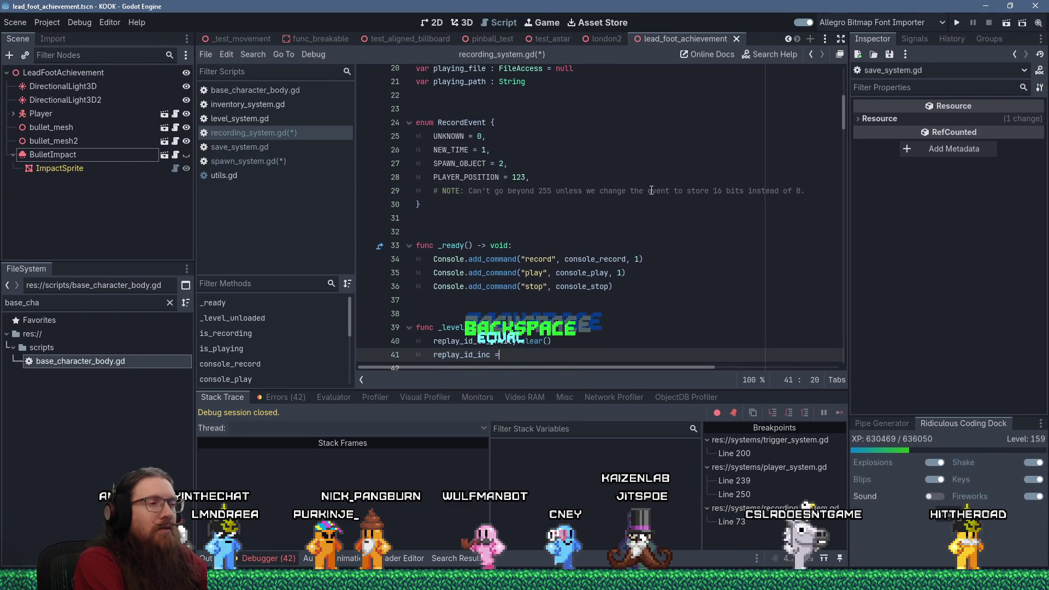
{"action": "type", "text": "0"}
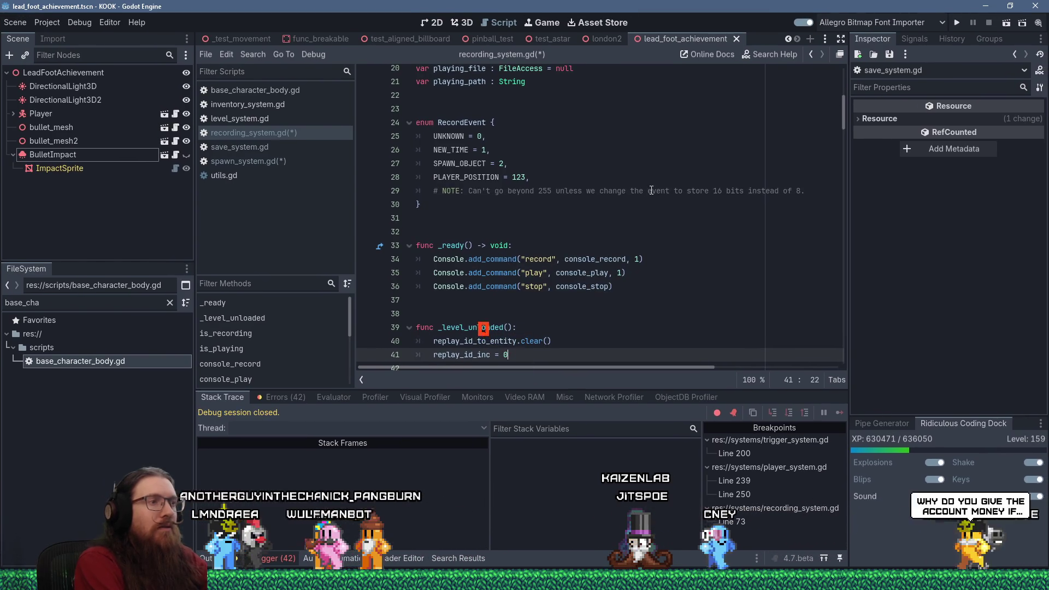
- Change replay_id_inc's declared starting value to 0, save the script, and run the project
{"action": "scroll", "coordinate": [652, 190], "scroll_direction": "up", "scroll_amount": 4}
{"action": "left_click", "coordinate": [509, 177]}
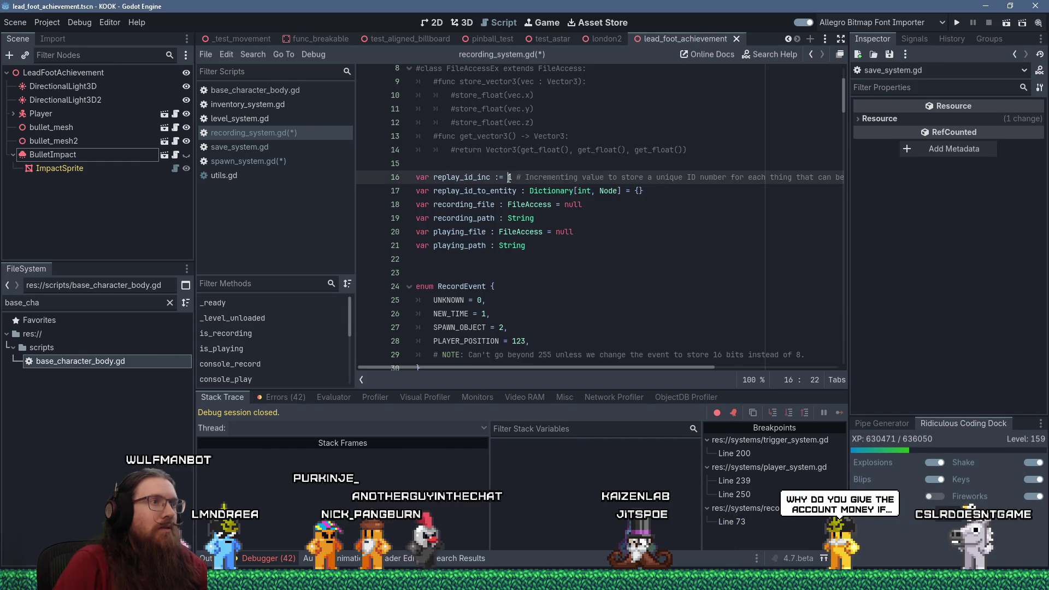
{"action": "type", "text": "0"}
{"action": "key", "text": "ctrl+s"}
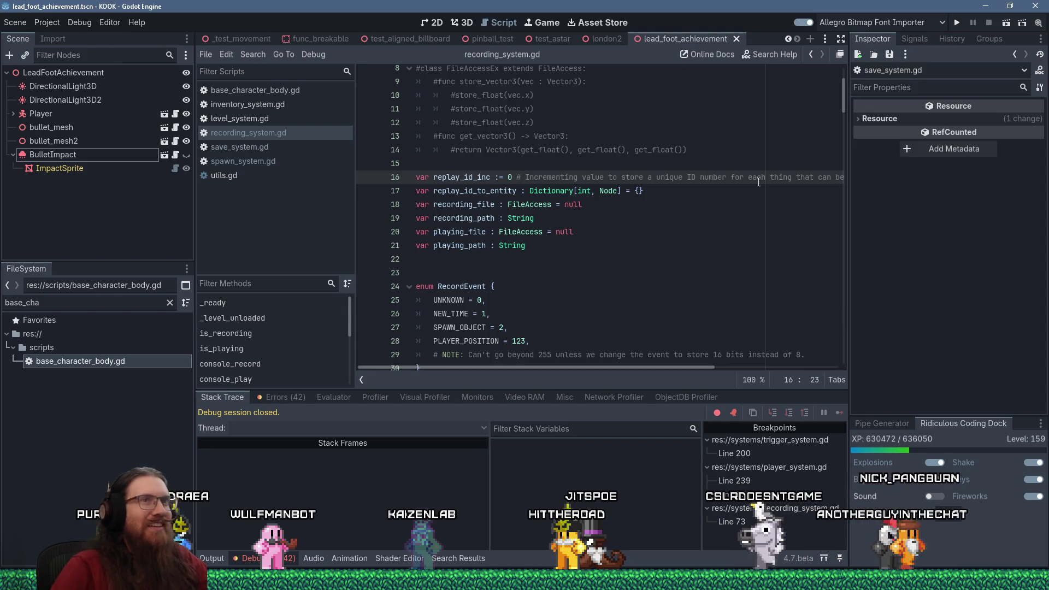
{"action": "left_click", "coordinate": [956, 24]}
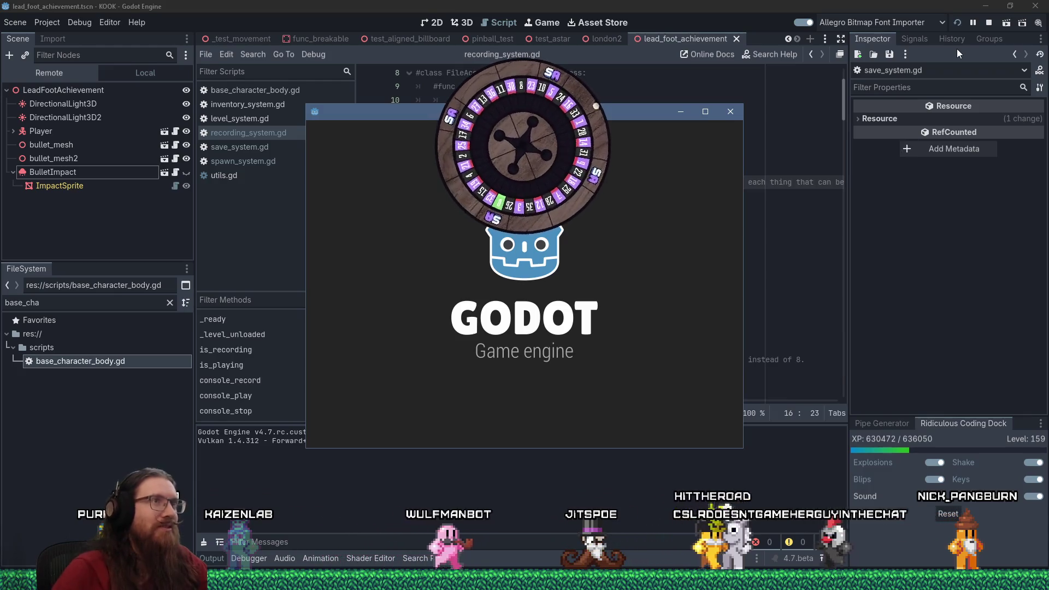
- Back in the editor, resume the game past the breakpoint to surface the spawn error
{"action": "key", "text": "alt+Tab"}
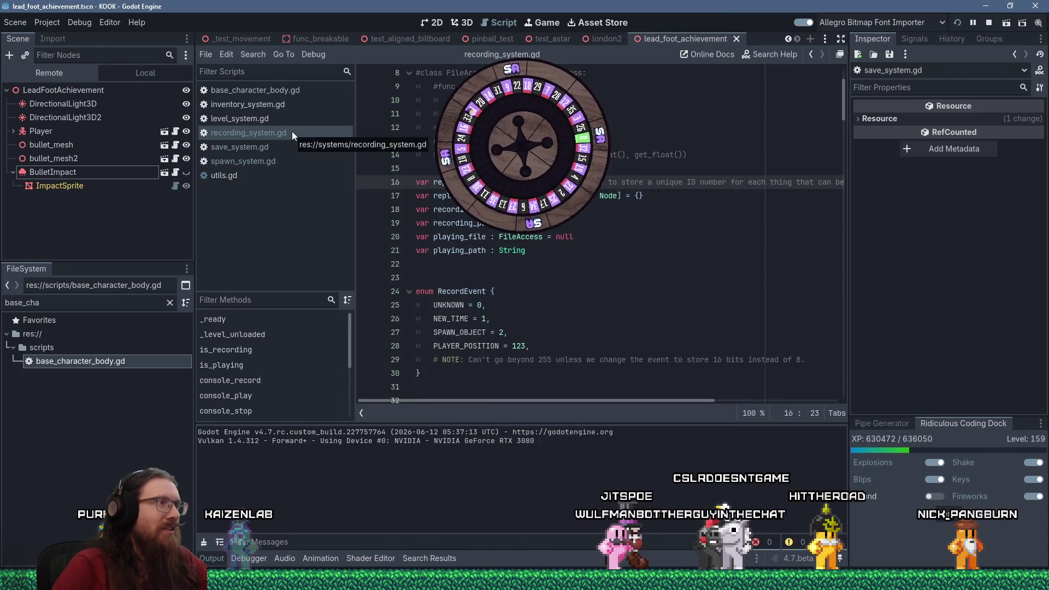
{"action": "scroll", "coordinate": [601, 246], "scroll_direction": "down", "scroll_amount": 2}
{"action": "scroll", "coordinate": [601, 246], "scroll_direction": "down", "scroll_amount": 5}
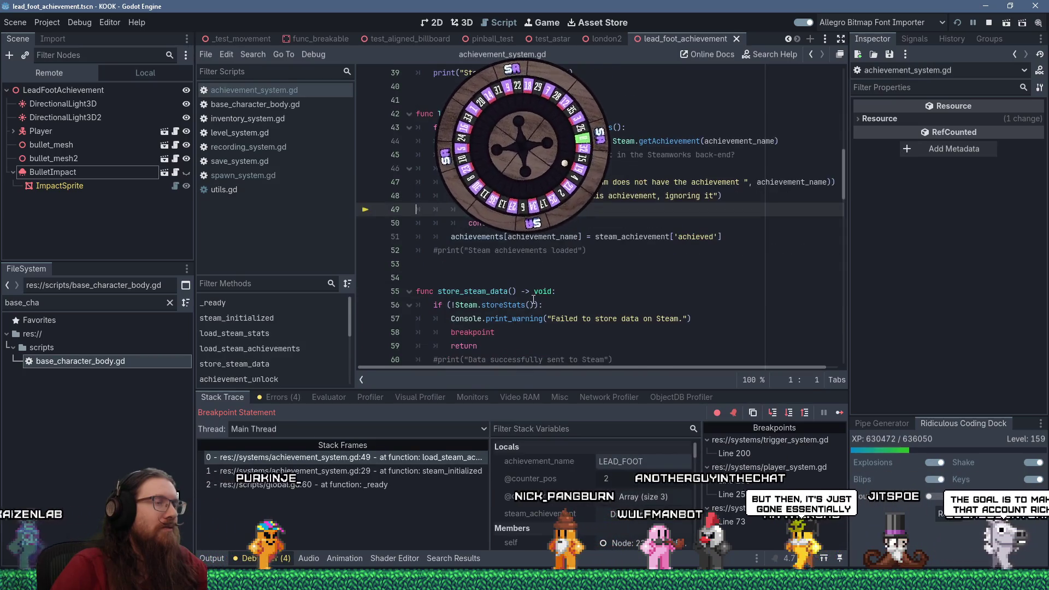
{"action": "left_click", "coordinate": [842, 414]}
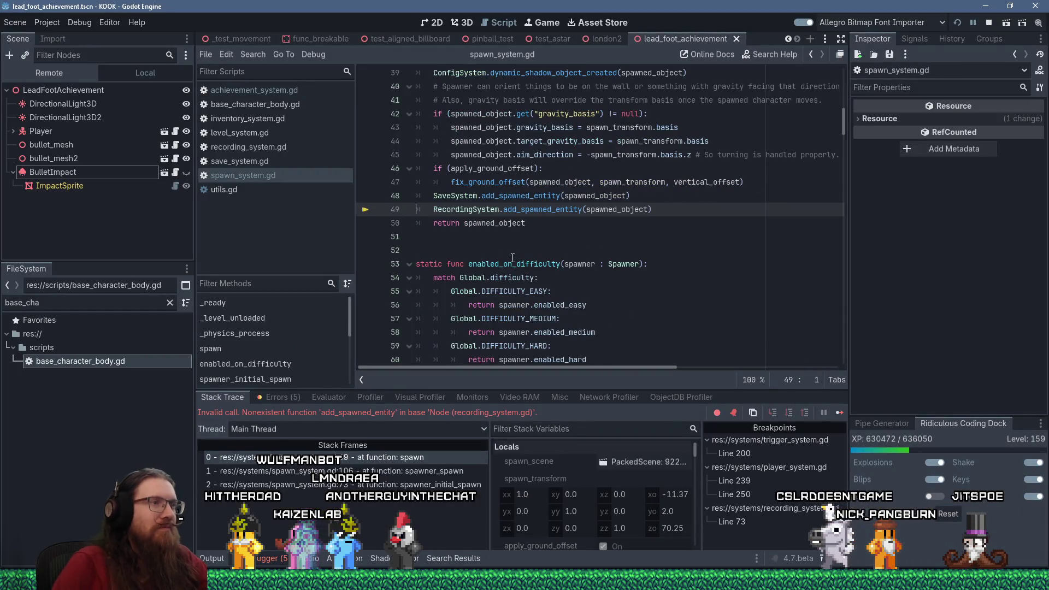
- Jump to recording_system.gd and move down past the level-unload function
{"action": "left_click", "coordinate": [465, 210], "text": "ctrl"}
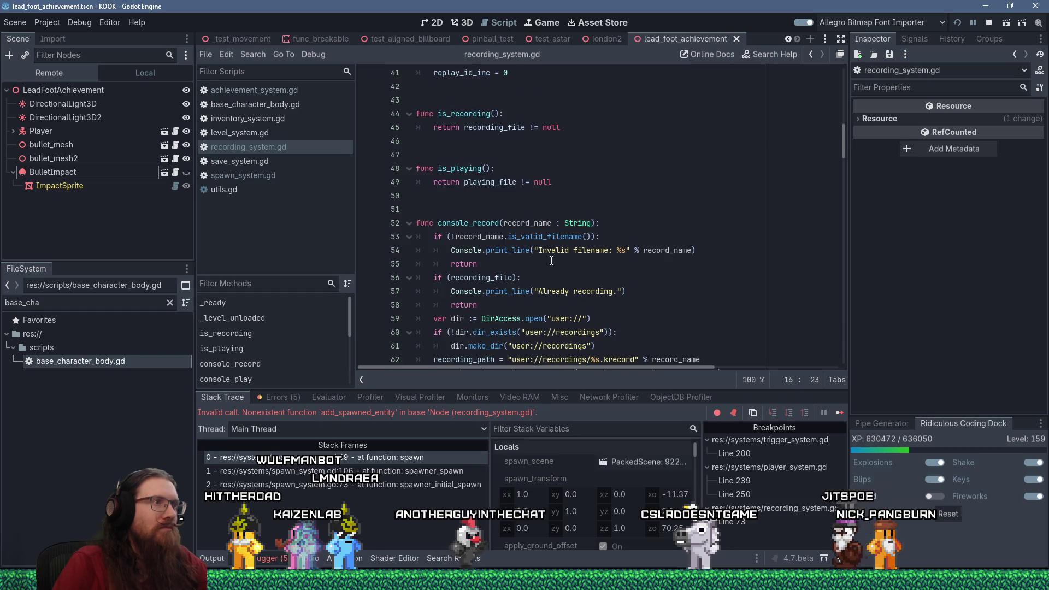
{"action": "scroll", "coordinate": [551, 261], "scroll_direction": "up", "scroll_amount": 3}
{"action": "left_click", "coordinate": [612, 223]}
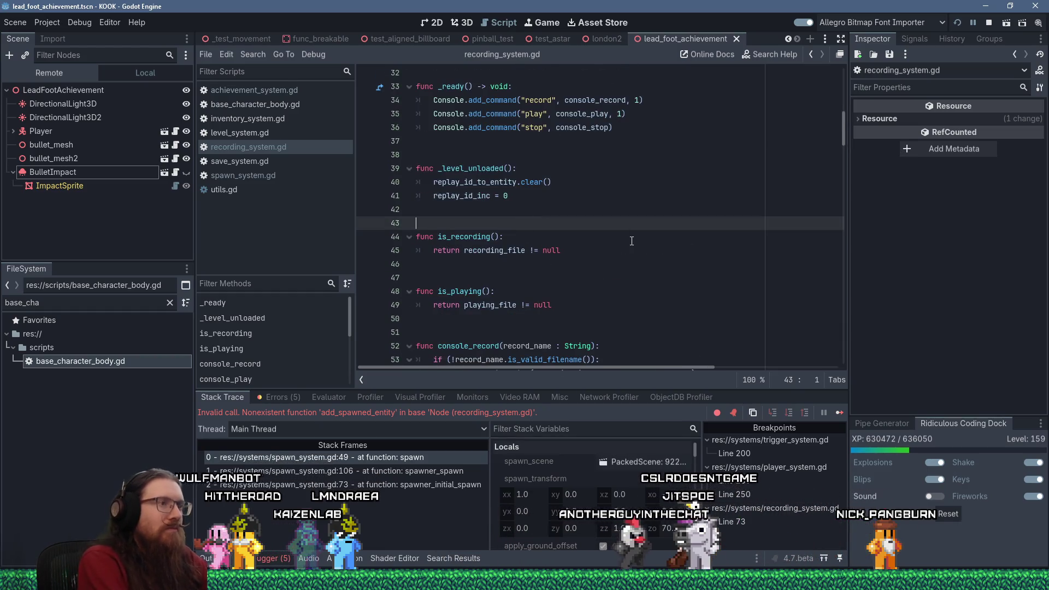
{"action": "key", "text": "Down"}
{"action": "key", "text": "Down"}
{"action": "key", "text": "Down"}
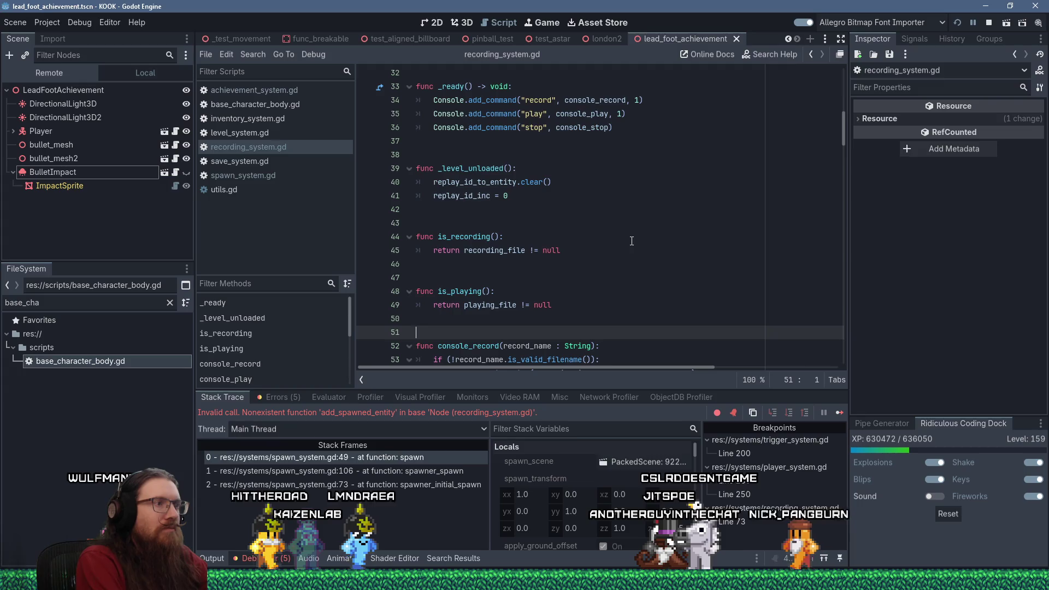
{"action": "scroll", "coordinate": [632, 241], "scroll_direction": "down", "scroll_amount": 12}
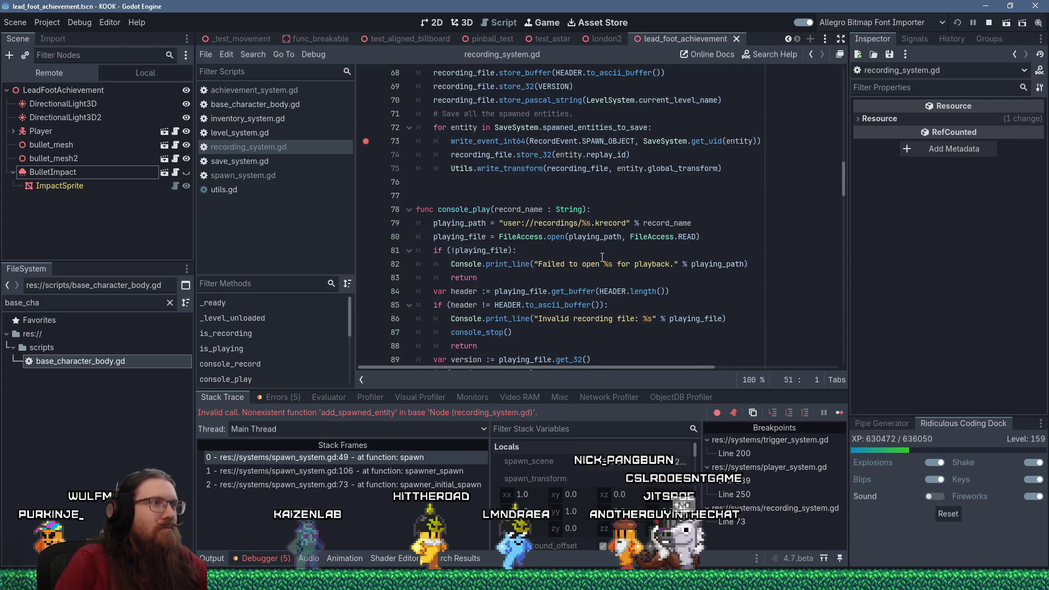
{"action": "scroll", "coordinate": [602, 257], "scroll_direction": "down", "scroll_amount": 12}
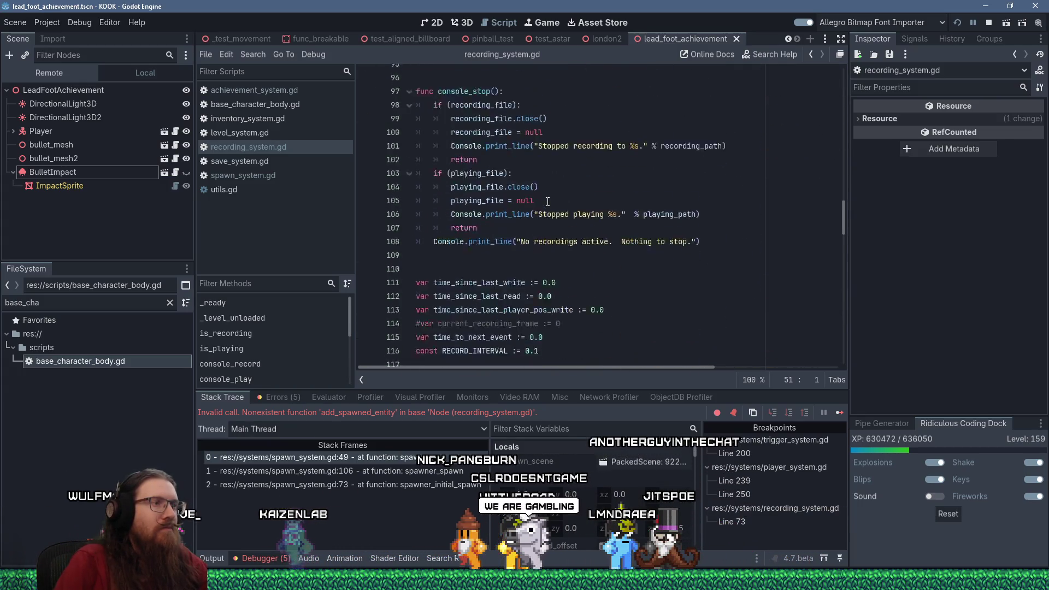
- After console_stop, add the signature 'func add_spawned_entity(entity : Node):'
{"action": "left_click", "coordinate": [549, 156]}
{"action": "key", "text": "Return"}
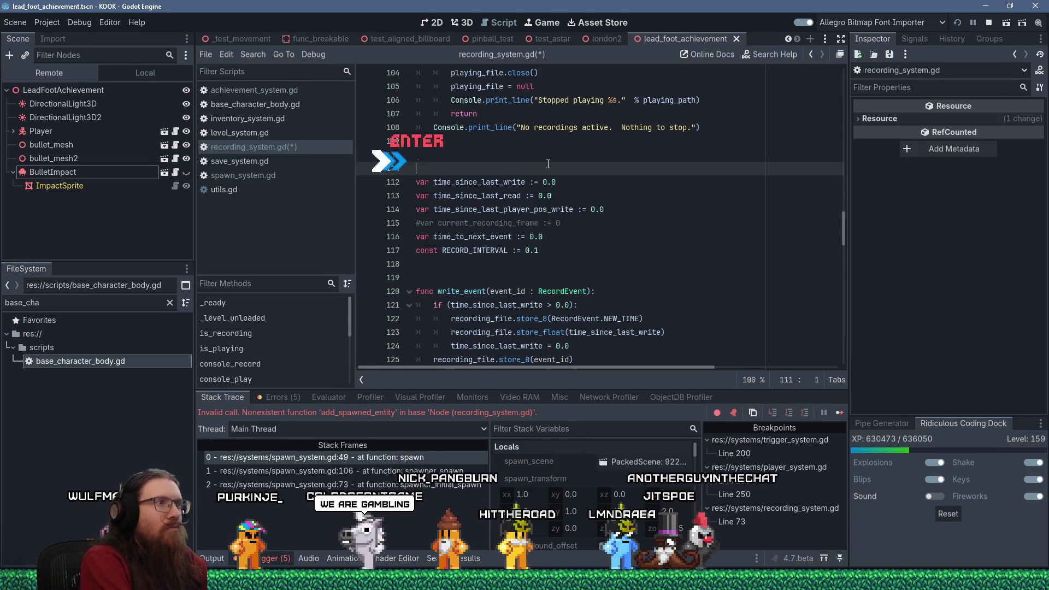
{"action": "type", "text": "func add_spawned"}
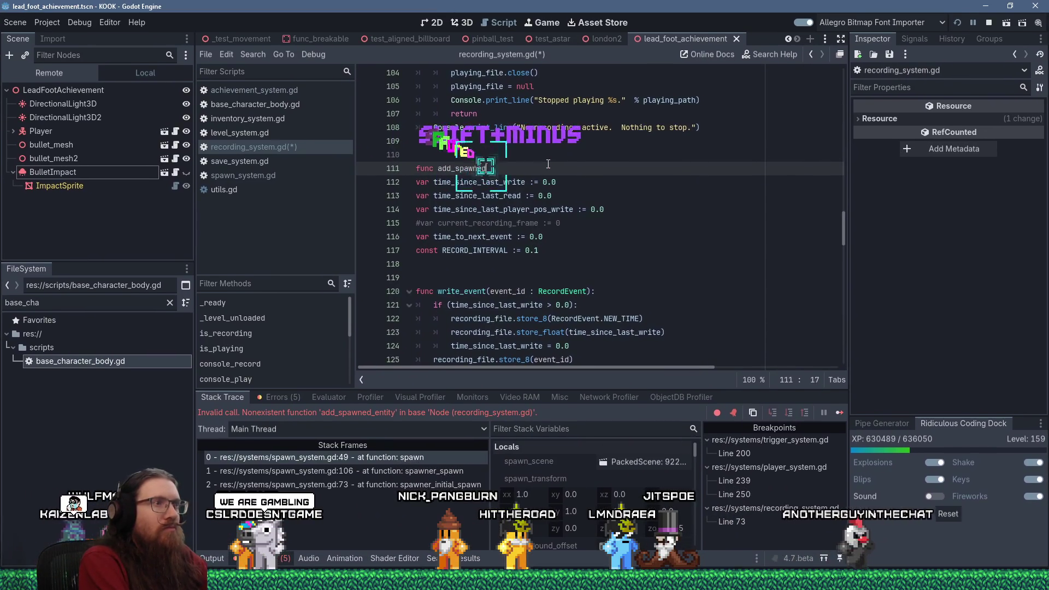
{"action": "type", "text": "_entity(e"}
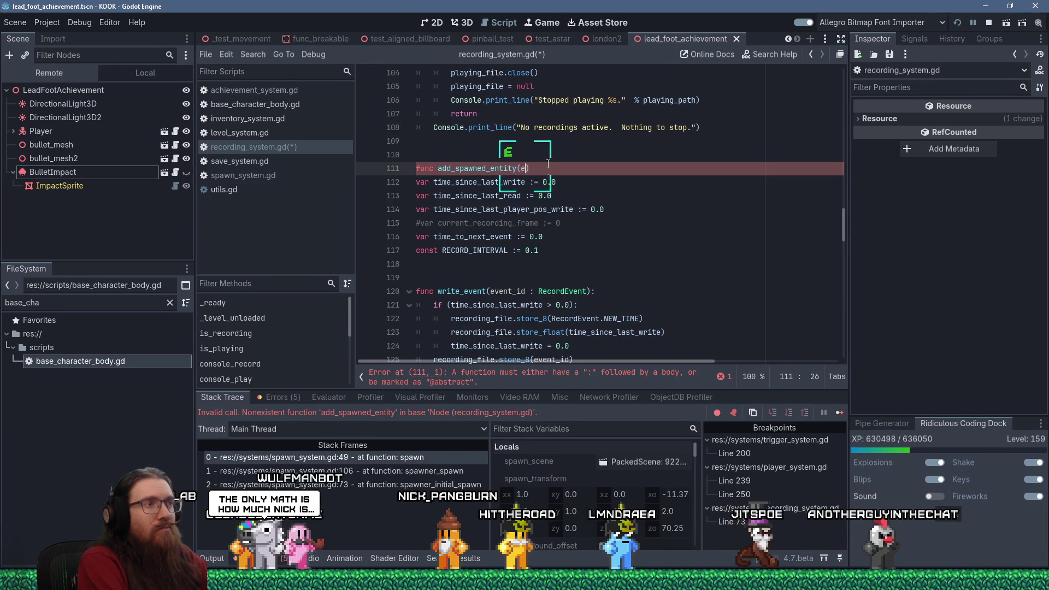
{"action": "type", "text": "ntity : Node"}
{"action": "key", "text": "Left"}
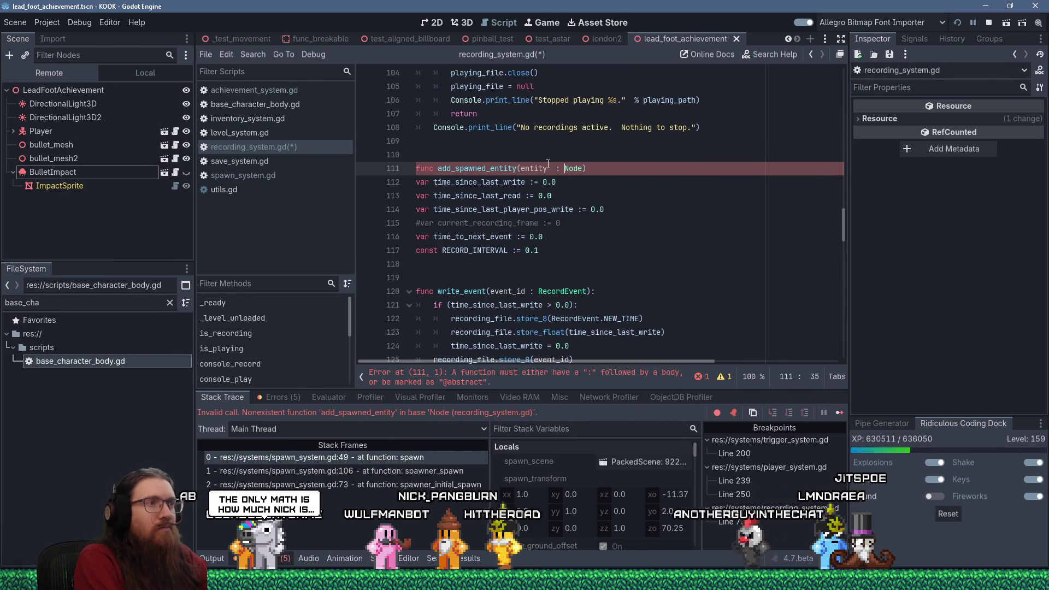
{"action": "key", "text": "Delete"}
{"action": "key", "text": "End"}
{"action": "type", "text": ":"}
- Make the function's first body line 'replay_id_inc += 1'
{"action": "key", "text": "Return"}
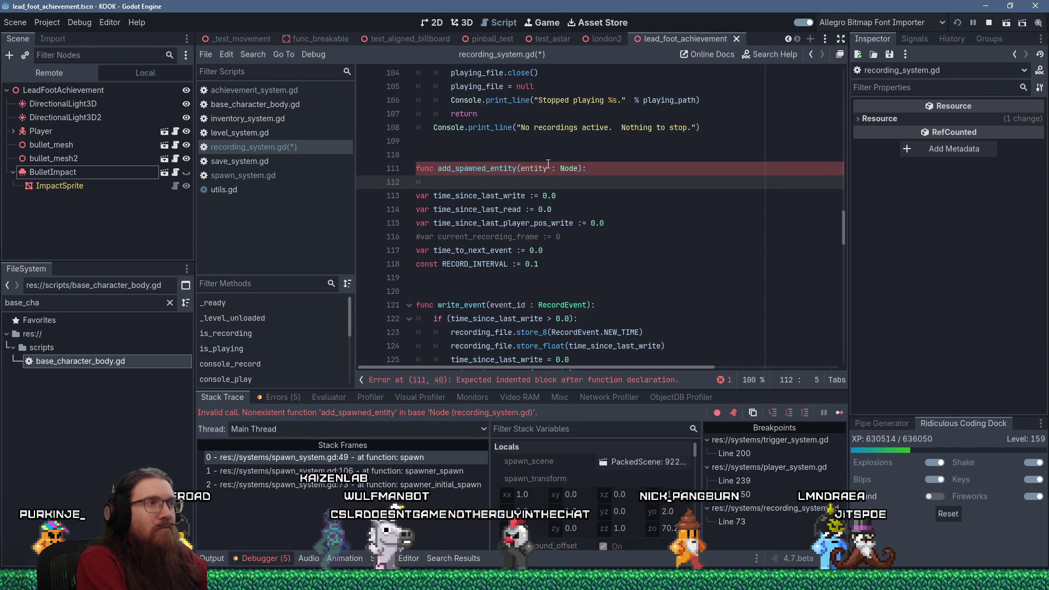
{"action": "type", "text": "inc"}
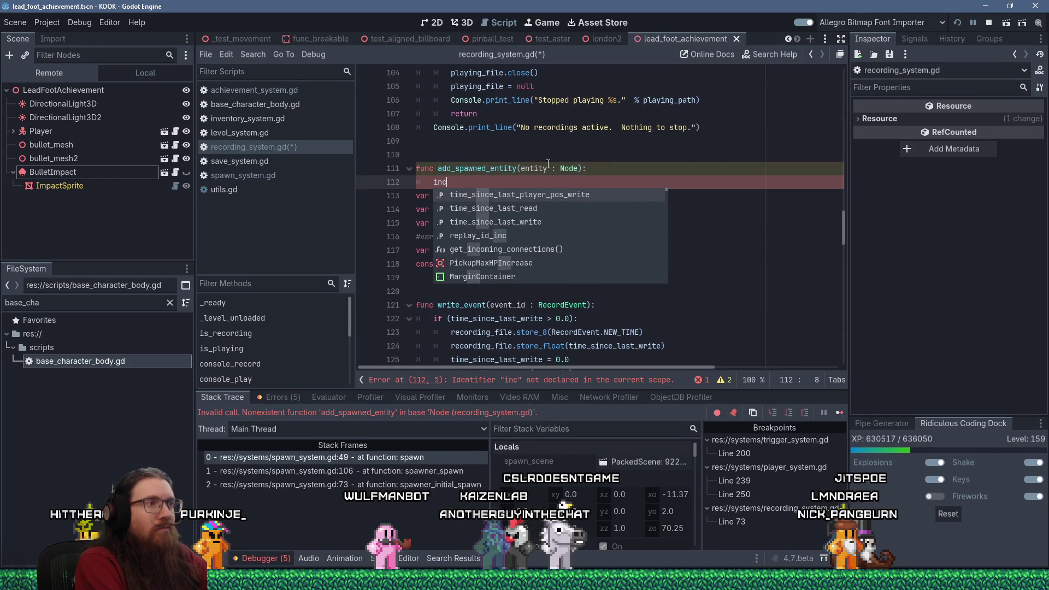
{"action": "key", "text": "Down"}
{"action": "key", "text": "Down"}
{"action": "key", "text": "Down"}
{"action": "type", "text": "+= 1"}
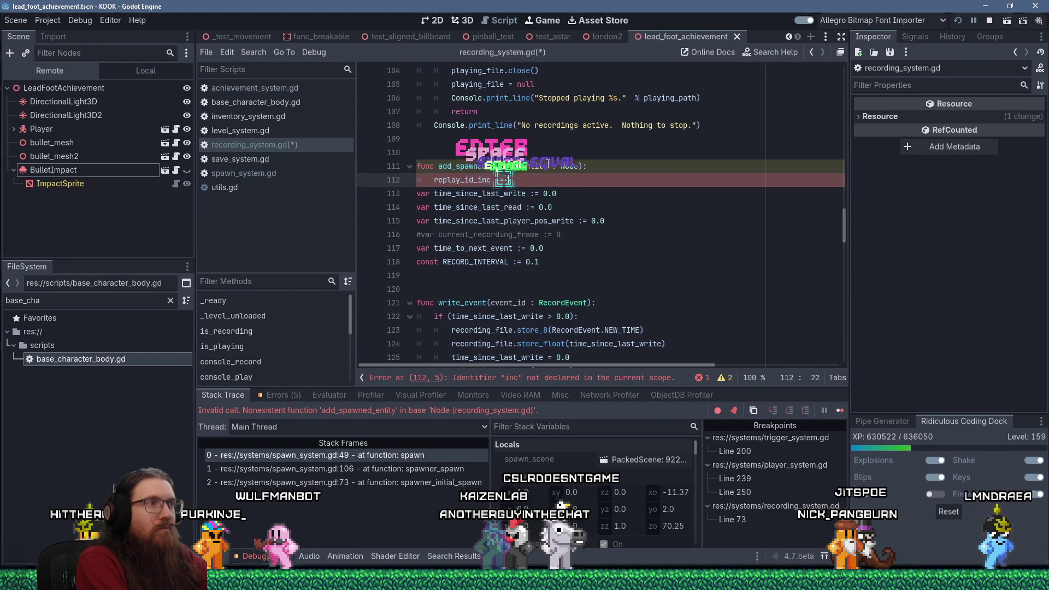
{"action": "key", "text": "Return"}
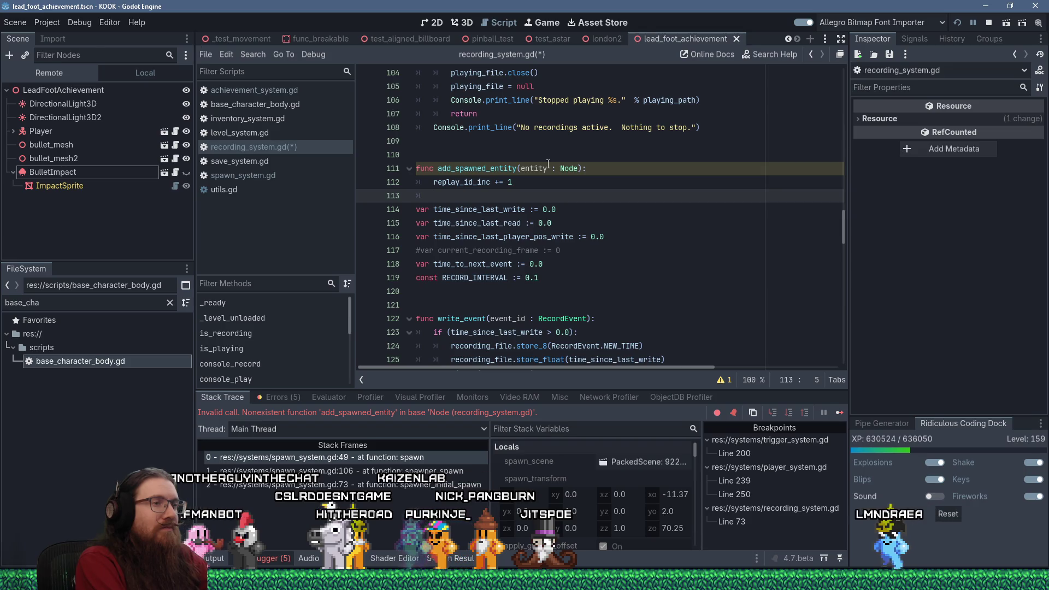
- Move the unfinished 'if (&"' check above the increment line, then view base_character_body.gd
{"action": "type", "text": "if "}
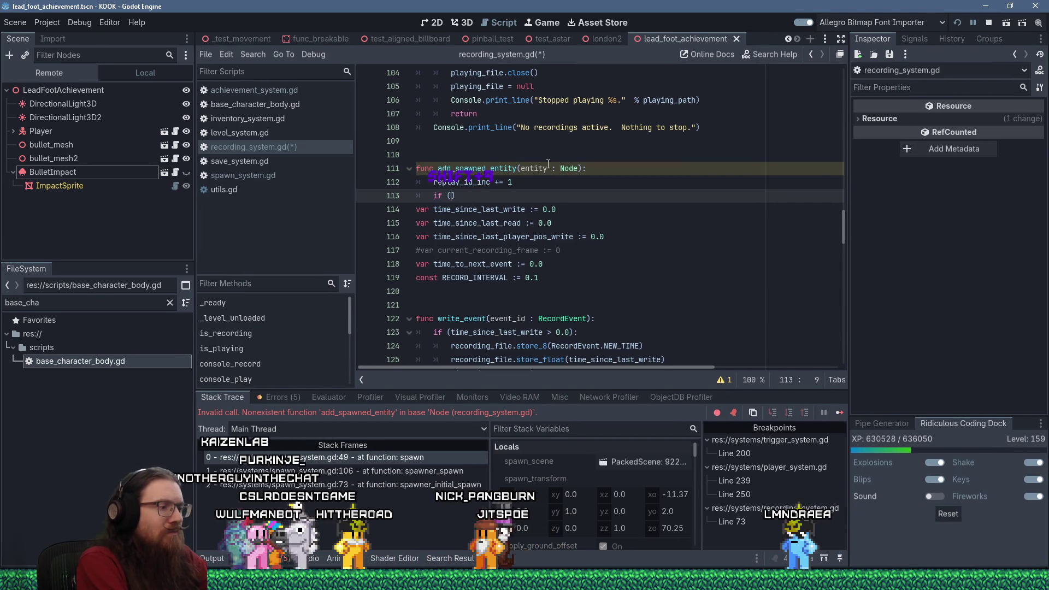
{"action": "type", "text": "(&\""}
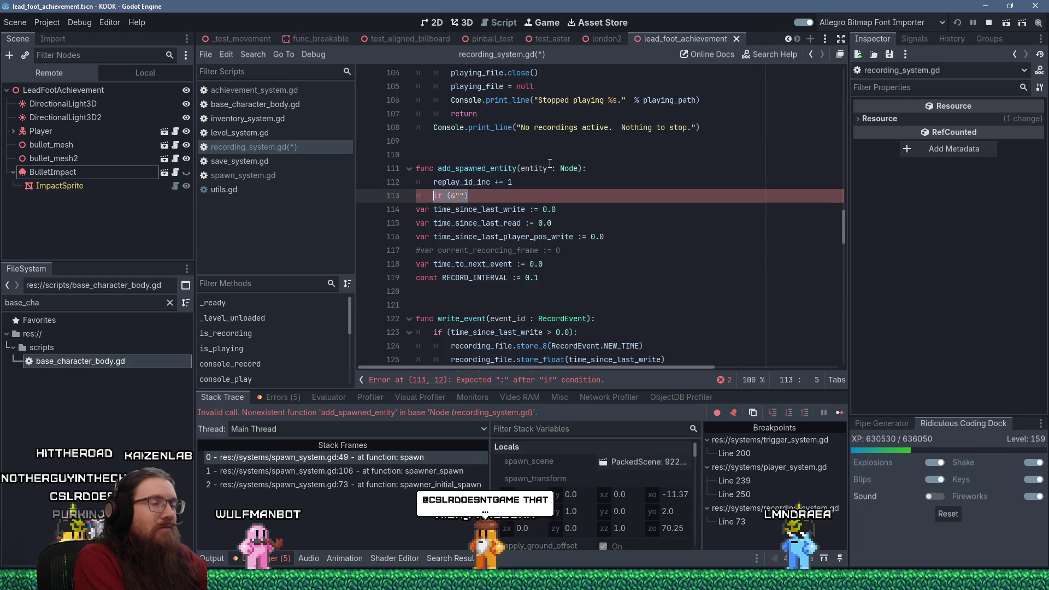
{"action": "key", "text": "shift+Delete"}
{"action": "key", "text": "Return"}
{"action": "key", "text": "Up"}
{"action": "key", "text": "Up"}
{"action": "type", "text": "if (&\"\")"}
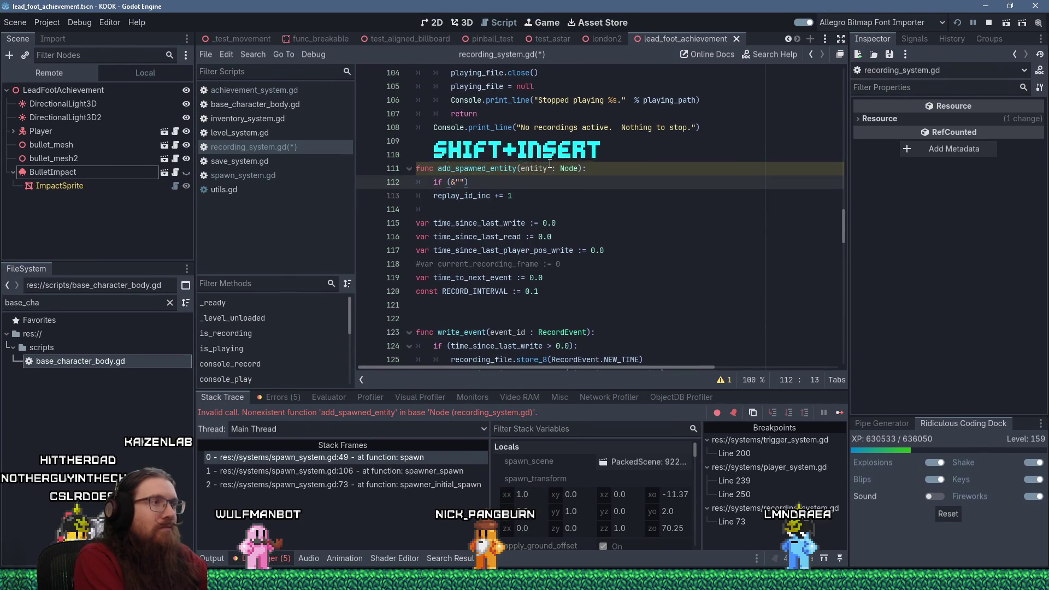
{"action": "key", "text": "Left"}
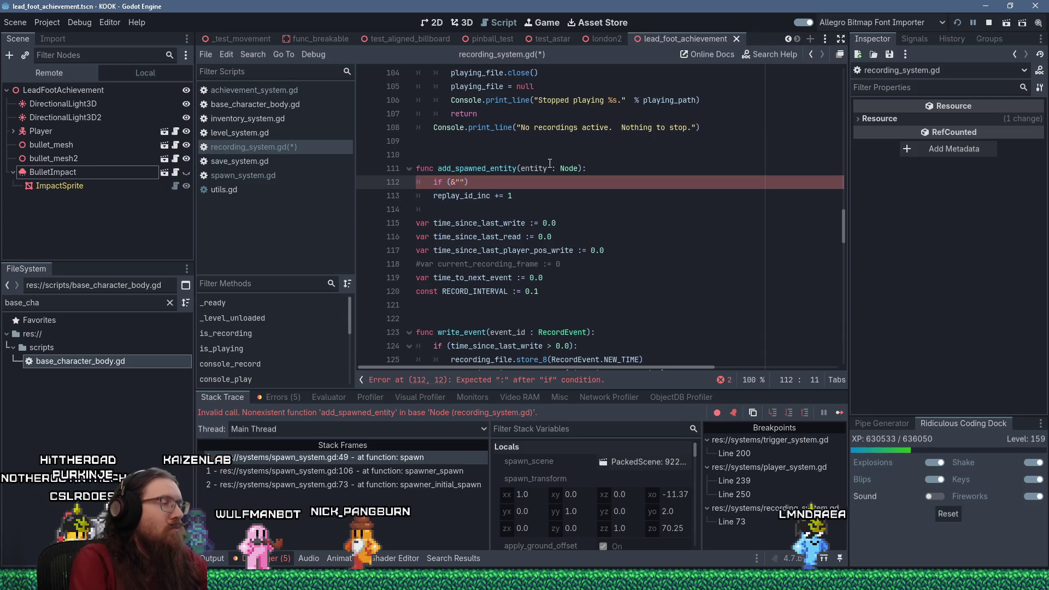
{"action": "left_click", "coordinate": [275, 109]}
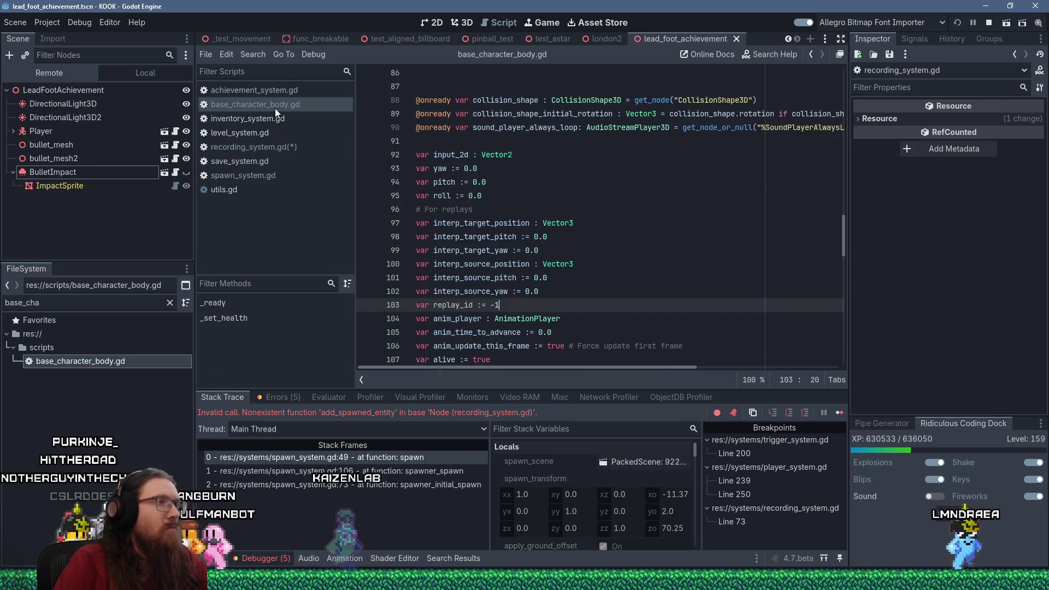
- Complete 'if (&"replay_id" in entity):' and move the replay_id_inc increment above it
{"action": "left_click", "coordinate": [296, 149]}
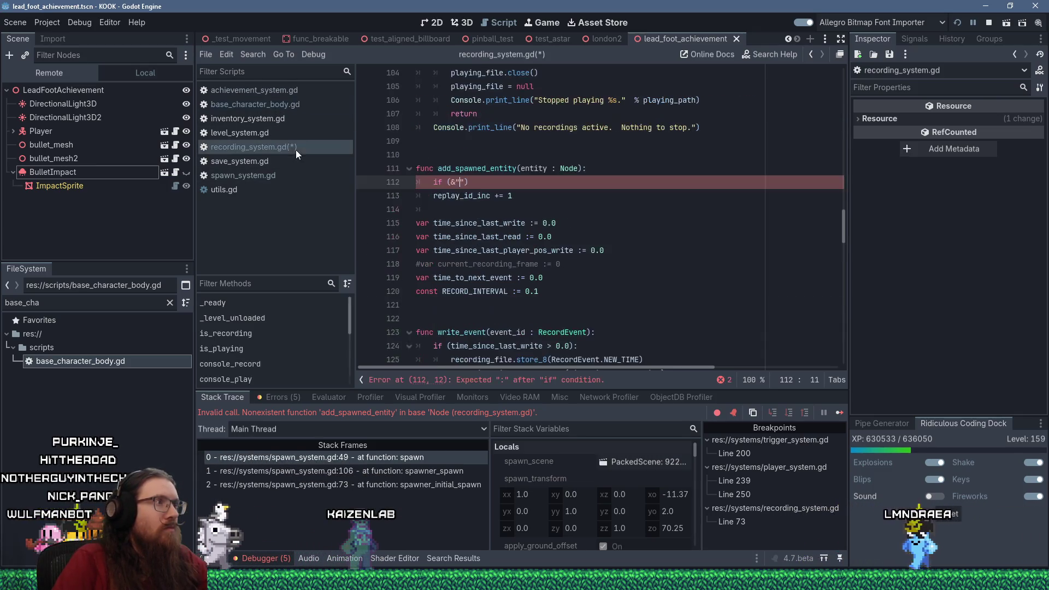
{"action": "type", "text": "replay_id\""}
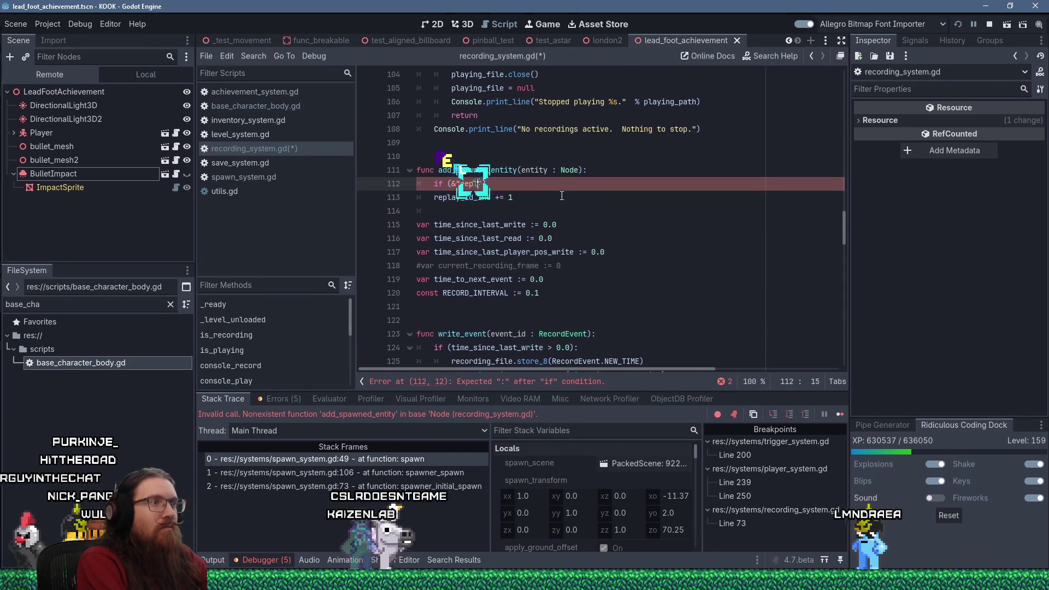
{"action": "type", "text": " in "}
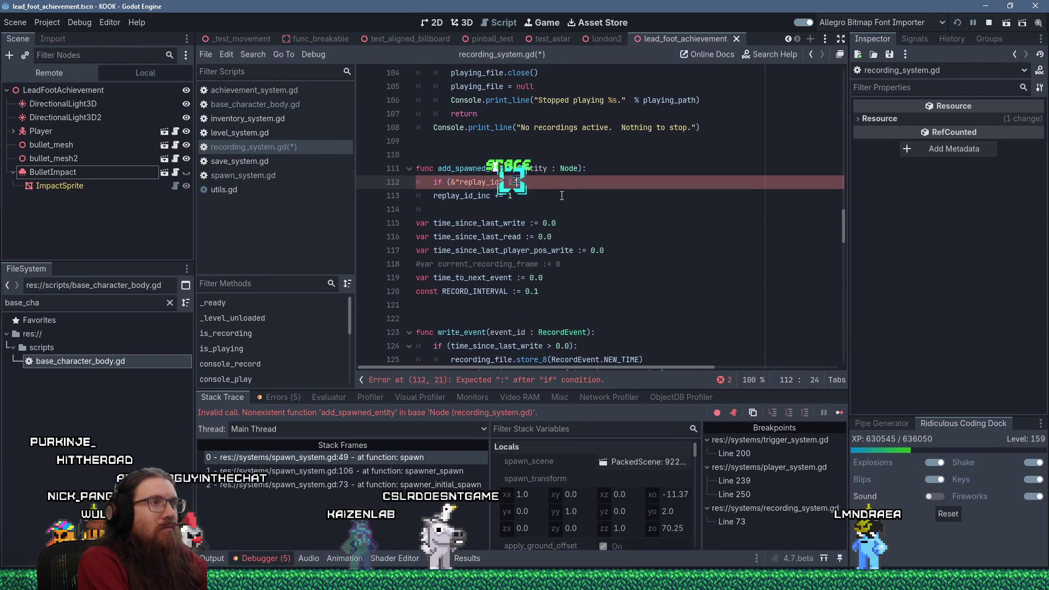
{"action": "type", "text": "entity):"}
{"action": "key", "text": "Return"}
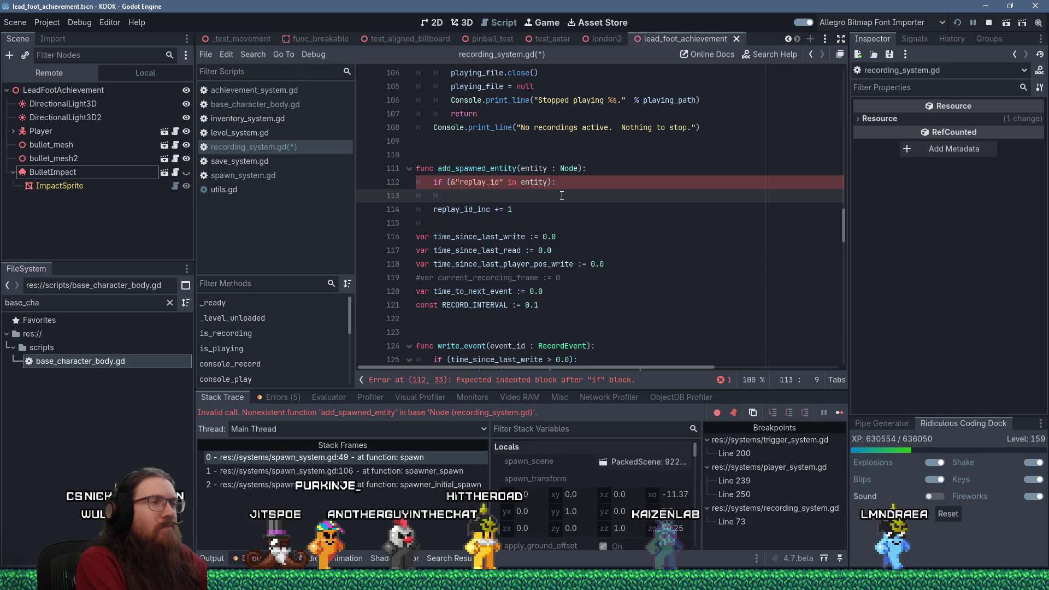
{"action": "key", "text": "Down"}
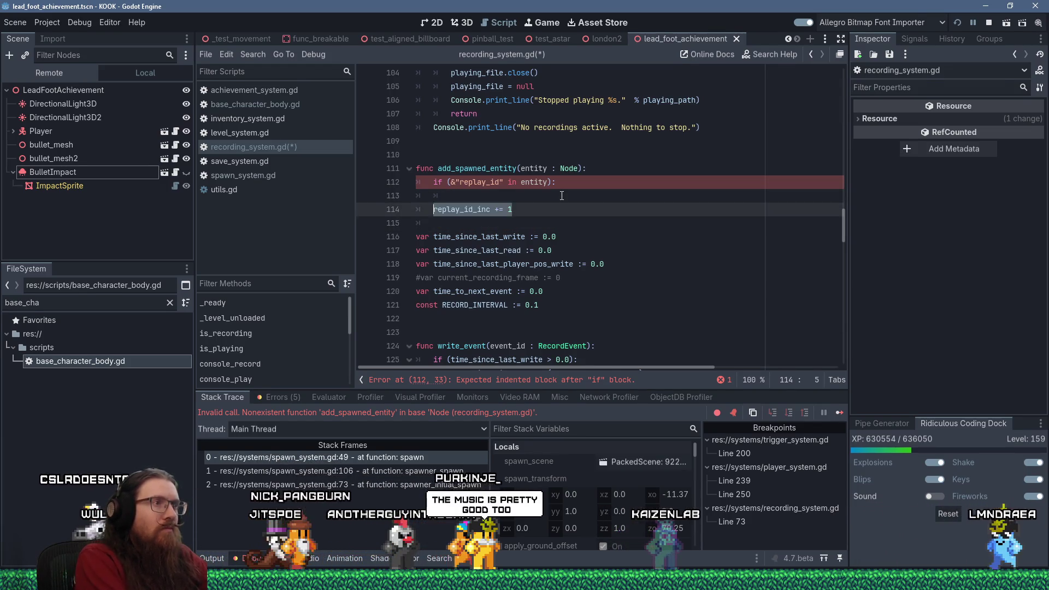
{"action": "key", "text": "shift+Delete"}
{"action": "key", "text": "Up"}
{"action": "key", "text": "Up"}
{"action": "key", "text": "Up"}
{"action": "key", "text": "End"}
{"action": "key", "text": "Return"}
{"action": "key", "text": "shift+Insert"}
- Inside the if, assign 'entity.replay_id = replay_id_inc' and save the script
{"action": "key", "text": "Down"}
{"action": "key", "text": "Down"}
{"action": "type", "text": "entity.re"}
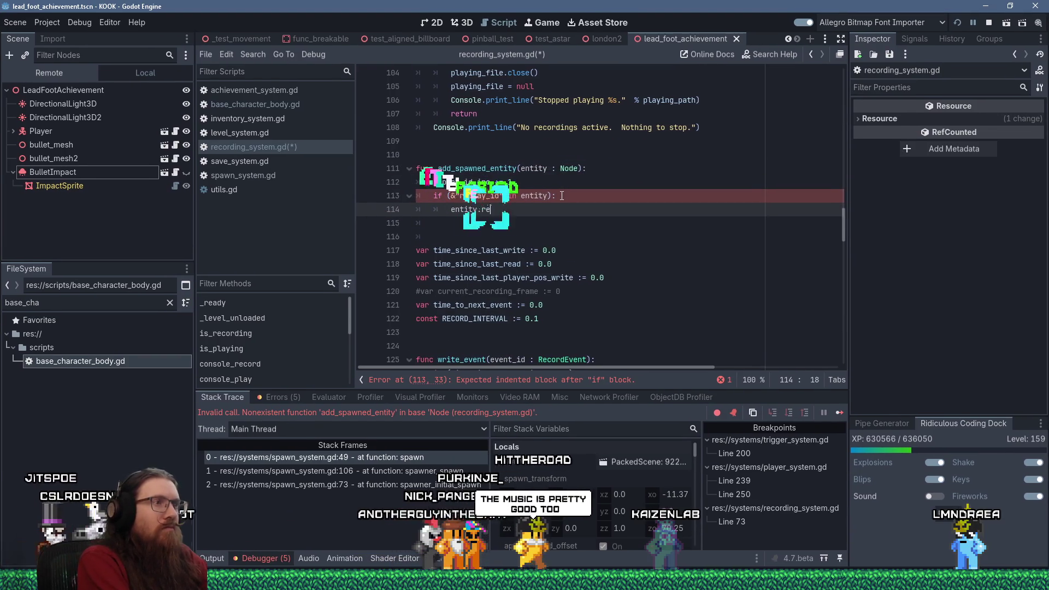
{"action": "type", "text": "play_id = replay_id"}
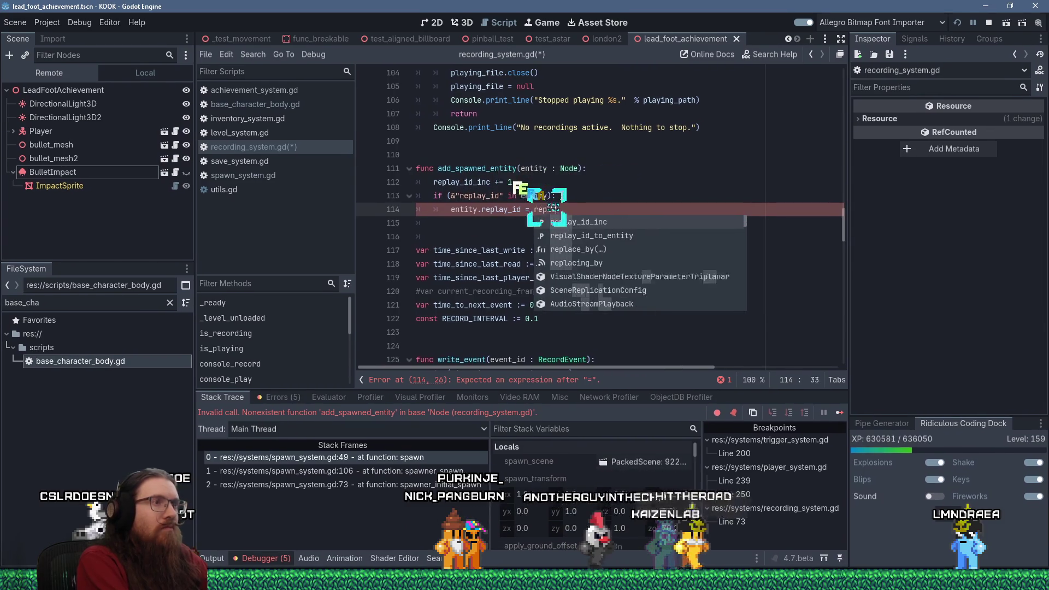
{"action": "key", "text": "Return"}
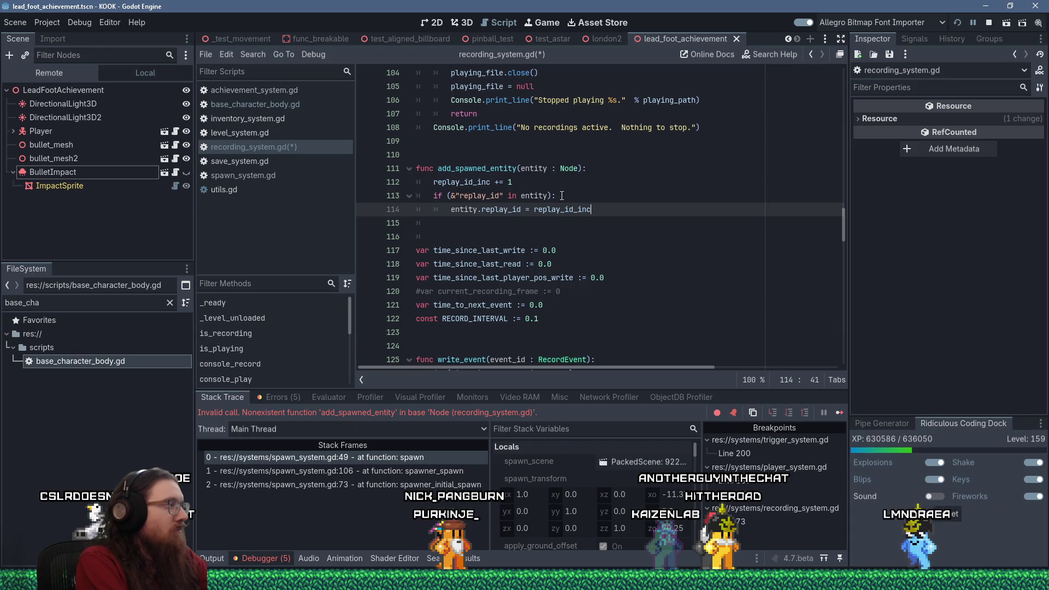
{"action": "key", "text": "Down"}
{"action": "key", "text": "Down"}
{"action": "key", "text": "BackSpace"}
{"action": "key", "text": "BackSpace"}
{"action": "key", "text": "Return"}
{"action": "key", "text": "ctrl+s"}
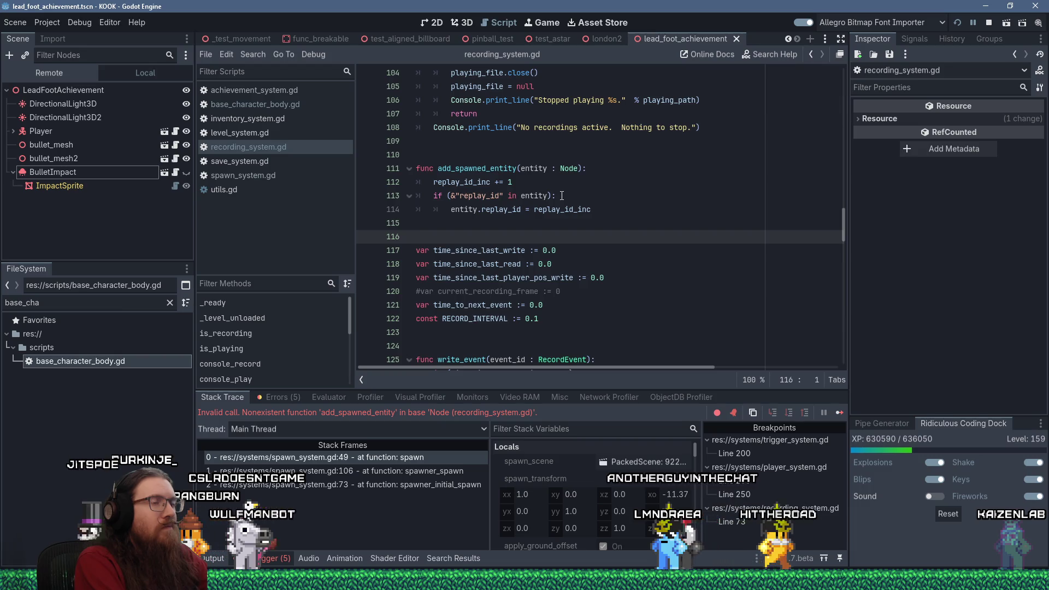
{"action": "scroll", "coordinate": [680, 228], "scroll_direction": "up", "scroll_amount": 20}
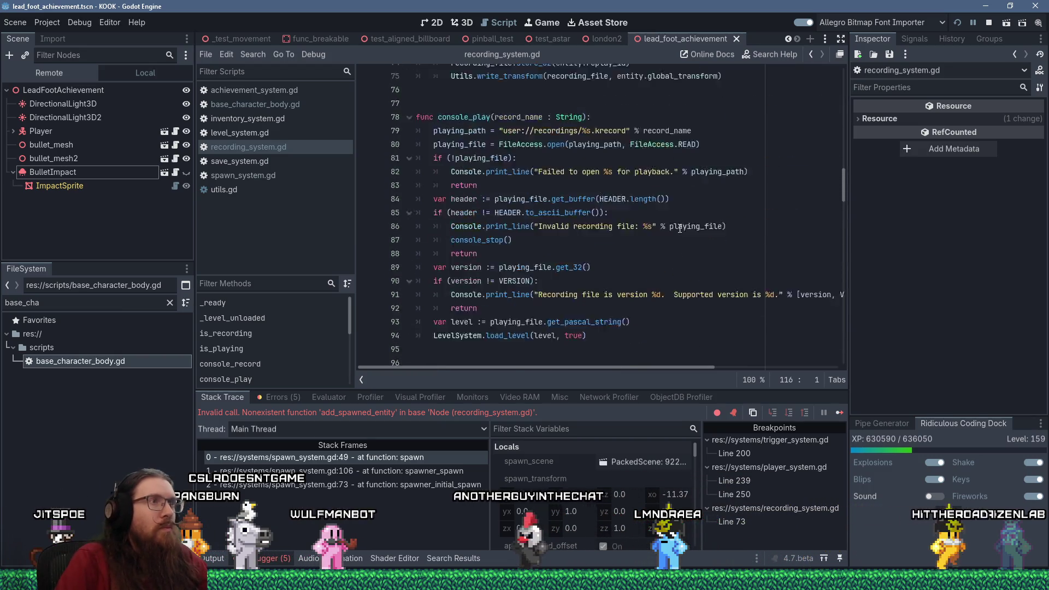
- Copy the replay_id_to_entity name from its declaration
{"action": "scroll", "coordinate": [680, 228], "scroll_direction": "up", "scroll_amount": 2}
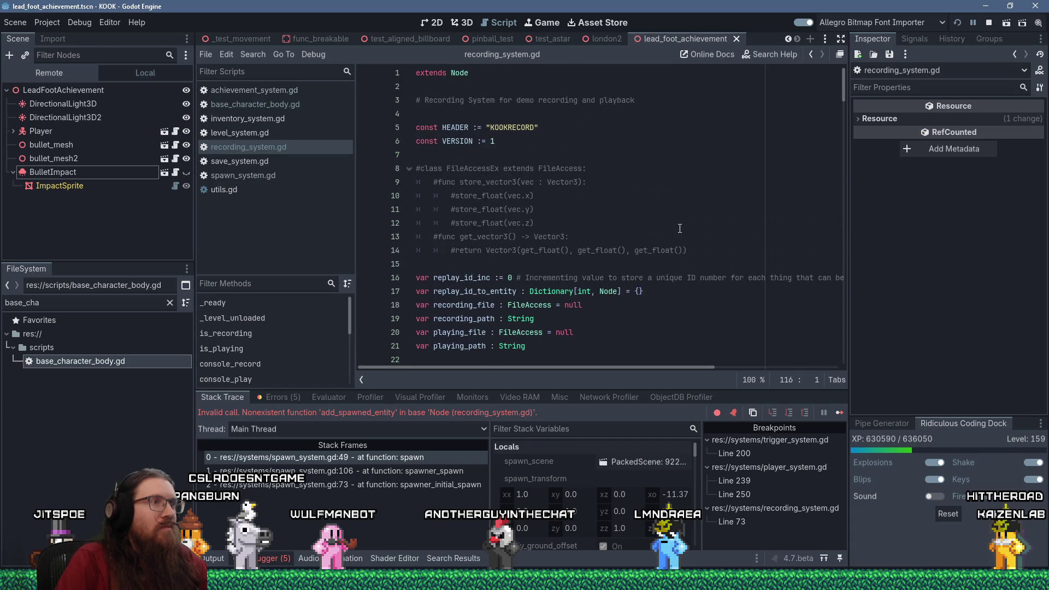
{"action": "double_click", "coordinate": [490, 291]}
{"action": "right_click", "coordinate": [490, 293]}
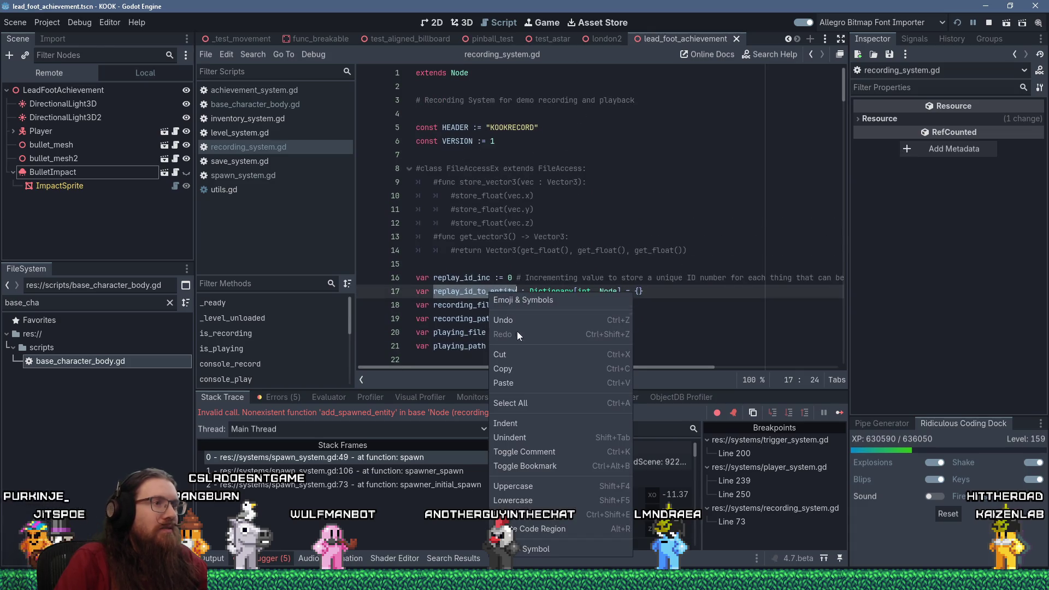
{"action": "left_click", "coordinate": [523, 366]}
- End add_spawned_entity with 'replay_id_to_entity[replay_id_inc] = entity', save, and review the block
{"action": "key", "text": "alt+Left"}
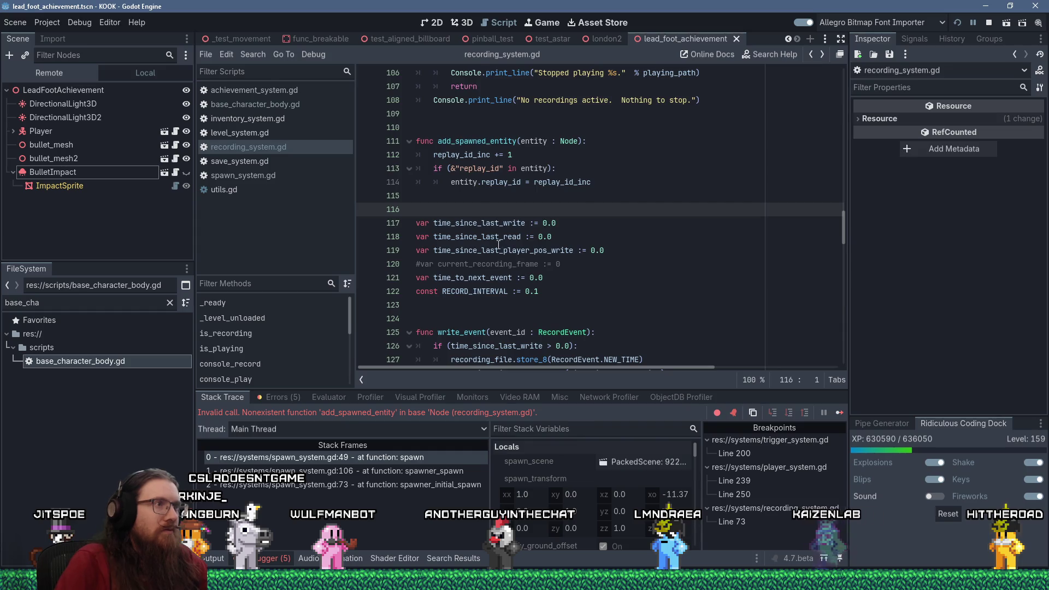
{"action": "left_click", "coordinate": [416, 196]}
{"action": "key", "text": "Tab"}
{"action": "type", "text": "["}
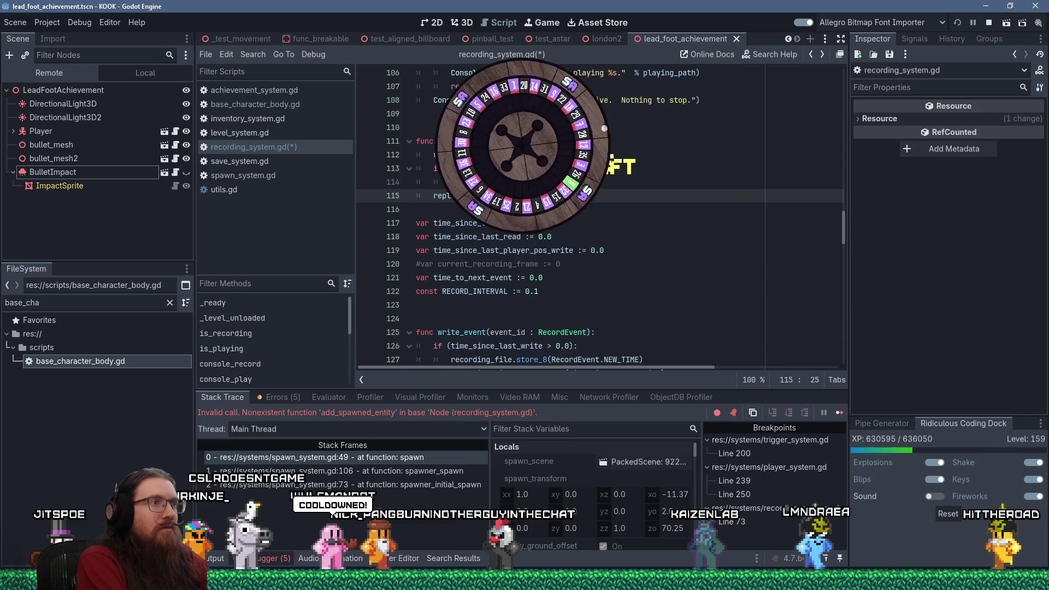
{"action": "type", "text": "RecordEvent.SP"}
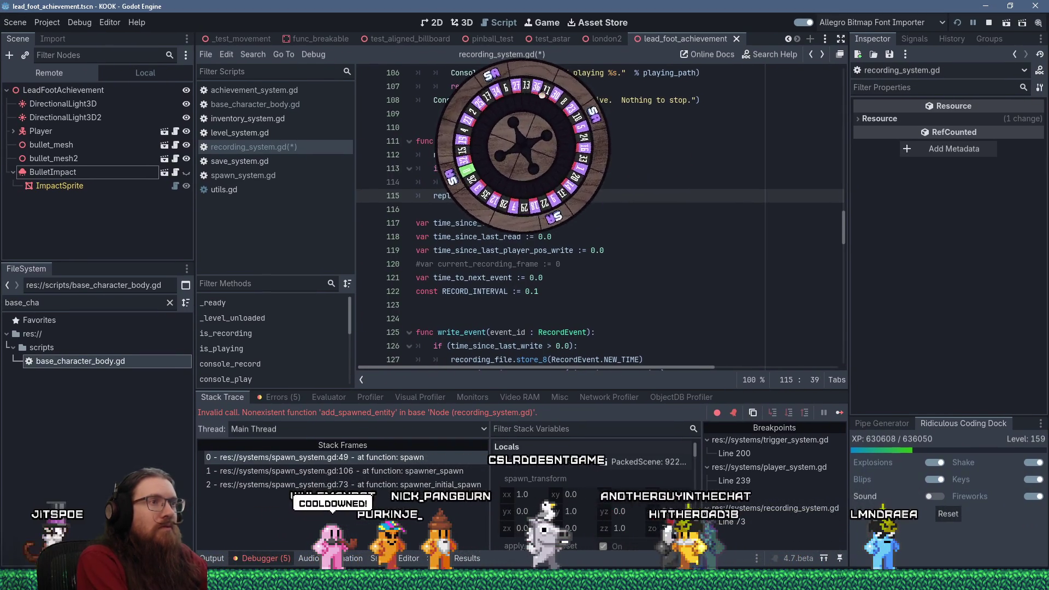
{"action": "type", "text": "], entity"}
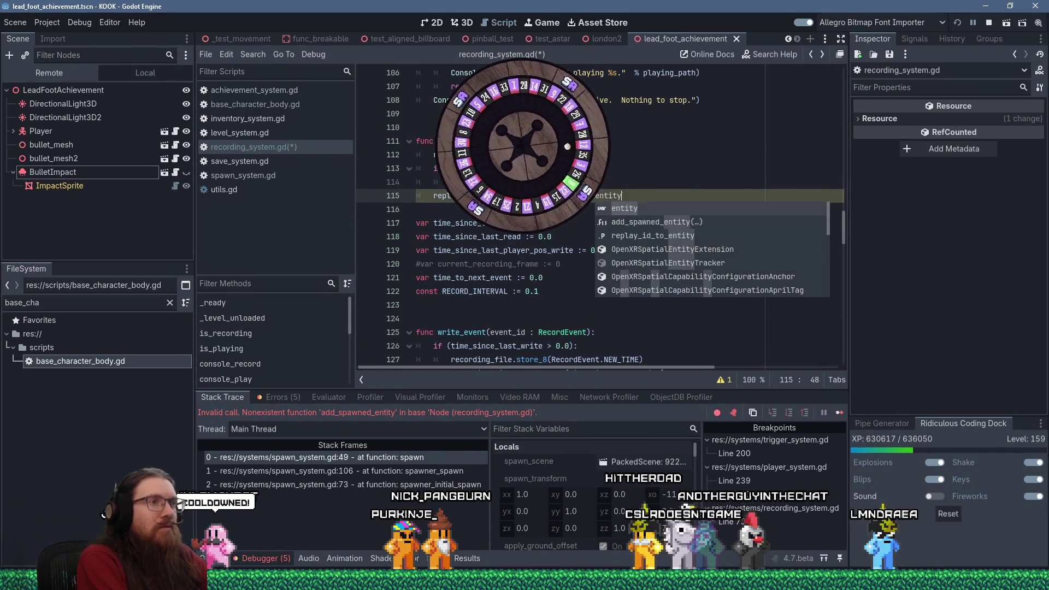
{"action": "key", "text": "Escape"}
{"action": "key", "text": "Down"}
{"action": "key", "text": "Return"}
{"action": "key", "text": "ctrl+s"}
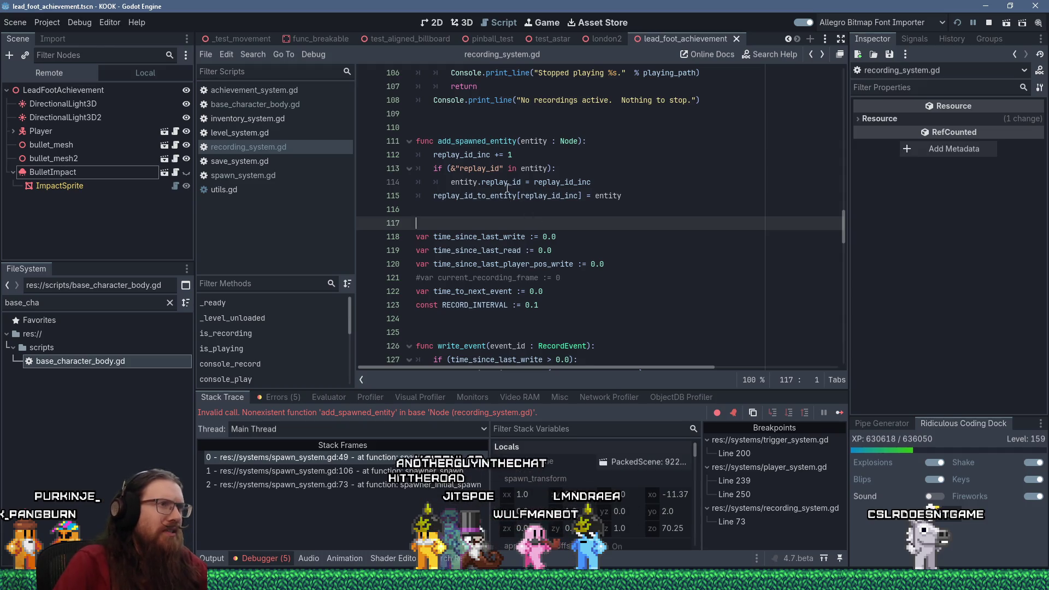
{"action": "left_click_drag", "start_coordinate": [596, 182], "coordinate": [394, 170]}
{"action": "left_click_drag", "start_coordinate": [464, 197], "coordinate": [565, 196]}
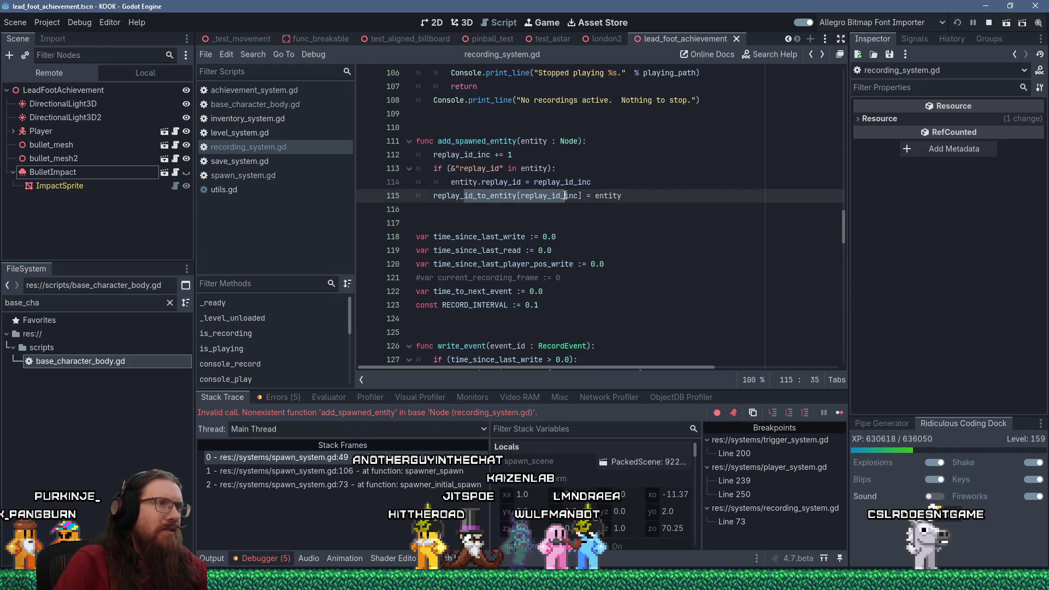
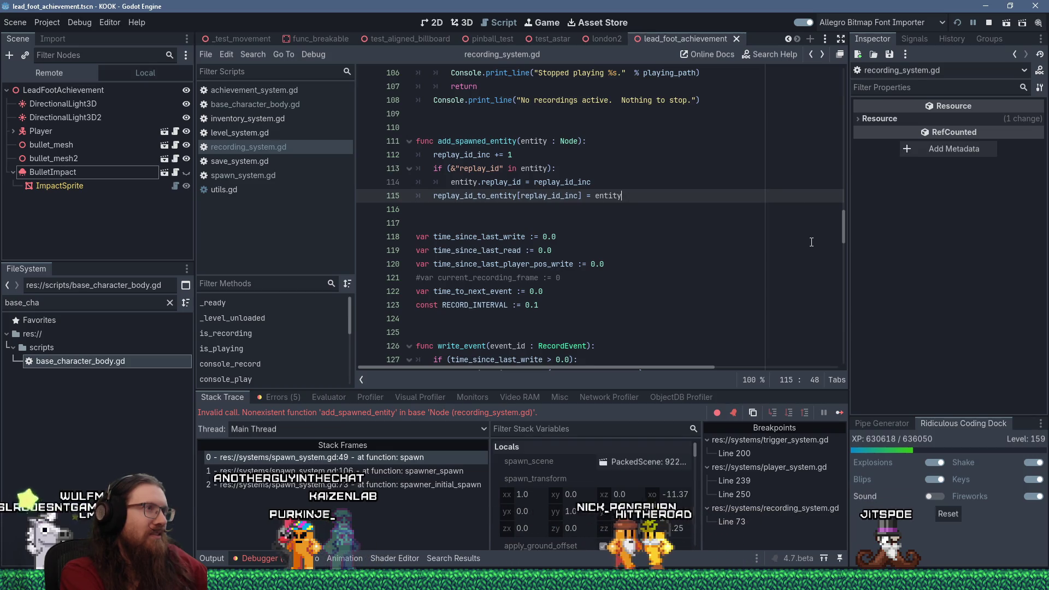
- Delete the replay_id if block from add_spawned_entity in recording_system.gd
{"action": "key", "text": "Up"}
{"action": "key", "text": "shift+Up"}
{"action": "key", "text": "shift+Up"}
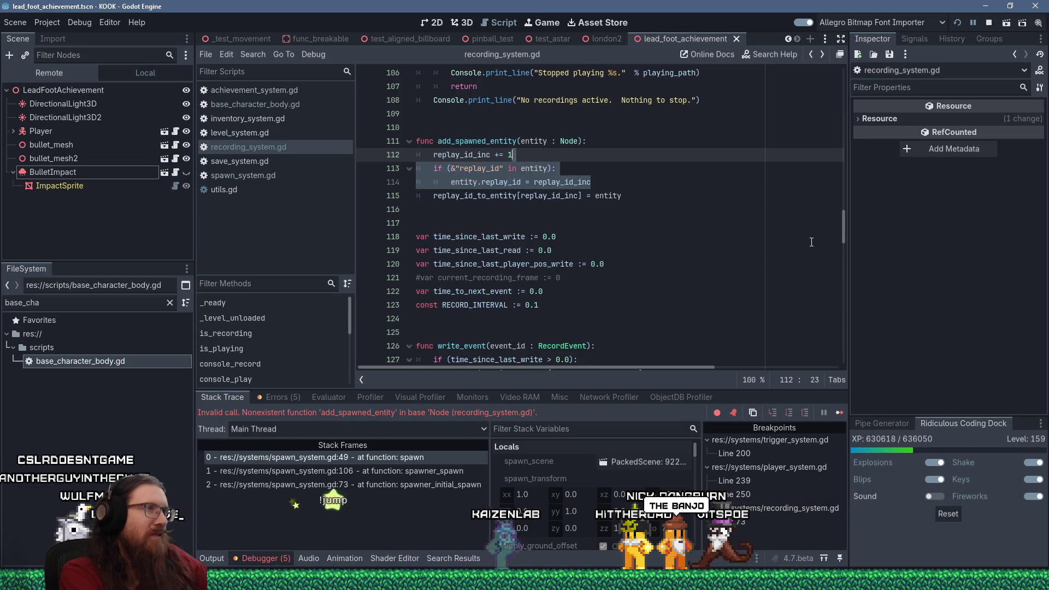
{"action": "key", "text": "Delete"}
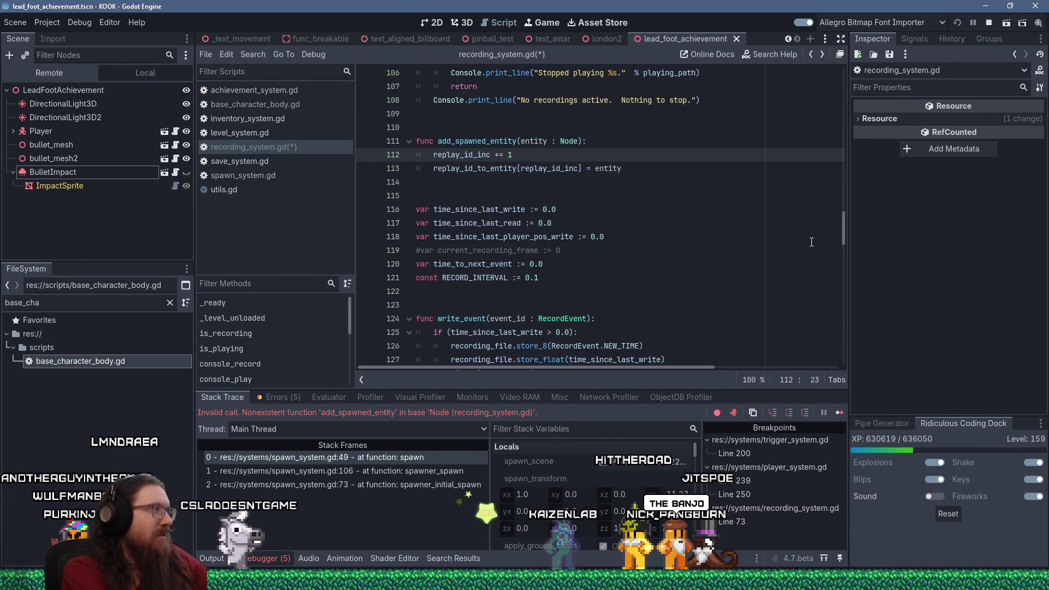
- Insert a blank line below the replay_id_to_entity declaration on line 17
{"action": "scroll", "coordinate": [568, 235], "scroll_direction": "up", "scroll_amount": 3}
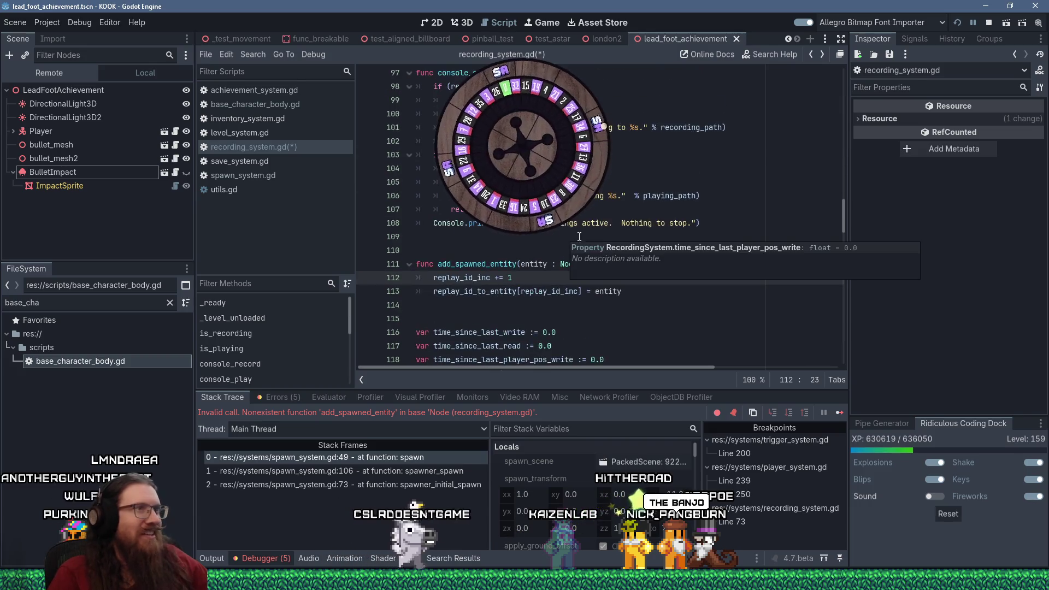
{"action": "left_click_drag", "start_coordinate": [843, 218], "coordinate": [847, 81]}
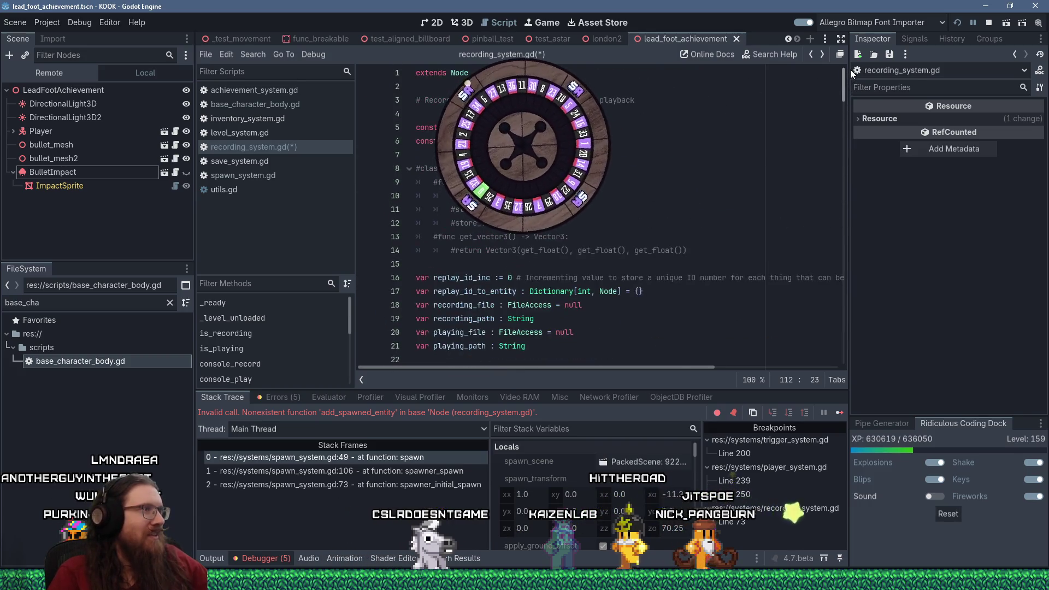
{"action": "scroll", "coordinate": [602, 219], "scroll_direction": "down", "scroll_amount": 2}
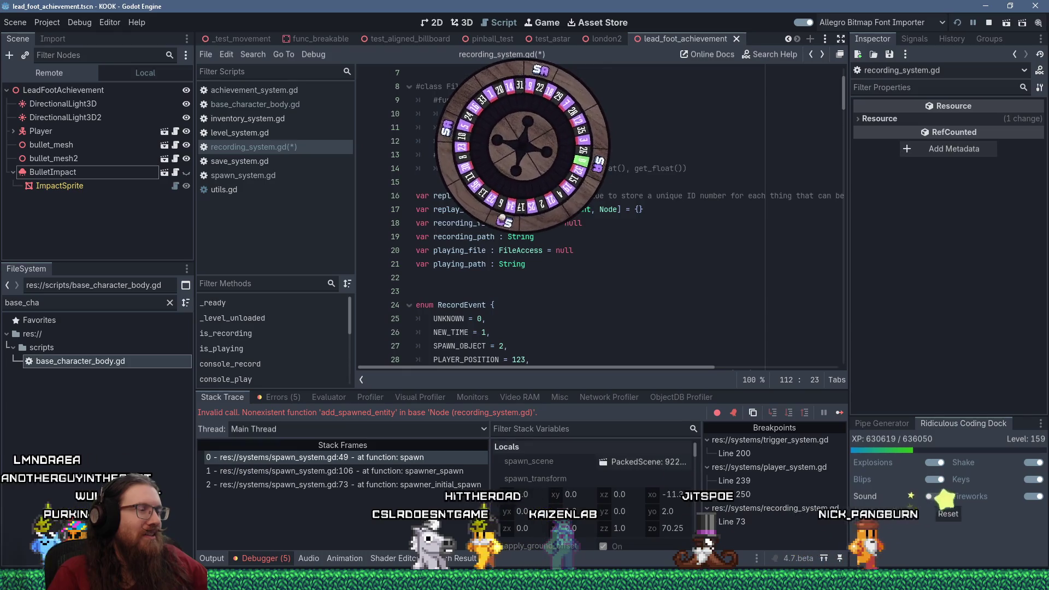
{"action": "left_click", "coordinate": [716, 209]}
{"action": "key", "text": "Return"}
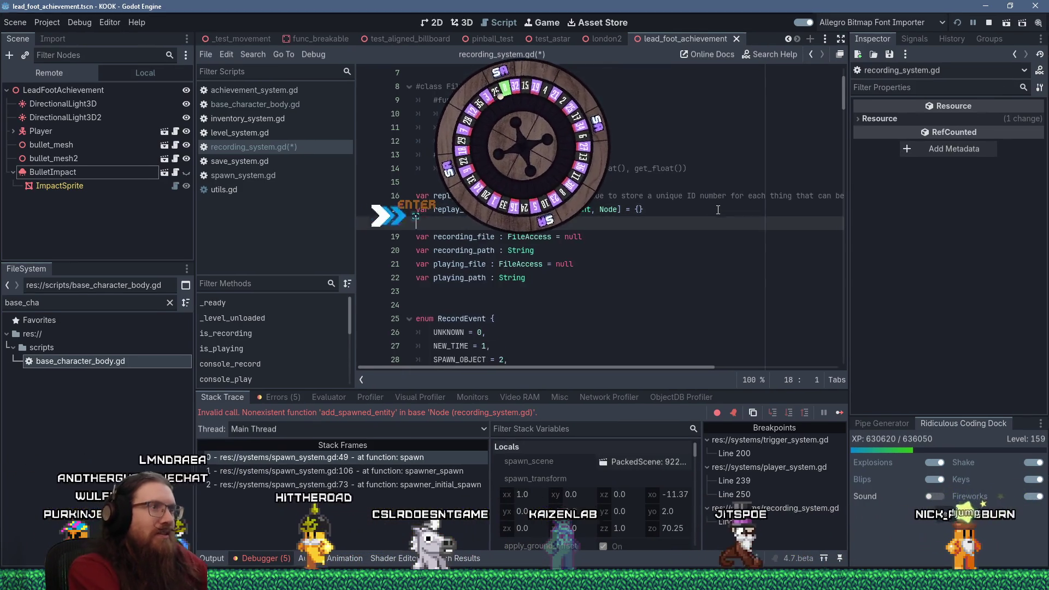
- Declare var entity_to_replay_id : Dictionary[Node, int] = {} on line 18, then select replay_id_to_entity
{"action": "type", "text": "var entity_to_replay"}
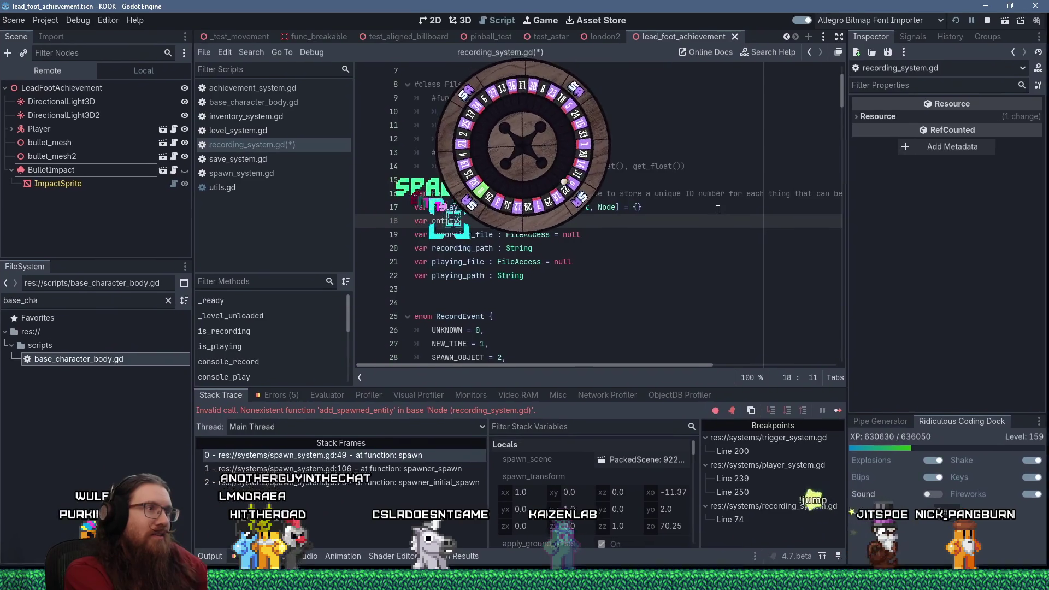
{"action": "type", "text": "_id"}
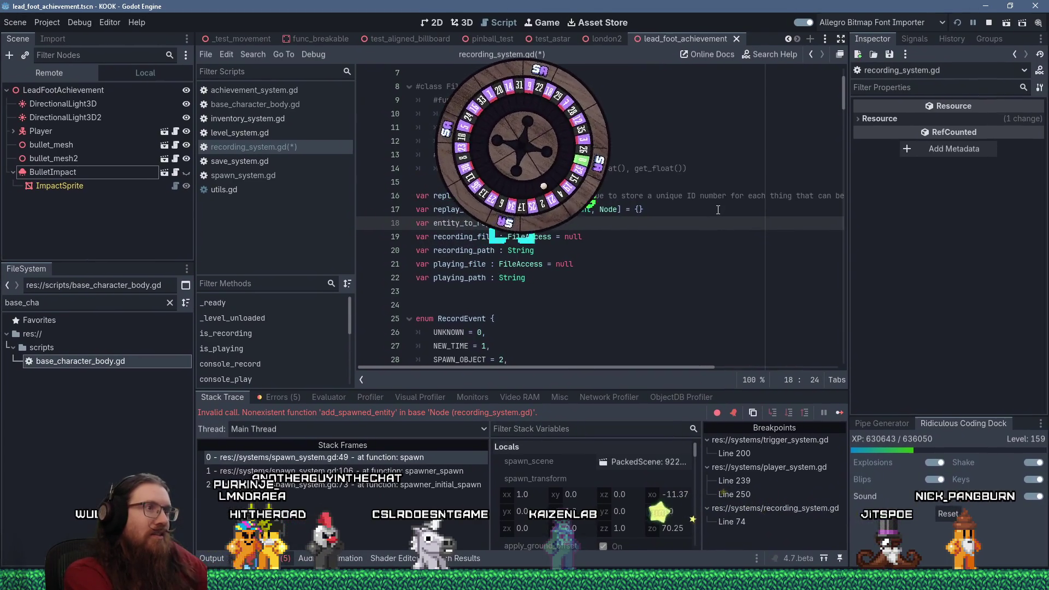
{"action": "type", "text": " : Dicti"}
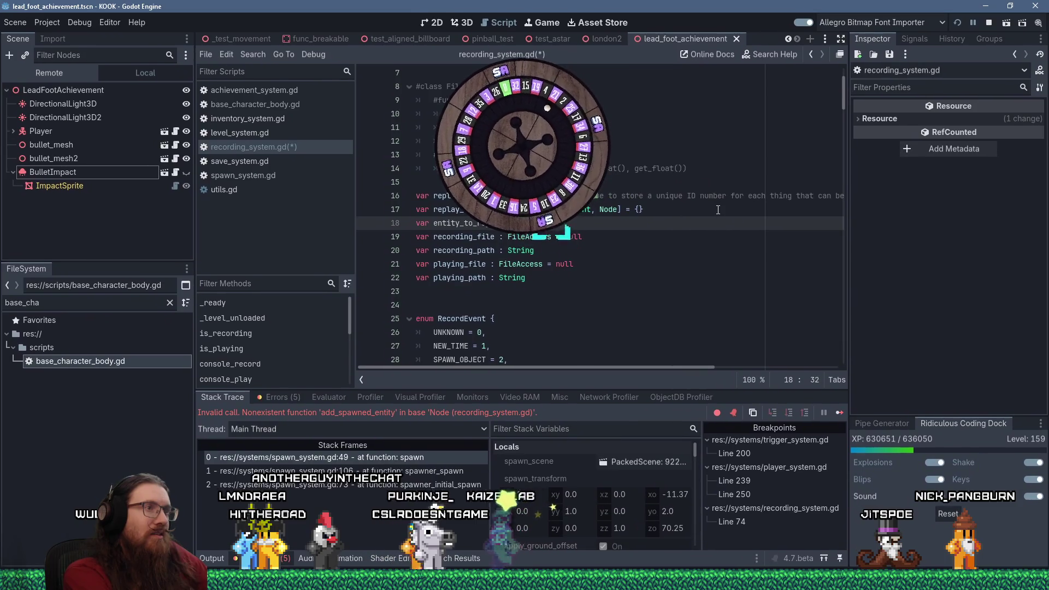
{"action": "type", "text": "onary[Node, in"}
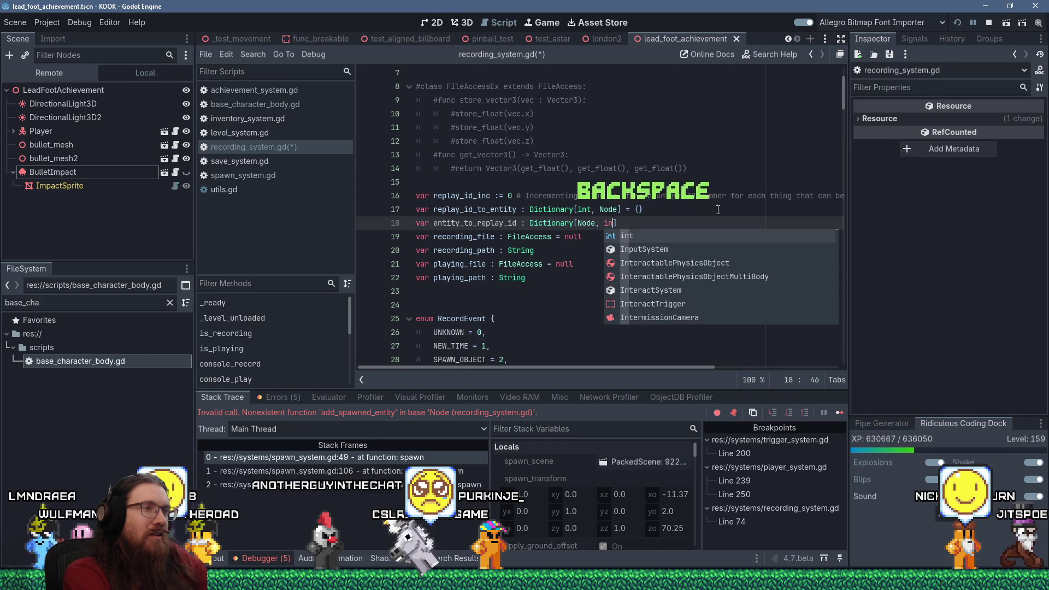
{"action": "type", "text": "t"}
{"action": "key", "text": "Page_Down"}
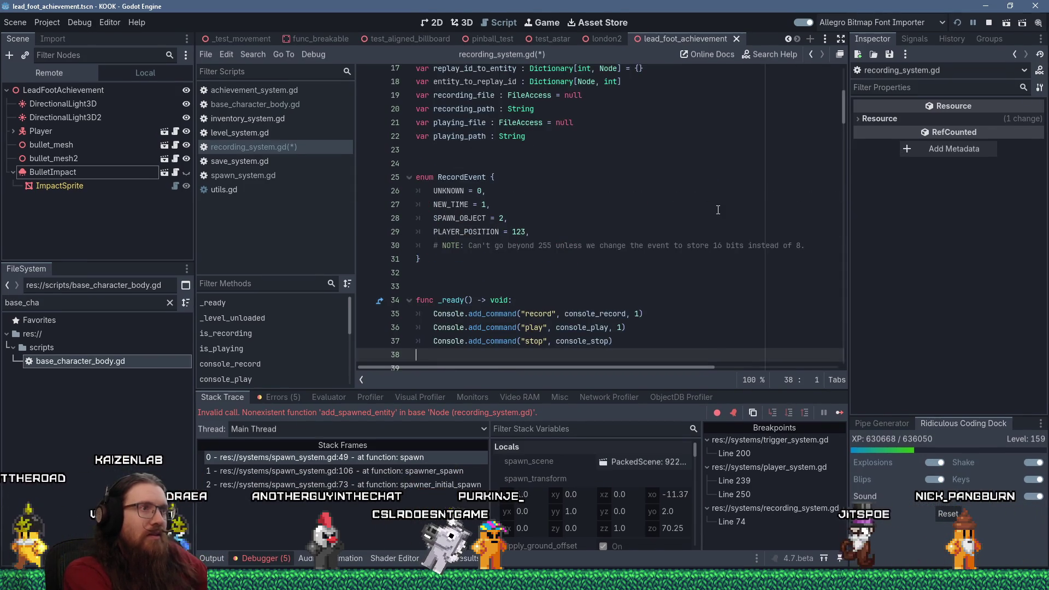
{"action": "key", "text": "Page_Up"}
{"action": "type", "text": "{"}
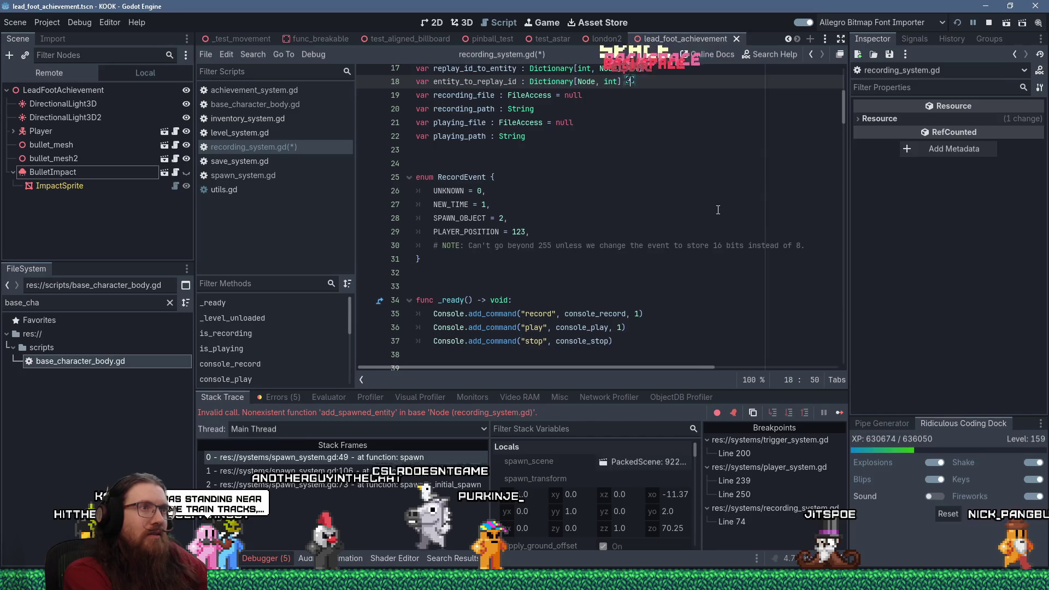
{"action": "type", "text": "= {}"}
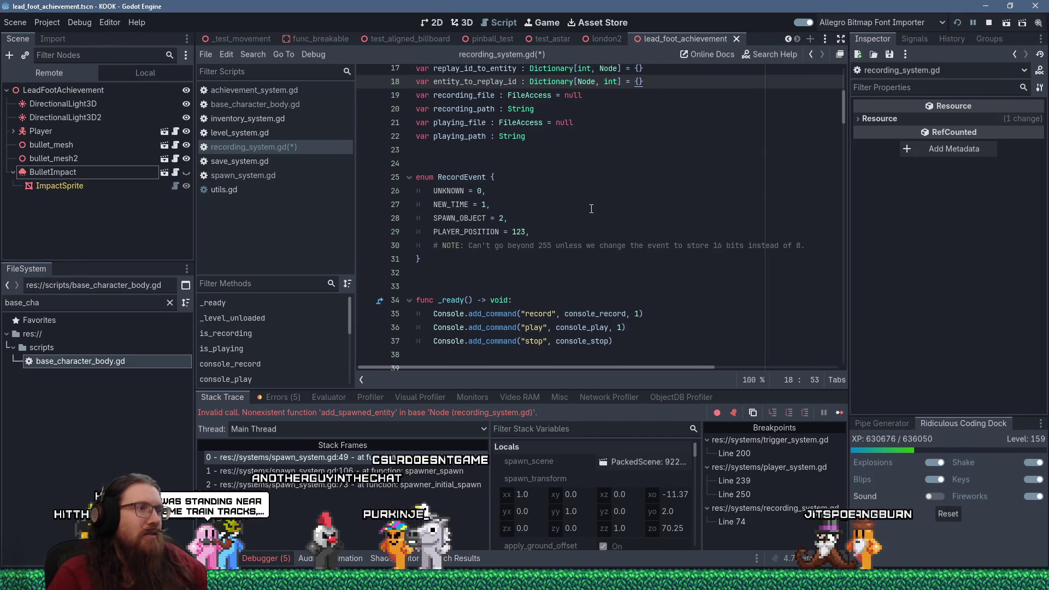
{"action": "double_click", "coordinate": [488, 73]}
{"action": "right_click", "coordinate": [488, 72]}
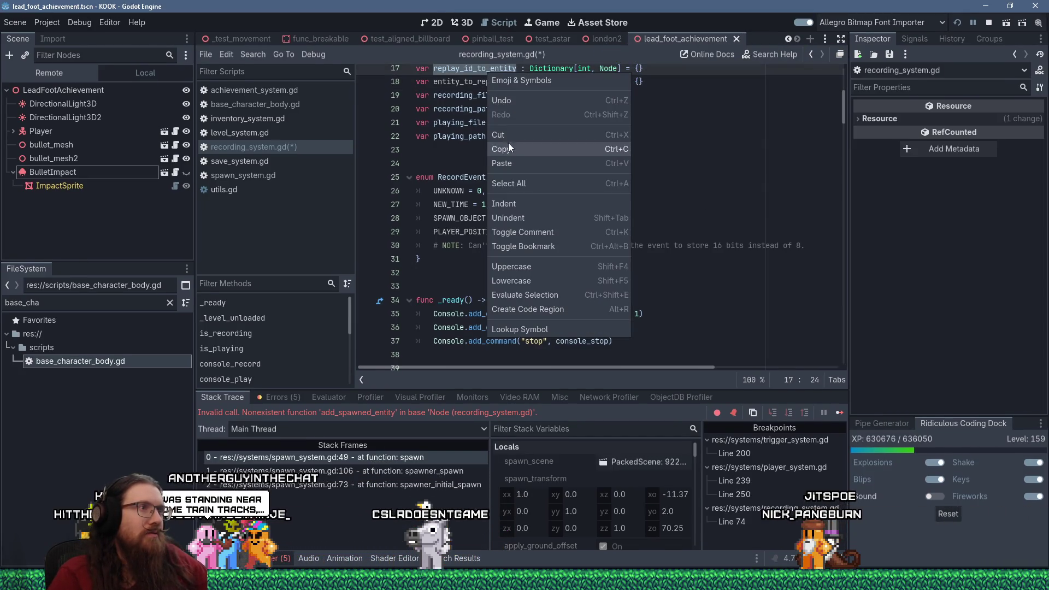
- Copy replay_id_to_entity, add replay_id_to_entity.clear() below the existing clear call, and save
{"action": "left_click", "coordinate": [509, 142]}
{"action": "scroll", "coordinate": [515, 151], "scroll_direction": "down", "scroll_amount": 5}
{"action": "scroll", "coordinate": [515, 151], "scroll_direction": "down", "scroll_amount": 1}
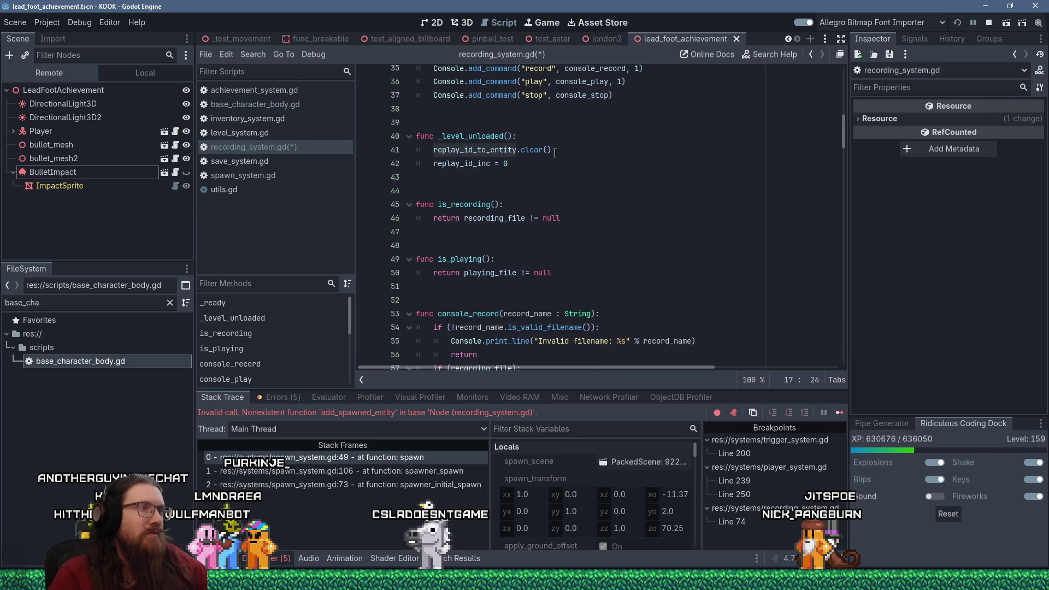
{"action": "left_click", "coordinate": [574, 152]}
{"action": "key", "text": "Return"}
{"action": "type", "text": "replay_id_to_entity.clear()"}
{"action": "key", "text": "ctrl+s"}
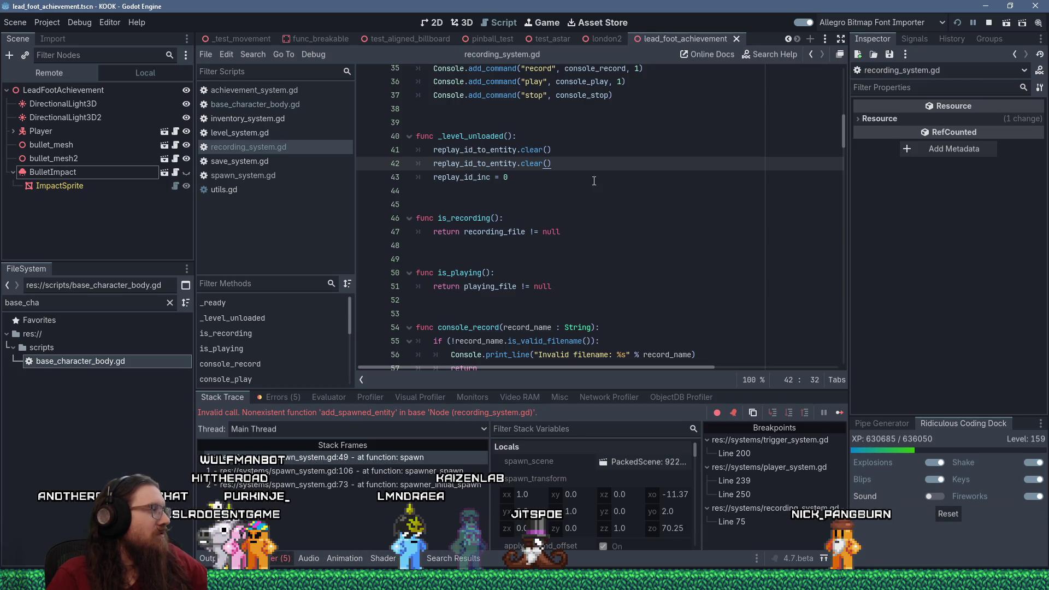
- Review the edited _level_unloaded function and move to the empty line after it
{"action": "scroll", "coordinate": [588, 195], "scroll_direction": "down", "scroll_amount": 3}
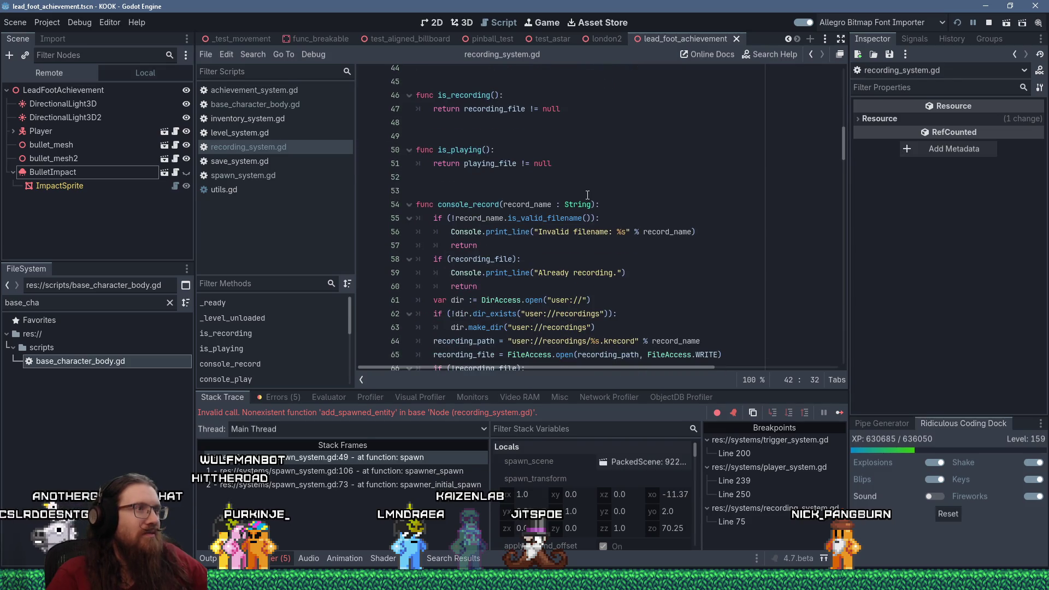
{"action": "scroll", "coordinate": [588, 195], "scroll_direction": "up", "scroll_amount": 3}
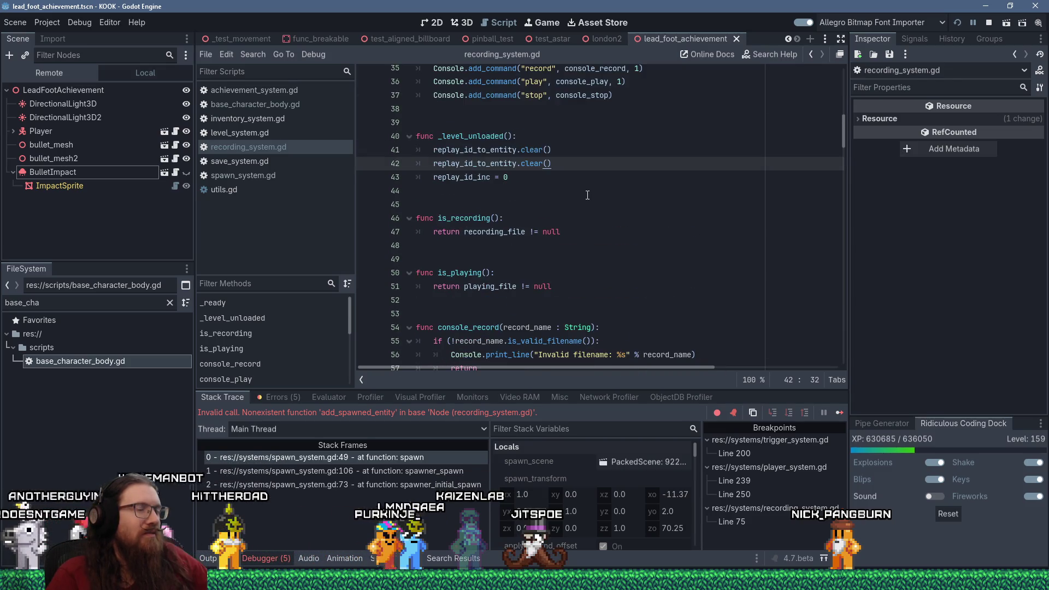
{"action": "scroll", "coordinate": [587, 195], "scroll_direction": "up", "scroll_amount": 5}
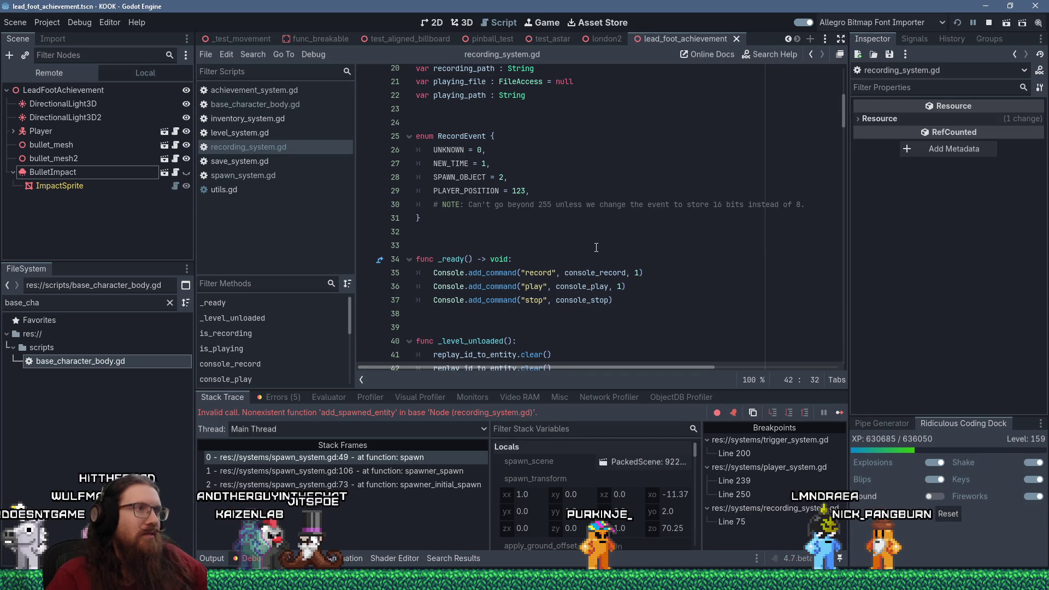
{"action": "scroll", "coordinate": [596, 248], "scroll_direction": "down", "scroll_amount": 8}
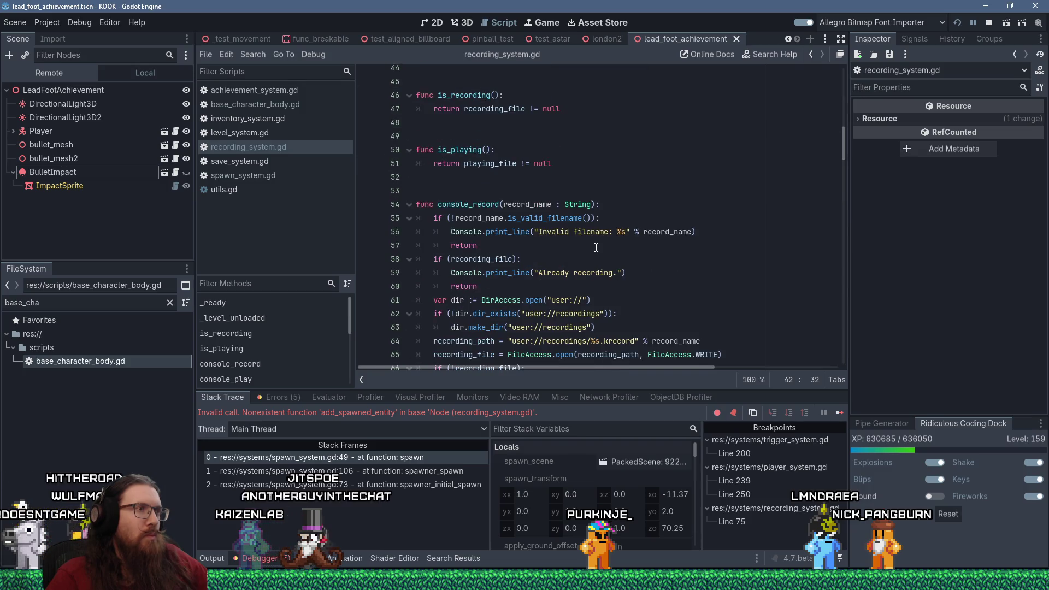
{"action": "scroll", "coordinate": [596, 247], "scroll_direction": "up", "scroll_amount": 3}
{"action": "key", "text": "Down"}
{"action": "key", "text": "Down"}
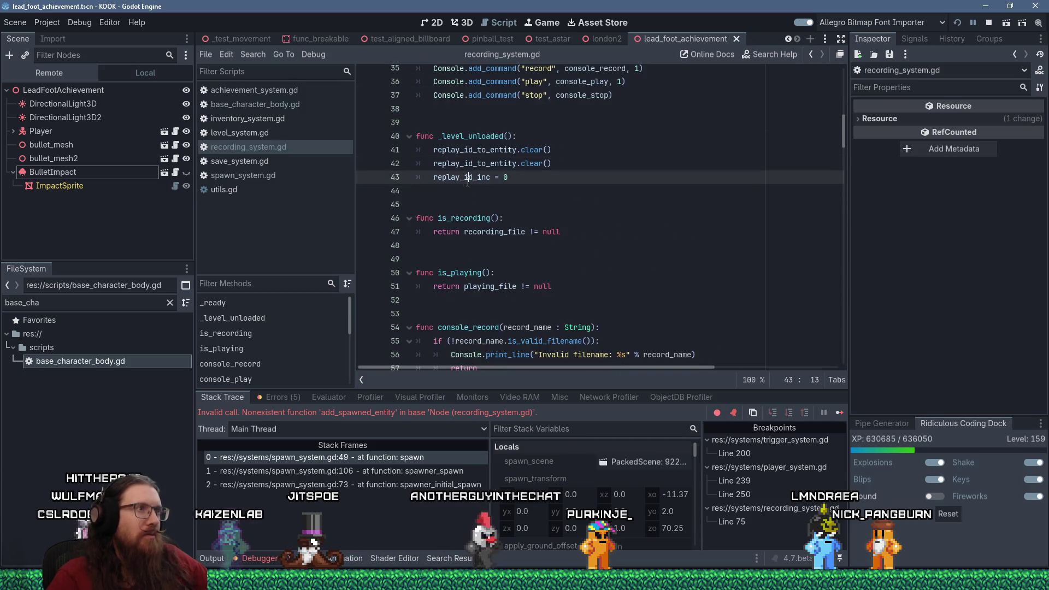
- Select replay_id_to_entity on line 42 and read the Dictionary .clear() documentation
{"action": "mouse_move", "coordinate": [481, 152]}
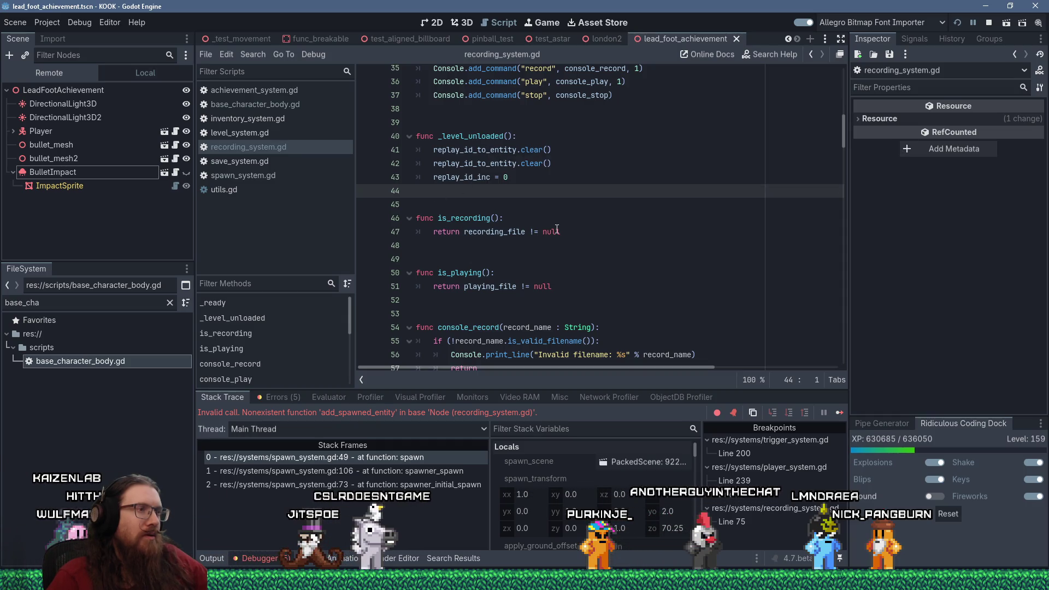
{"action": "scroll", "coordinate": [557, 230], "scroll_direction": "down", "scroll_amount": 3}
{"action": "scroll", "coordinate": [557, 229], "scroll_direction": "down", "scroll_amount": 7}
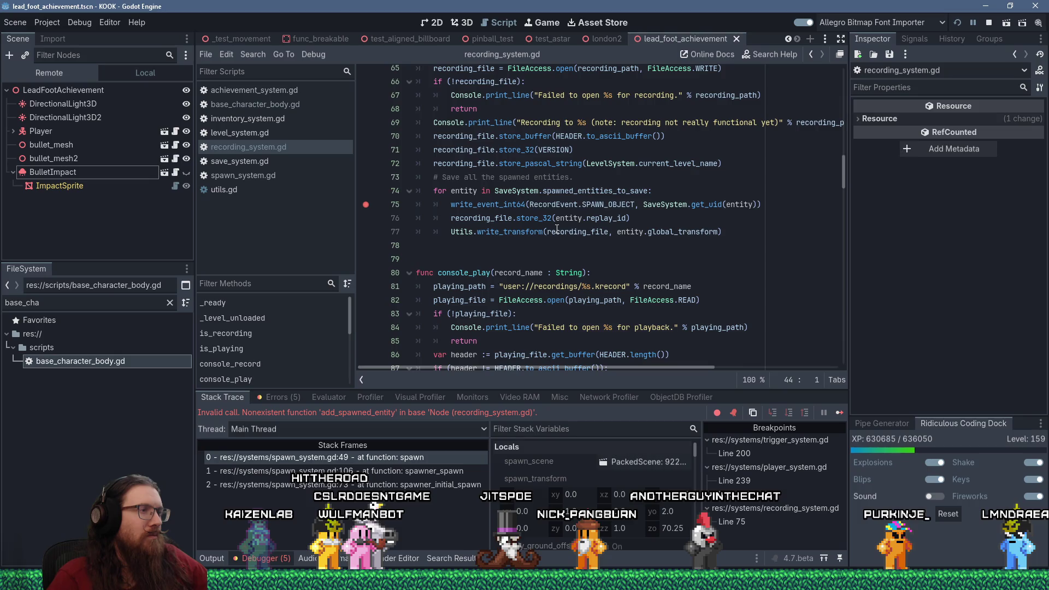
{"action": "scroll", "coordinate": [557, 229], "scroll_direction": "up", "scroll_amount": 7}
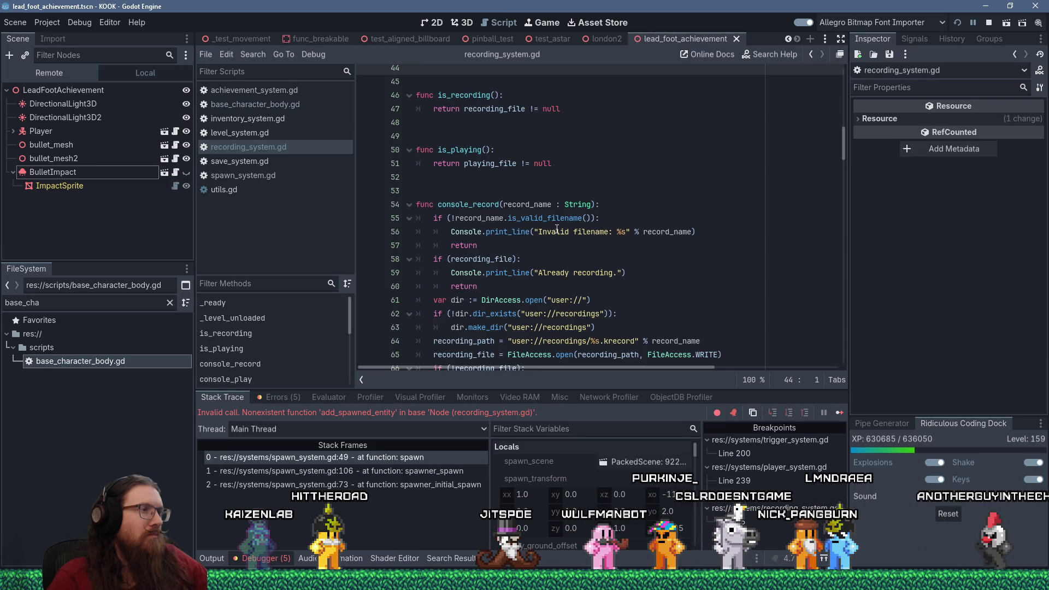
{"action": "scroll", "coordinate": [557, 228], "scroll_direction": "up", "scroll_amount": 5}
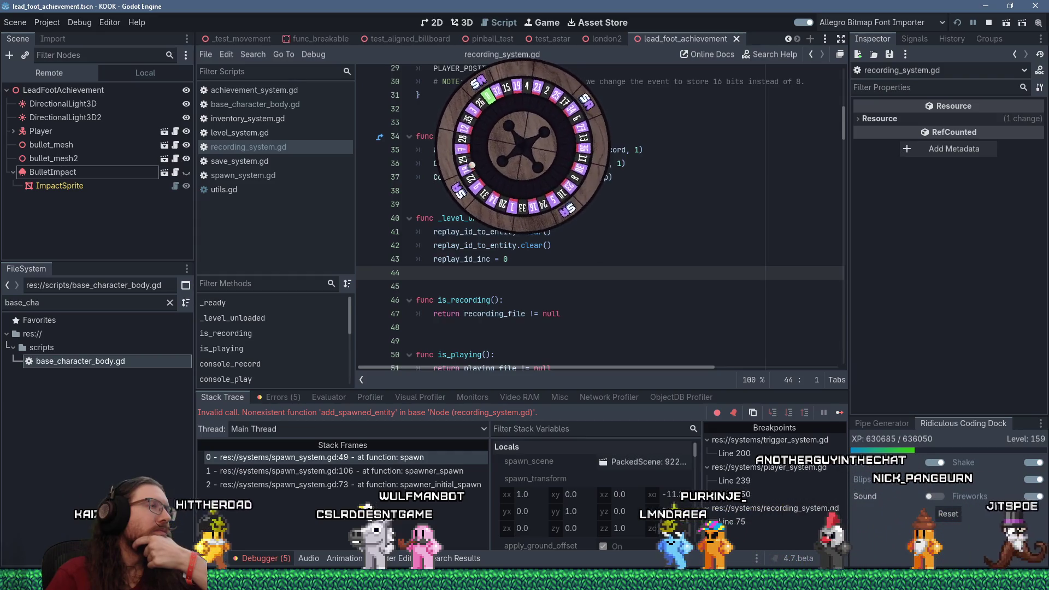
{"action": "double_click", "coordinate": [476, 245]}
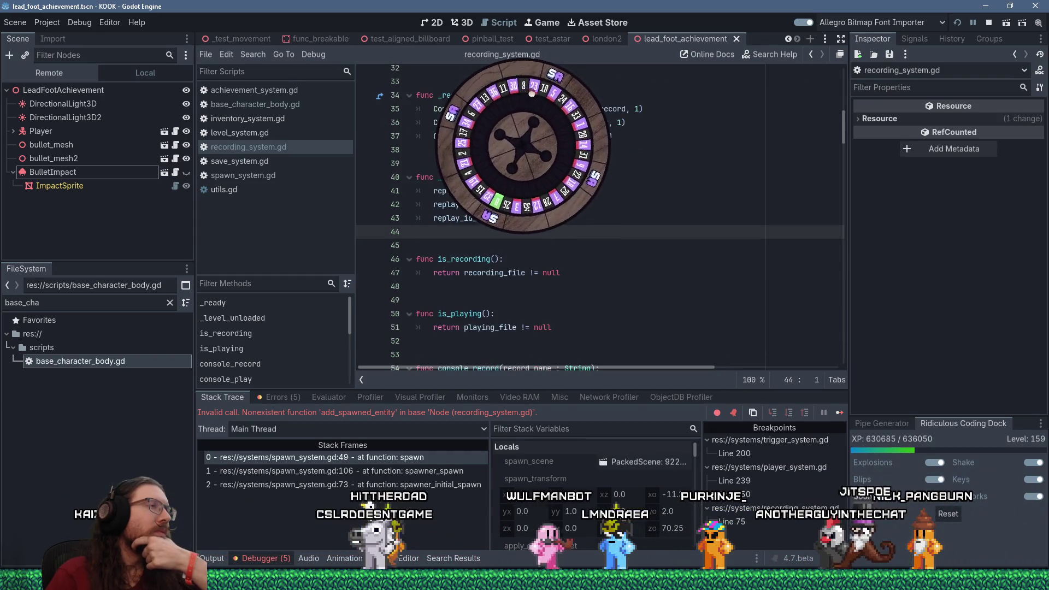
{"action": "scroll", "coordinate": [601, 219], "scroll_direction": "up", "scroll_amount": 2}
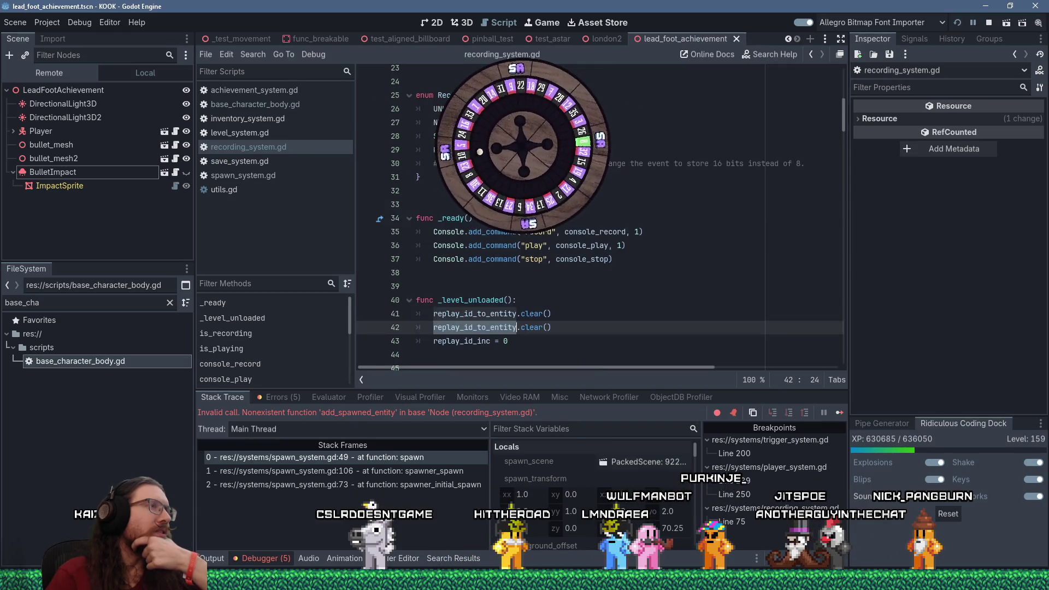
{"action": "mouse_move", "coordinate": [522, 315]}
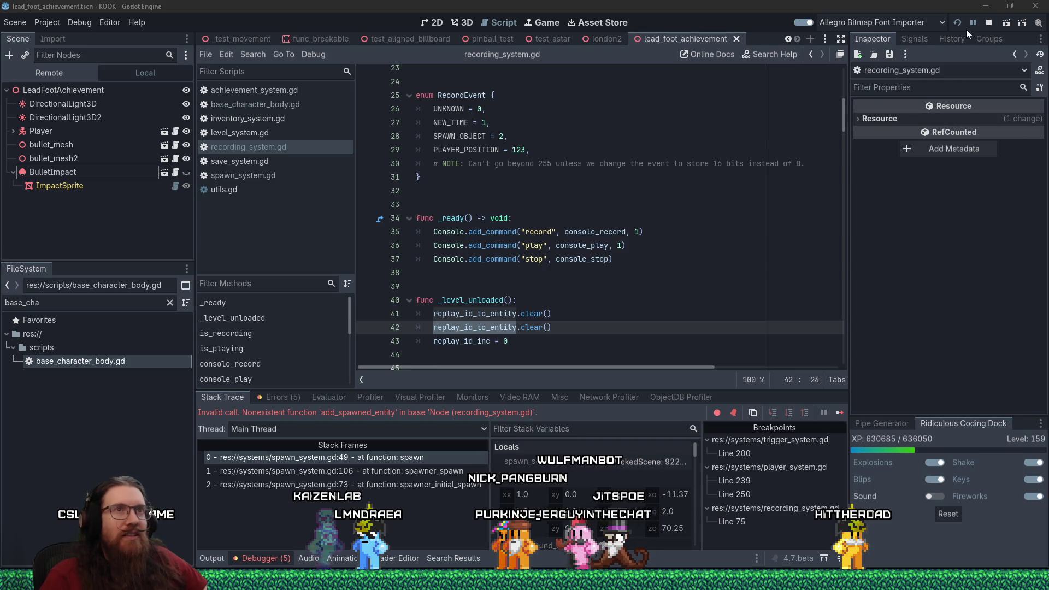
- Restart the game with the updated script and continue past the load_steam_achievements breakpoint
{"action": "left_click", "coordinate": [989, 22]}
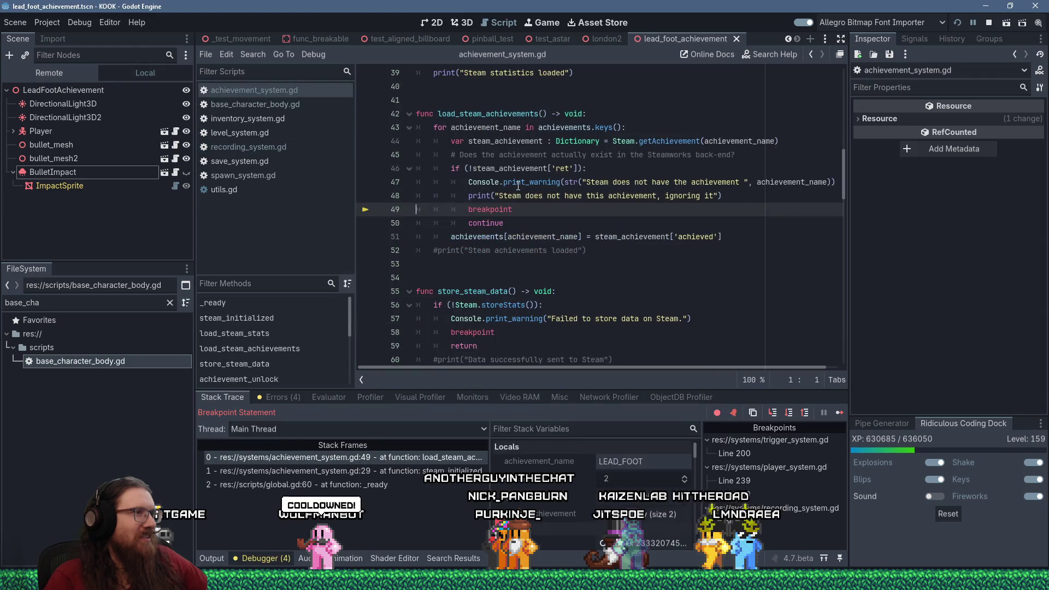
{"action": "left_click", "coordinate": [839, 415]}
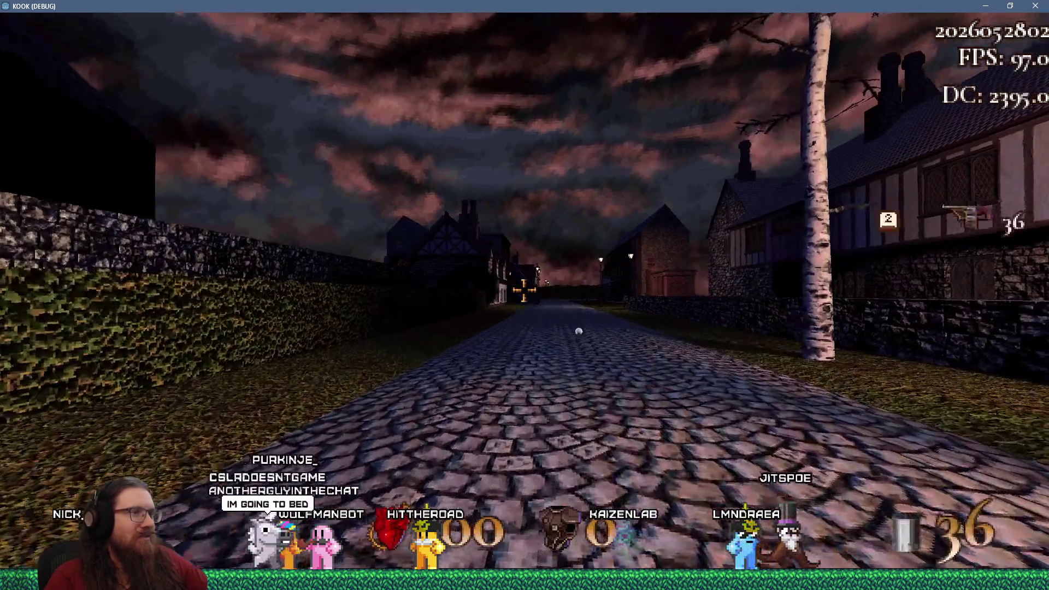
- Equip the revolver and shoot the red demon by the gate until it dies
{"action": "key", "text": "w"}
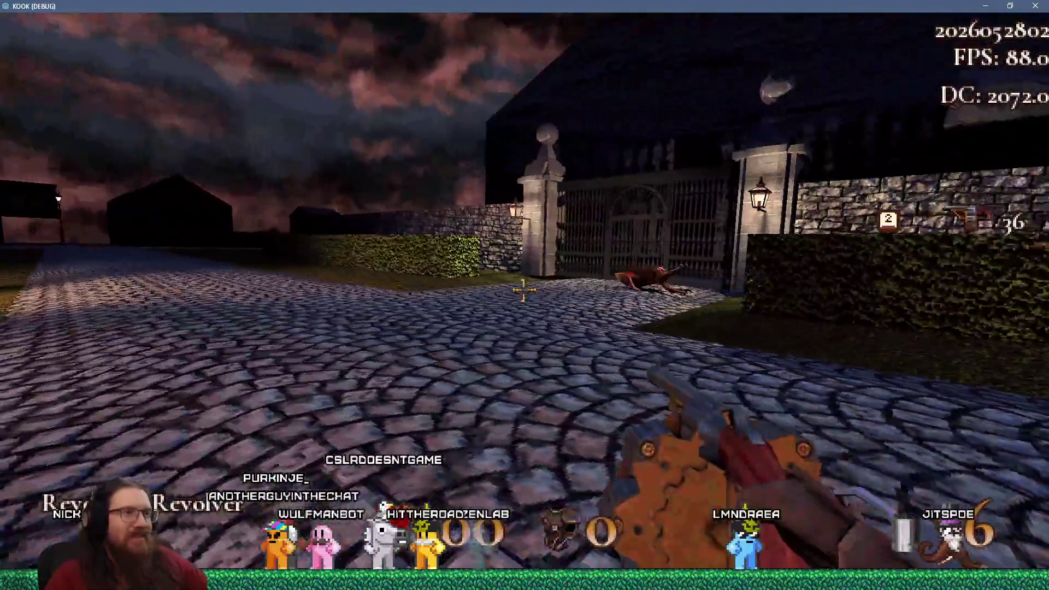
{"action": "left_click", "coordinate": [525, 290]}
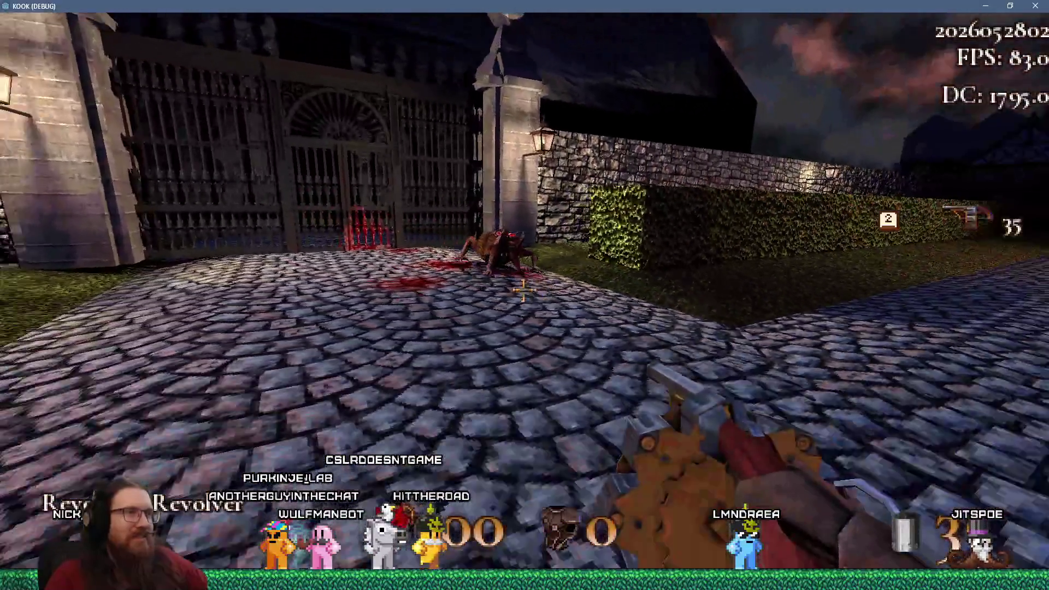
{"action": "key", "text": "s"}
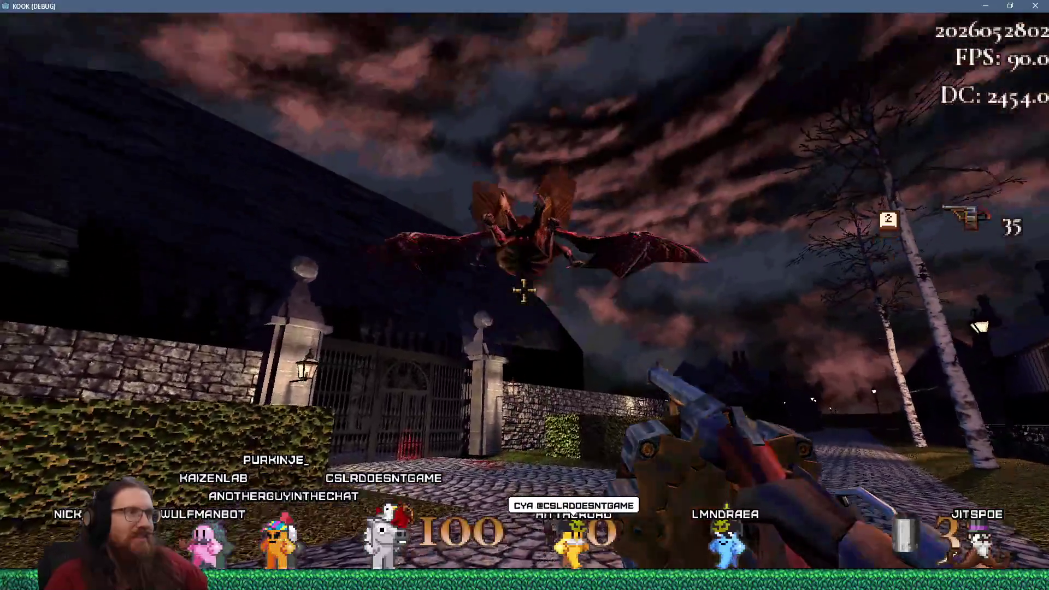
{"action": "left_click", "coordinate": [524, 290]}
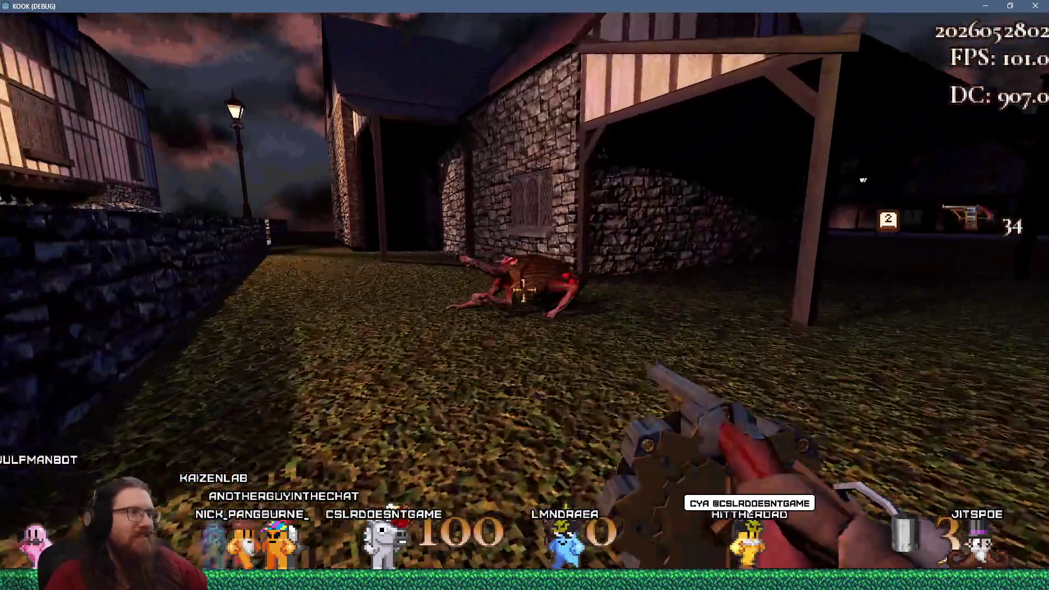
{"action": "left_click", "coordinate": [524, 290]}
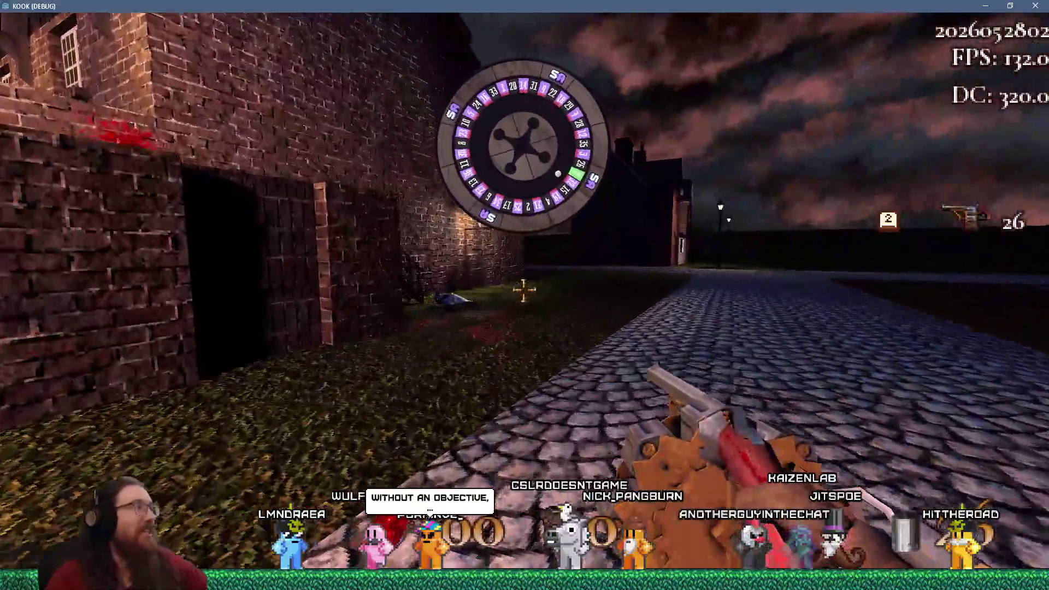
- Walk through the town's cobbled streets, square and lamp-lit paths
{"action": "key", "text": "w"}
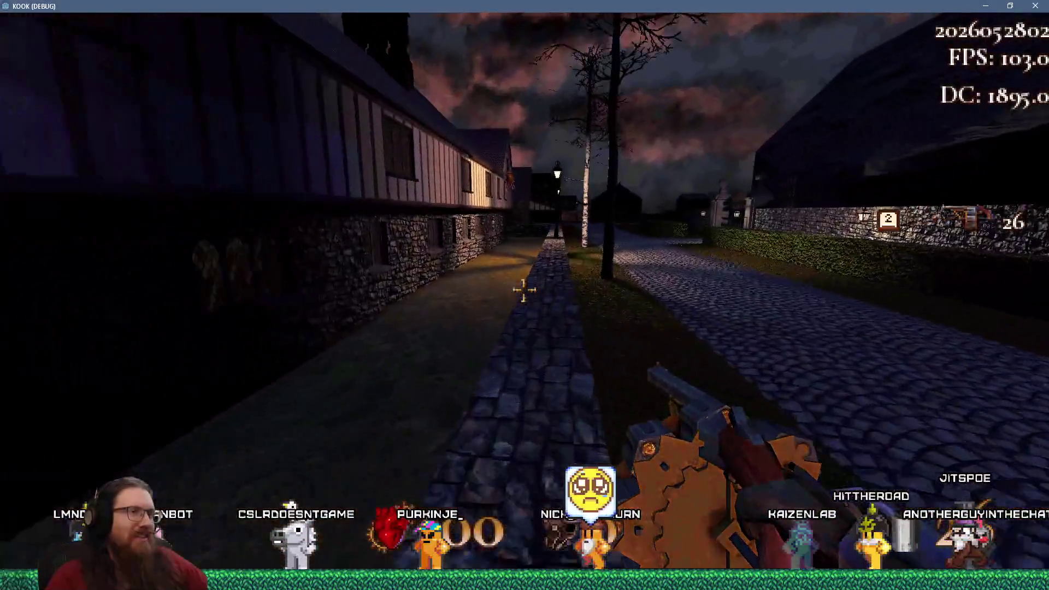
{"action": "key", "text": "w"}
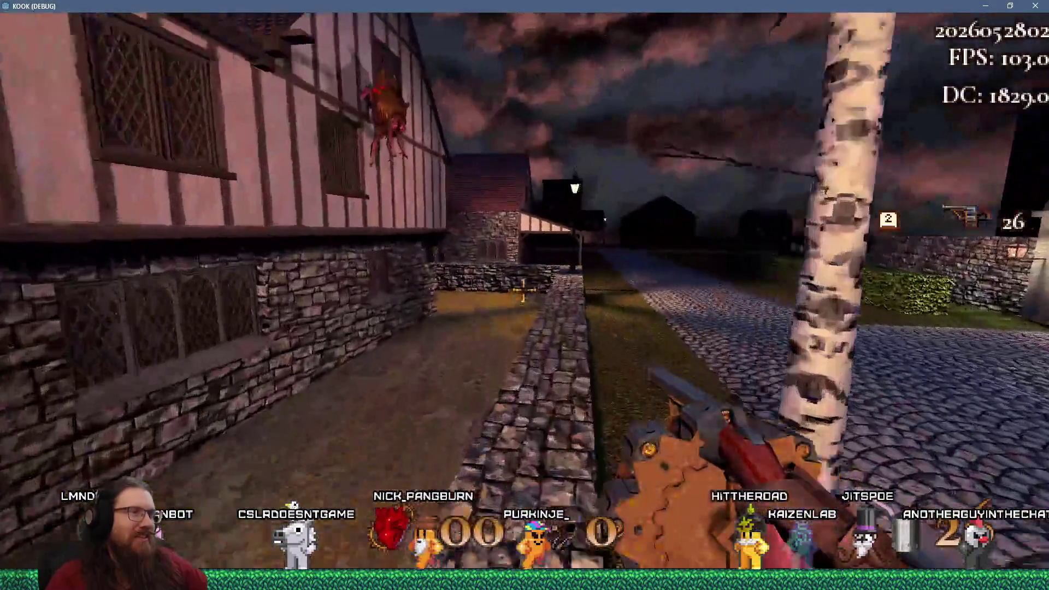
{"action": "key", "text": "w"}
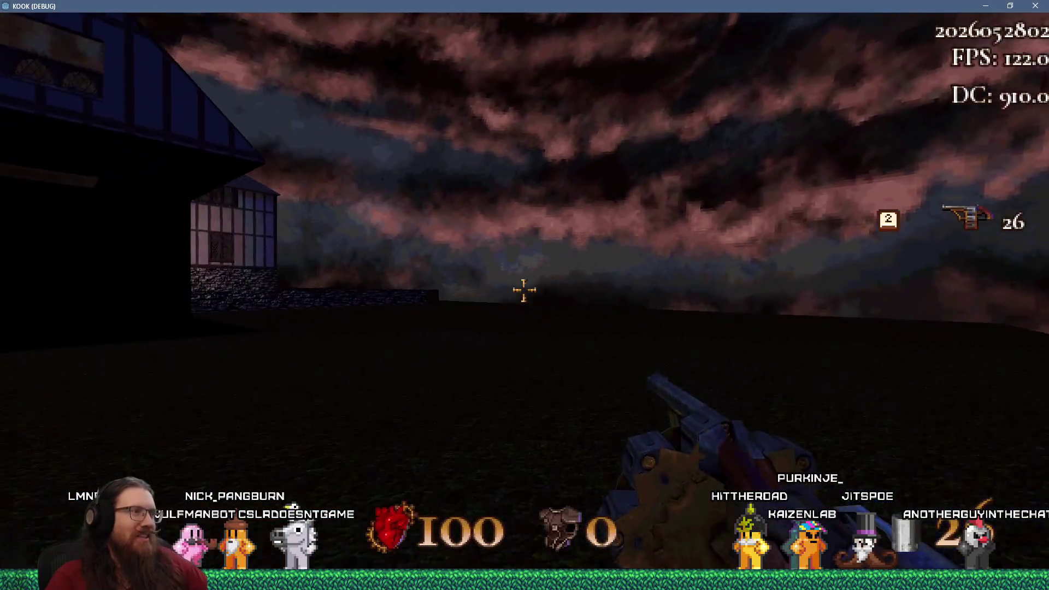
{"action": "key", "text": "w"}
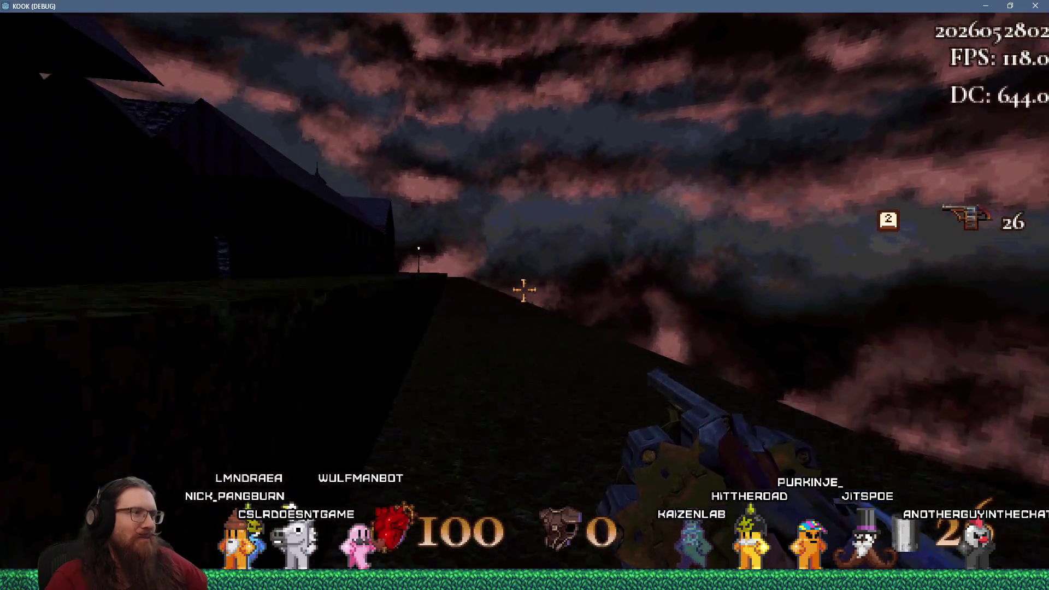
{"action": "key", "text": "w"}
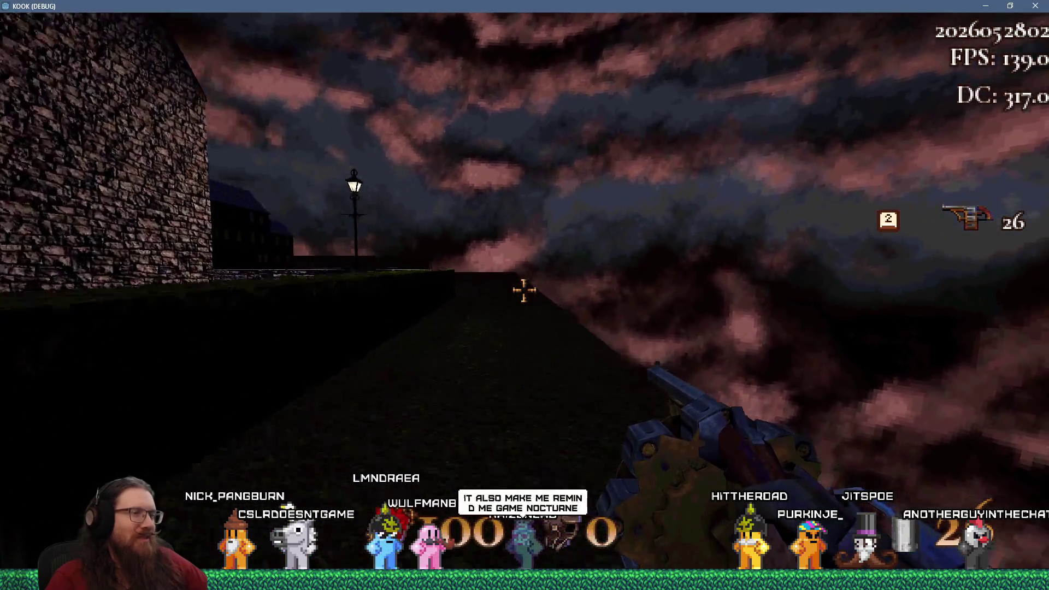
{"action": "key", "text": "w"}
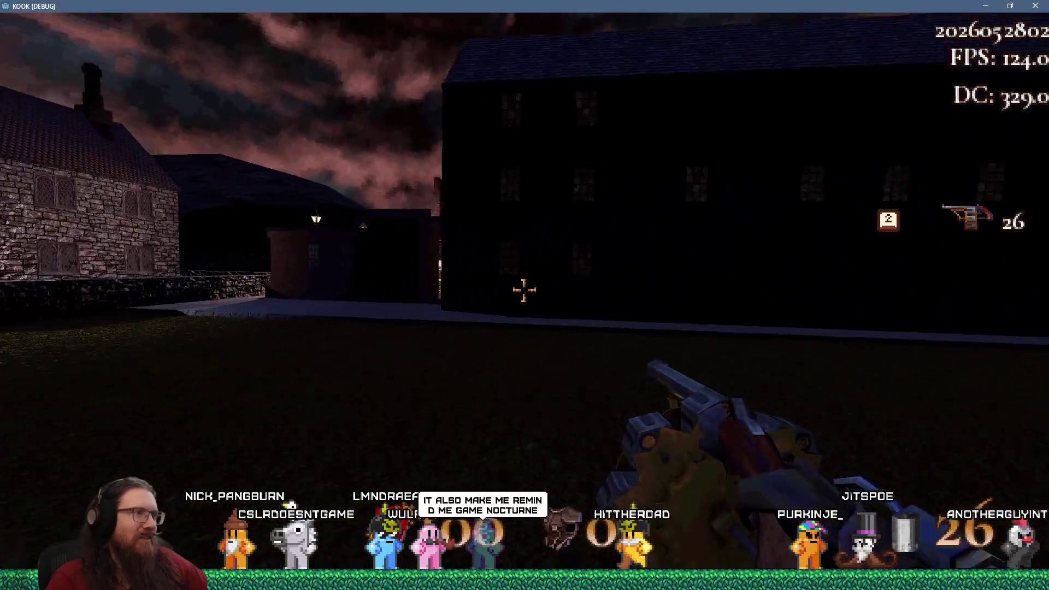
{"action": "key", "text": "w"}
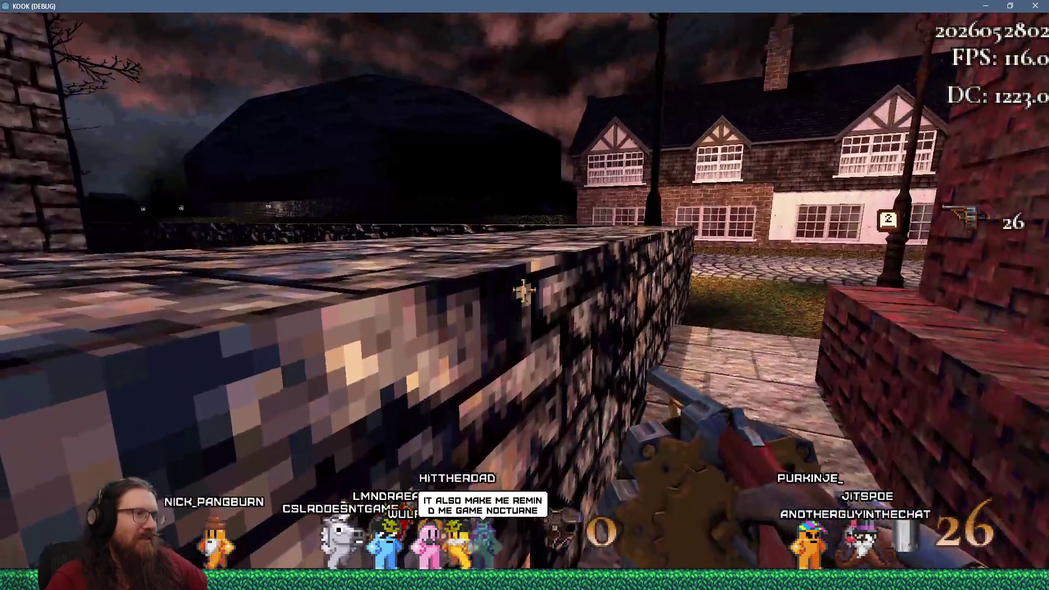
- Quit the game via the developer console and switch to the AGX GP browser window
{"action": "key", "text": "grave"}
{"action": "type", "text": "quit"}
{"action": "key", "text": "Return"}
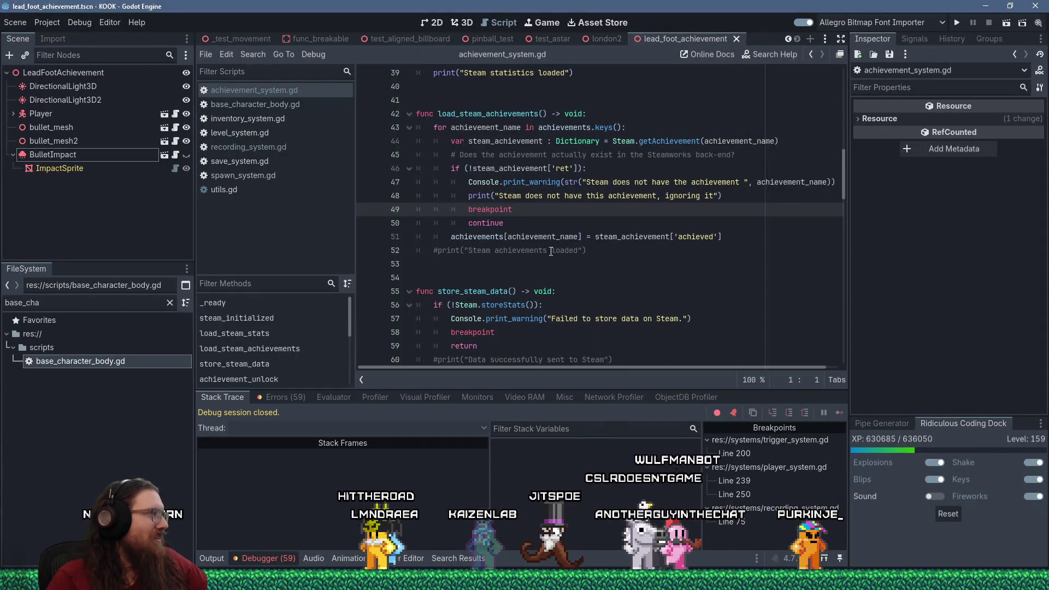
{"action": "left_click", "coordinate": [525, 581]}
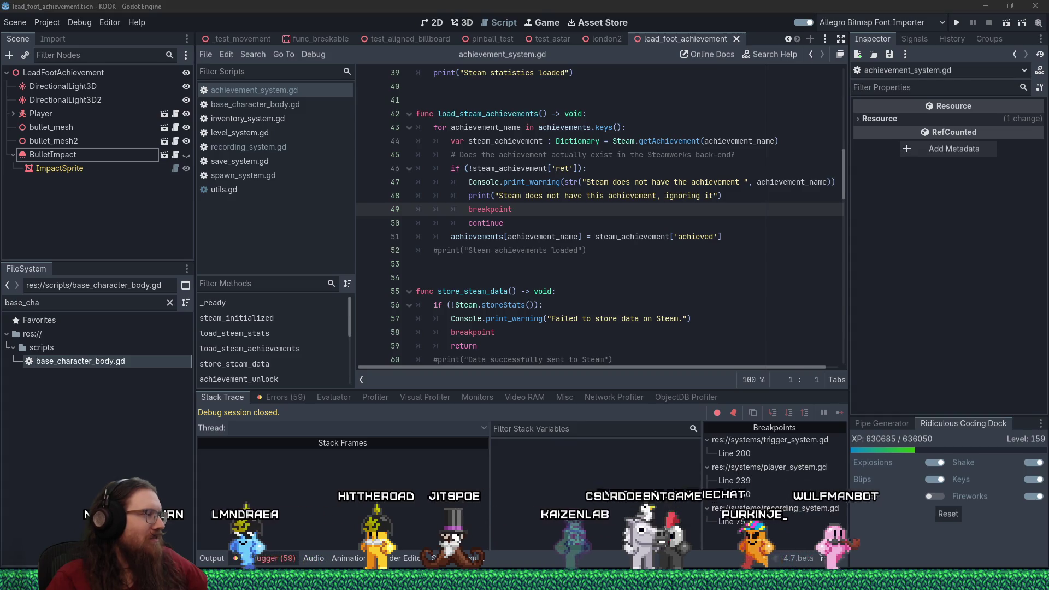
{"action": "left_click", "coordinate": [907, 536]}
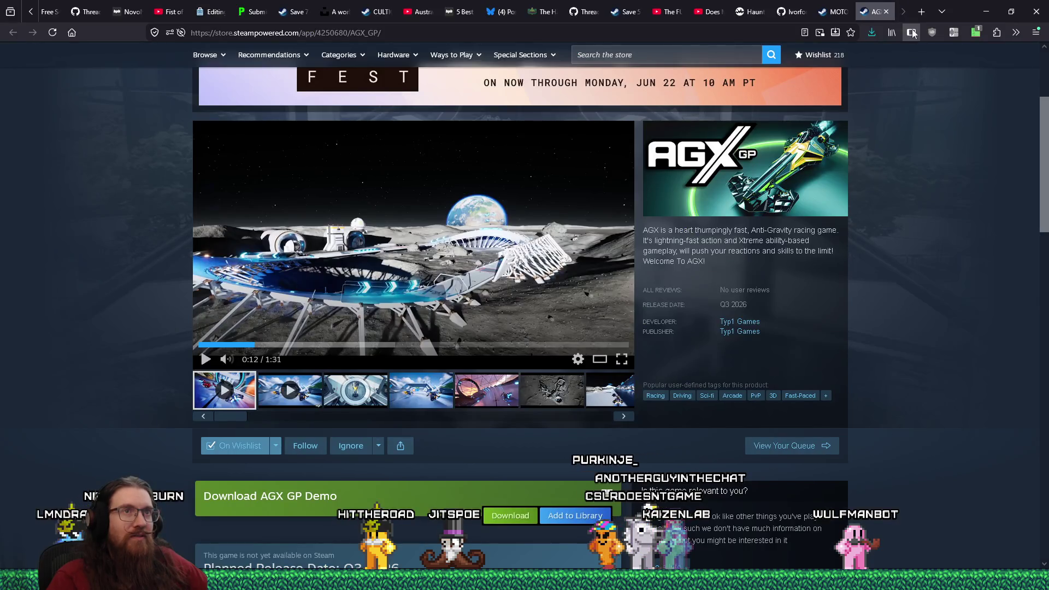
- In a new tab, search 'nocturne steam' and open Nocturne's Steam store page
{"action": "key", "text": "ctrl+t"}
{"action": "type", "text": "noctur"}
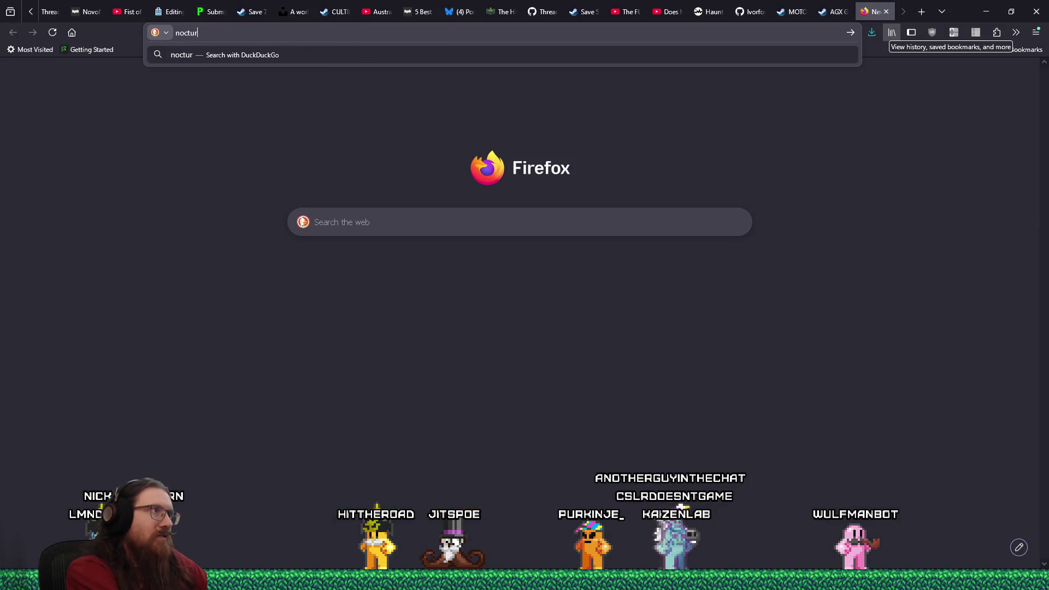
{"action": "type", "text": "ne"}
{"action": "key", "text": "Return"}
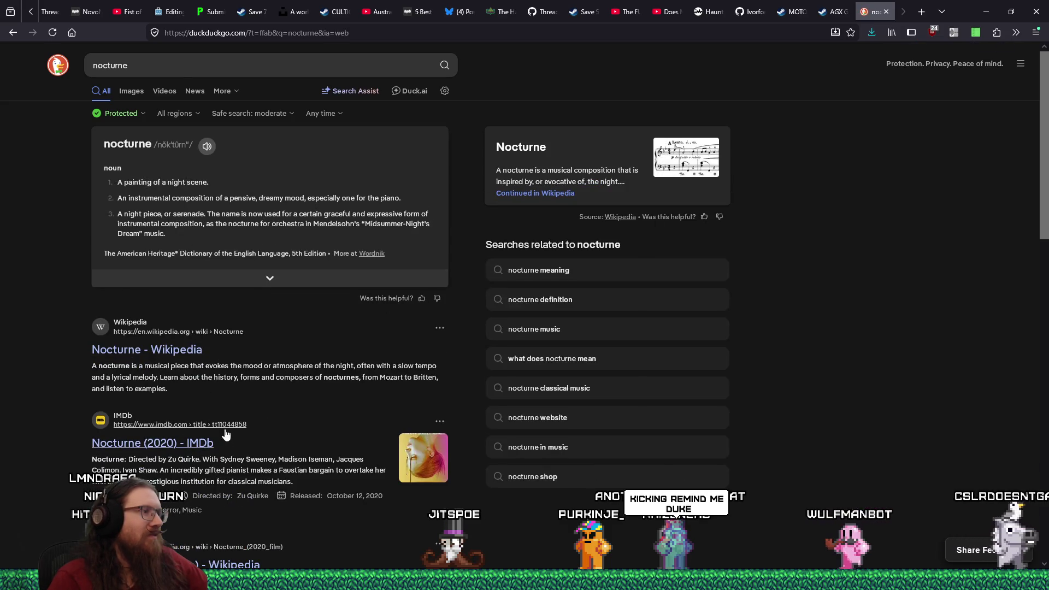
{"action": "type", "text": "steam"}
{"action": "key", "text": "Return"}
{"action": "left_click", "coordinate": [194, 160]}
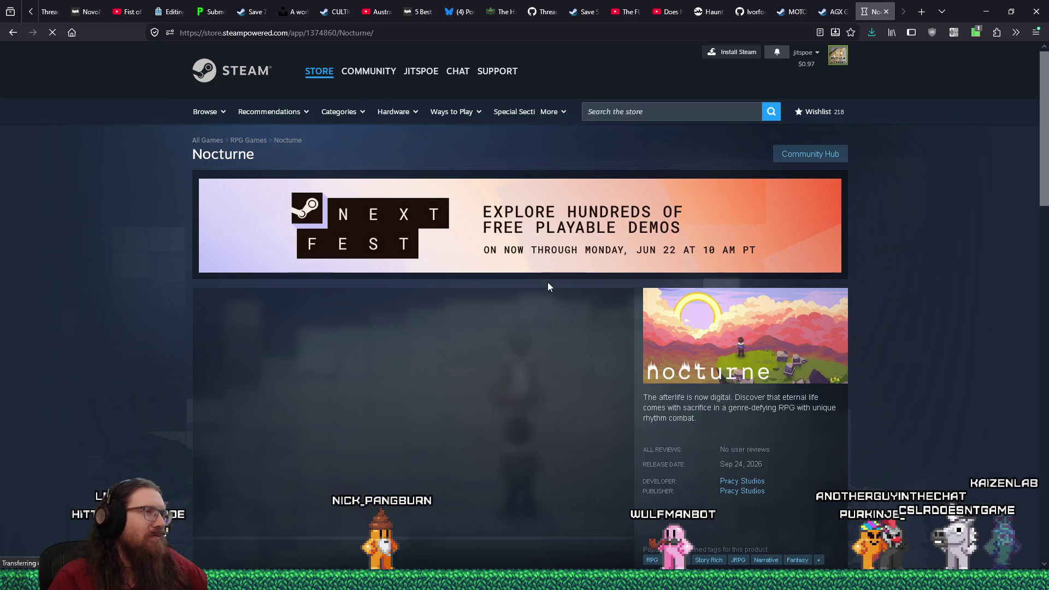
- View Nocturne's forest and waterfall screenshots on the store page
{"action": "scroll", "coordinate": [555, 350], "scroll_direction": "down", "scroll_amount": 4}
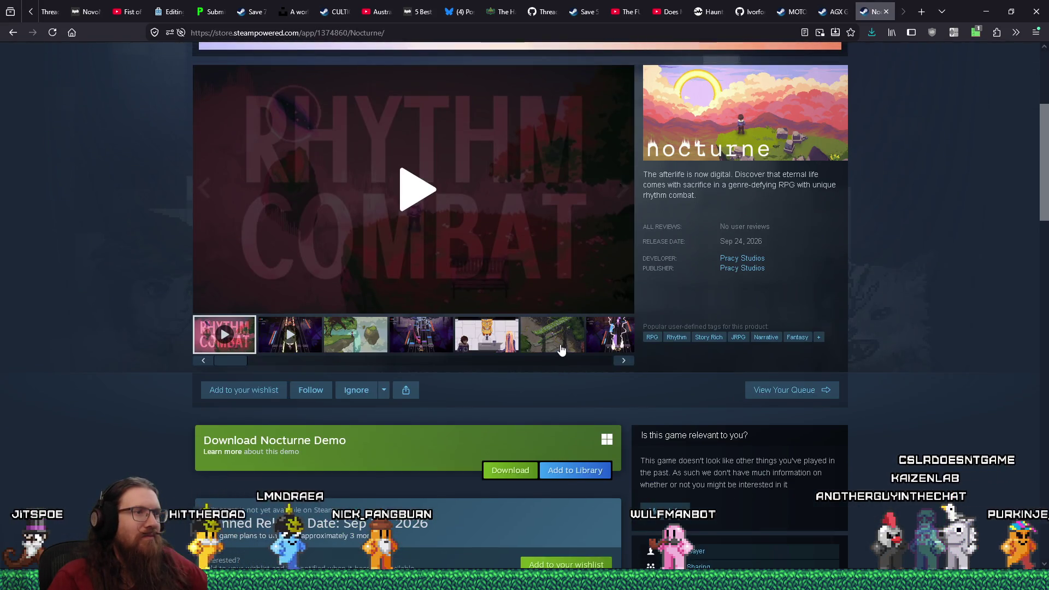
{"action": "left_click", "coordinate": [561, 349]}
{"action": "left_click", "coordinate": [358, 341]}
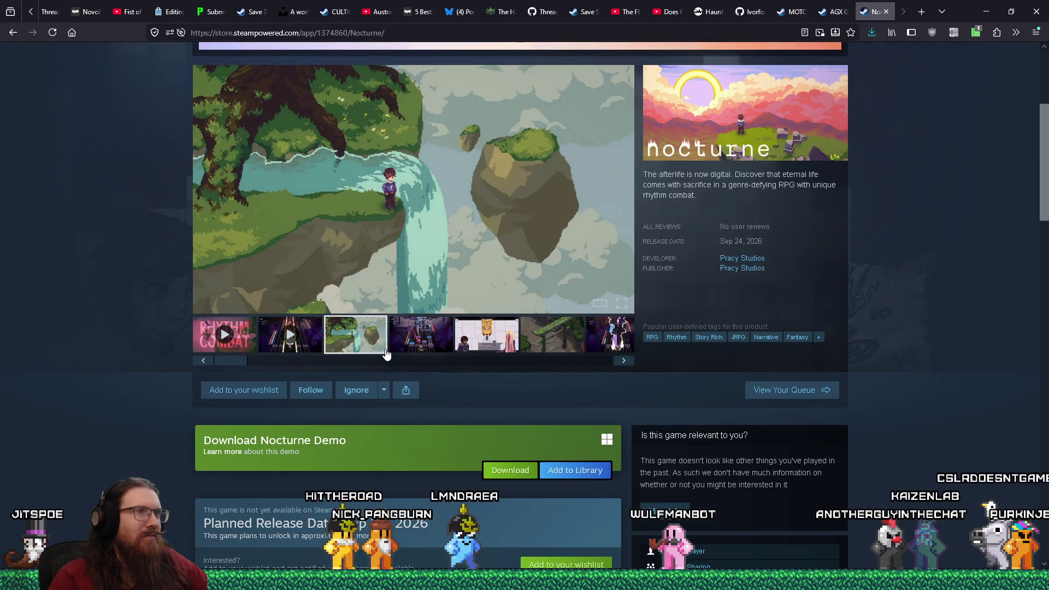
{"action": "scroll", "coordinate": [386, 354], "scroll_direction": "up", "scroll_amount": 3}
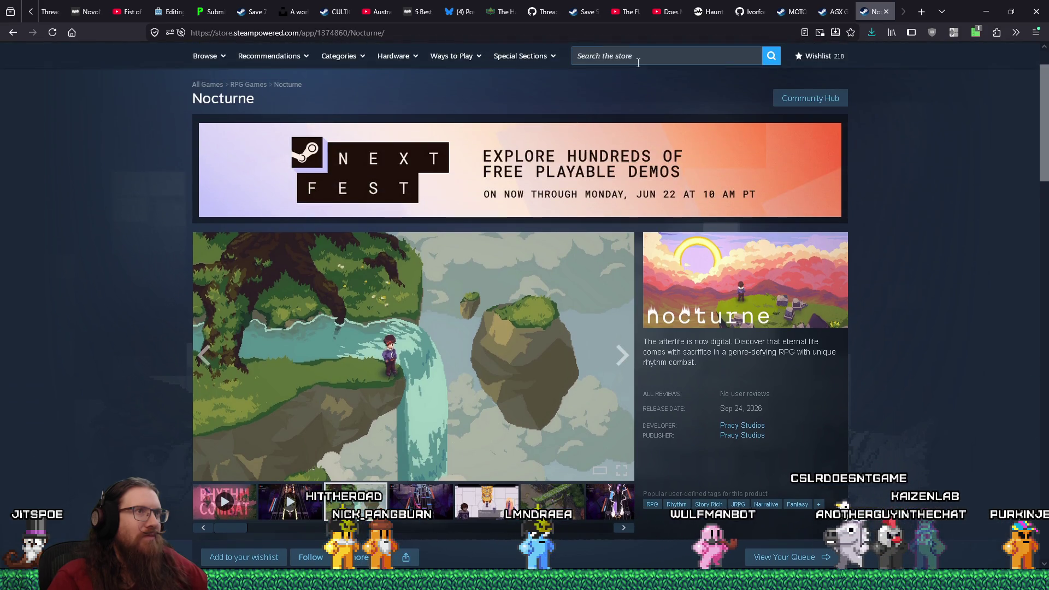
{"action": "left_click", "coordinate": [639, 61]}
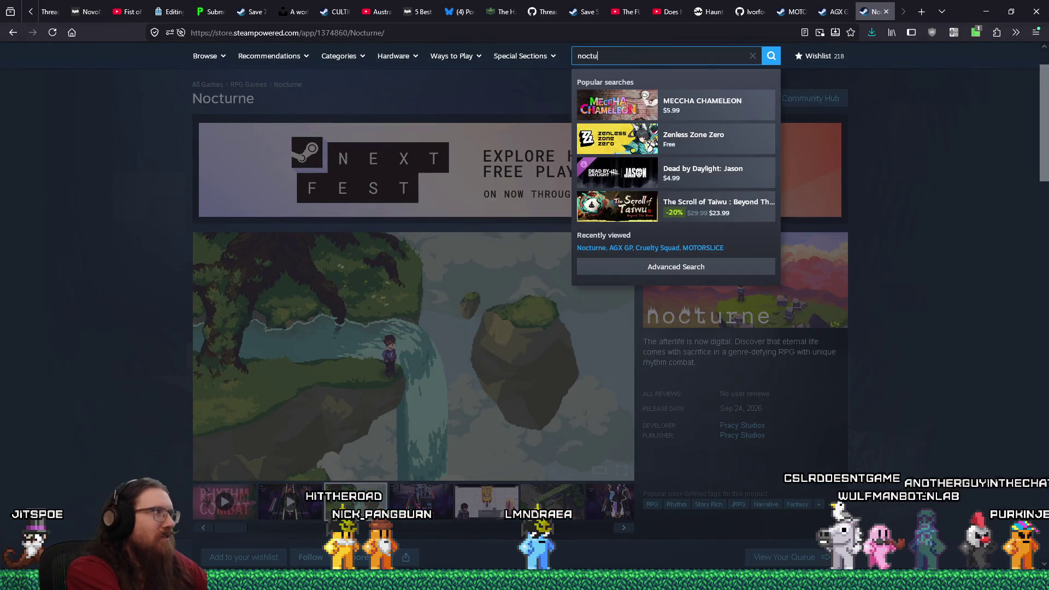
- Search the Steam Store for 'nocturne' and scroll through the results
{"action": "type", "text": "rne"}
{"action": "key", "text": "Return"}
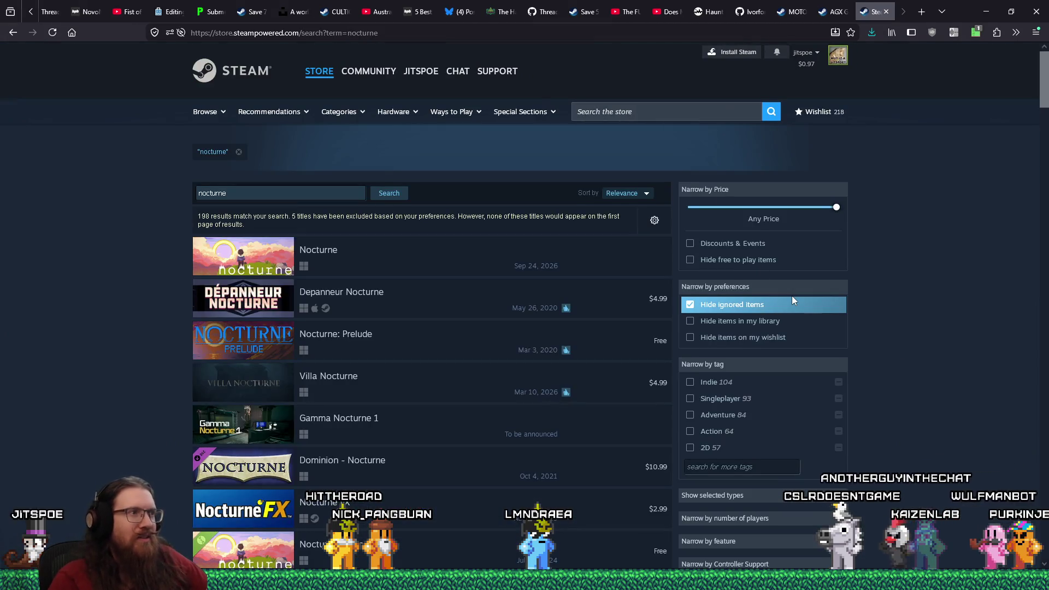
{"action": "mouse_move", "coordinate": [595, 311]}
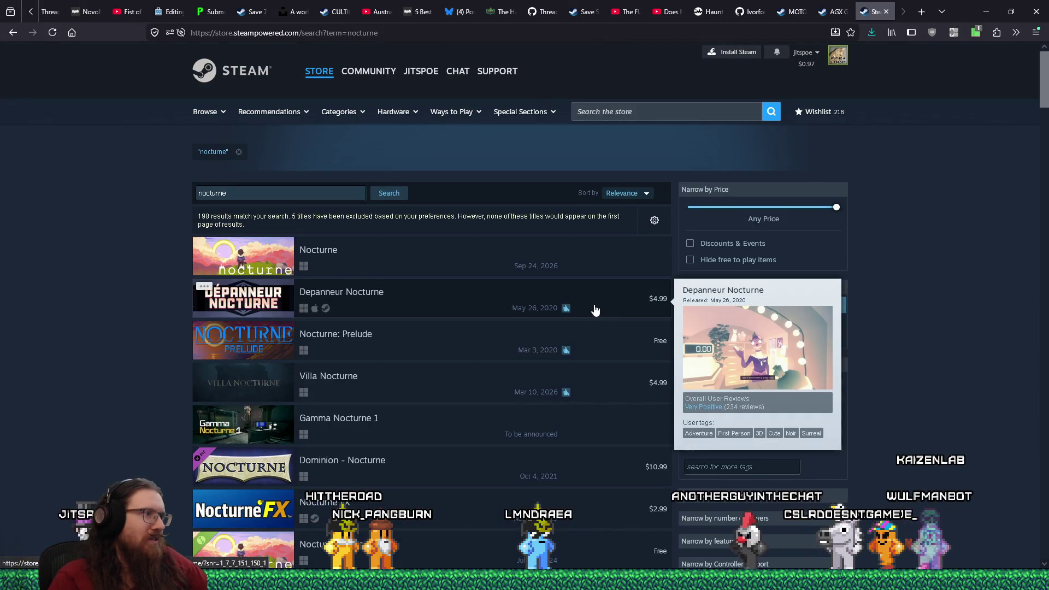
{"action": "scroll", "coordinate": [596, 310], "scroll_direction": "down", "scroll_amount": 1}
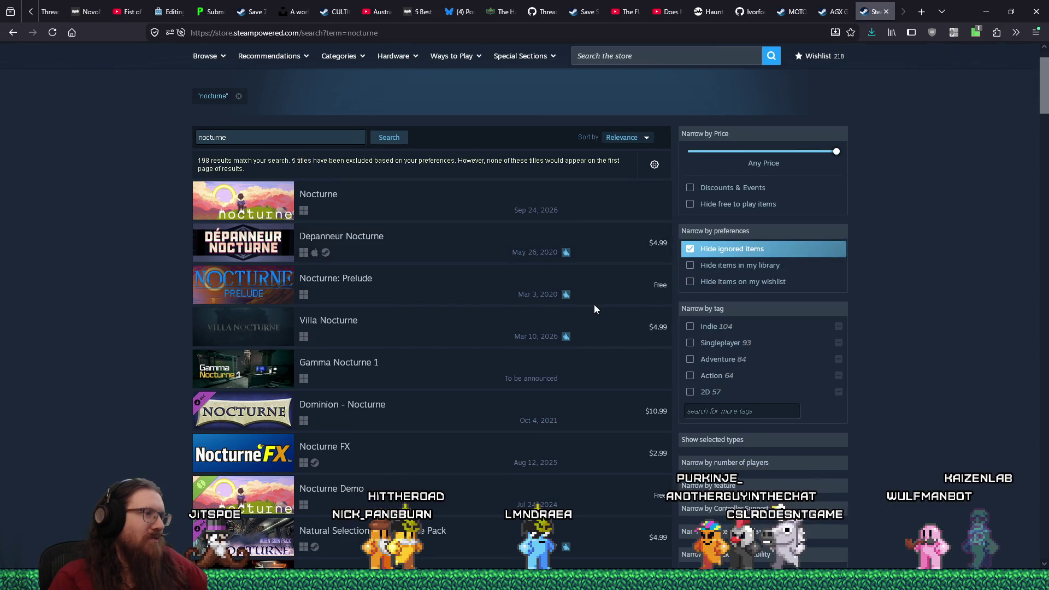
{"action": "scroll", "coordinate": [596, 311], "scroll_direction": "down", "scroll_amount": 2}
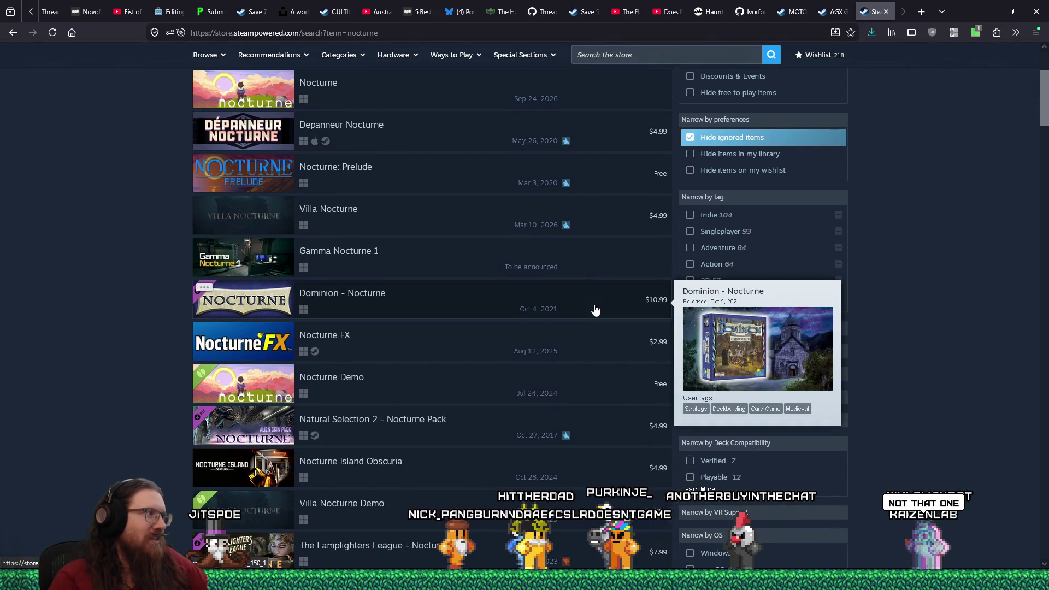
{"action": "scroll", "coordinate": [596, 311], "scroll_direction": "down", "scroll_amount": 1}
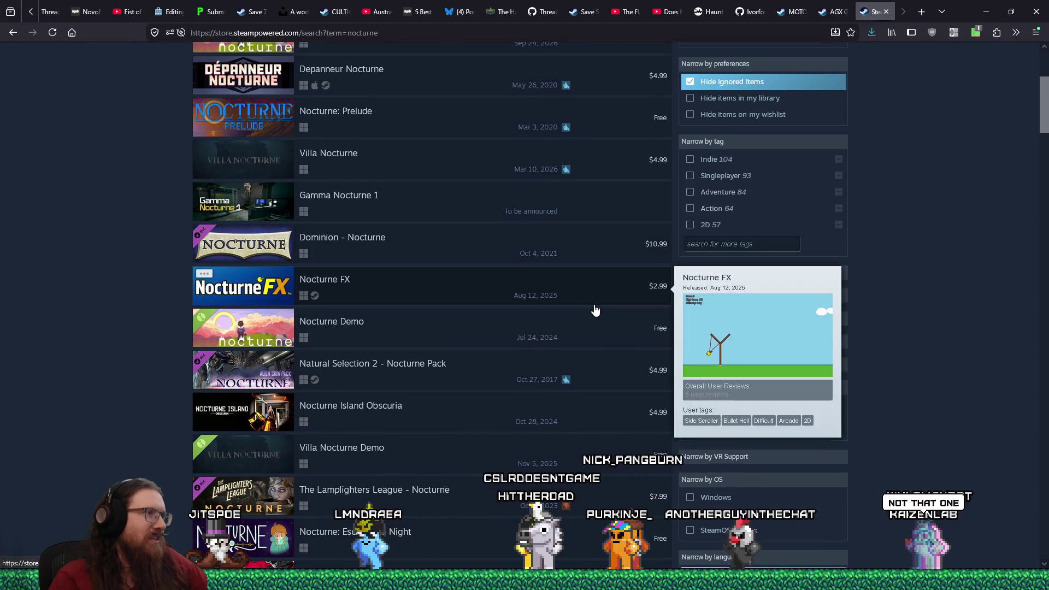
{"action": "scroll", "coordinate": [596, 311], "scroll_direction": "down", "scroll_amount": 1}
{"action": "scroll", "coordinate": [596, 311], "scroll_direction": "down", "scroll_amount": 1}
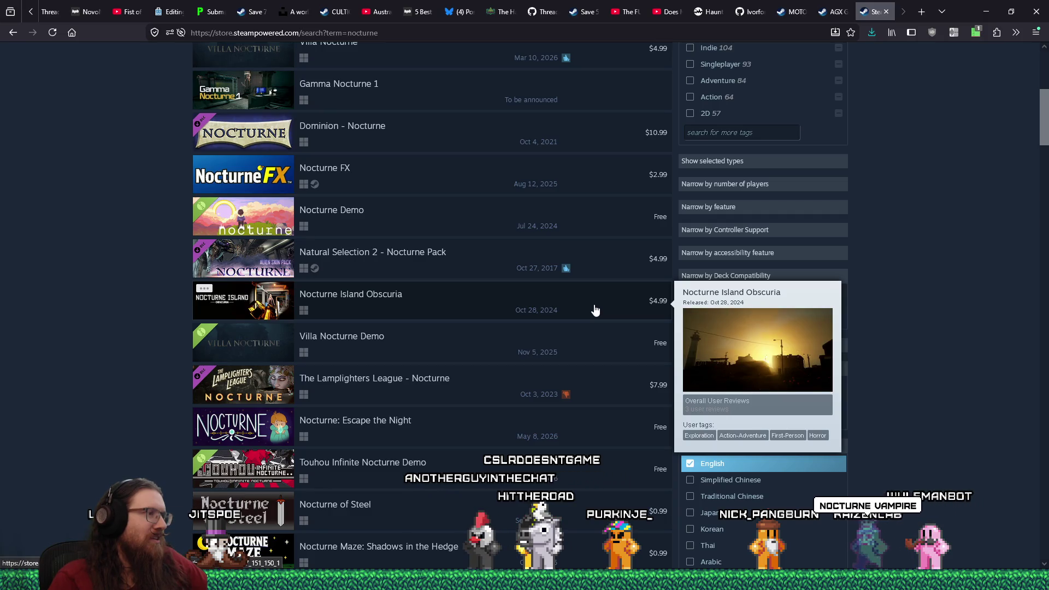
{"action": "scroll", "coordinate": [596, 310], "scroll_direction": "up", "scroll_amount": 6}
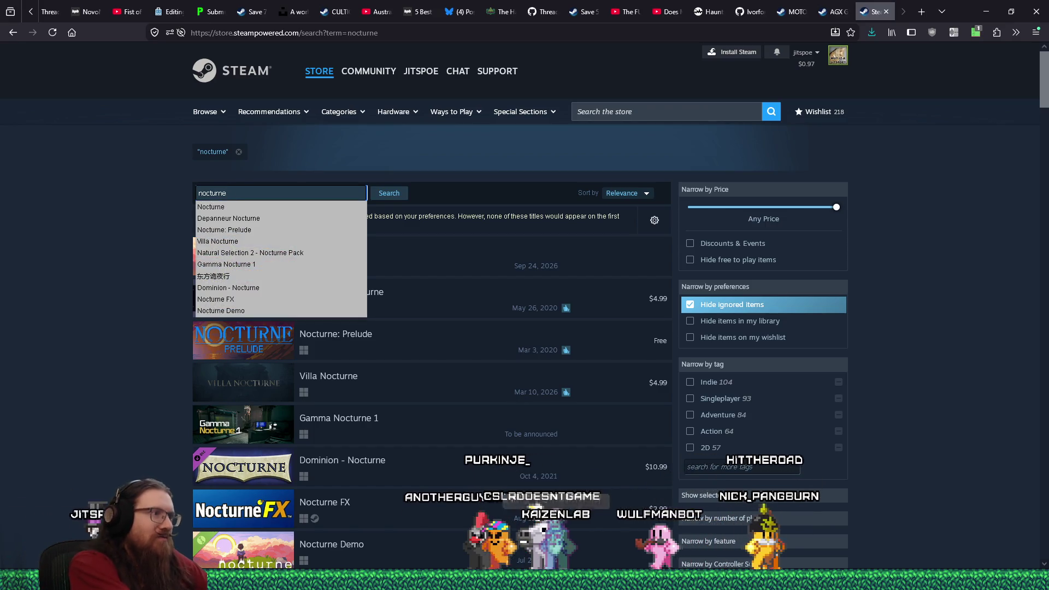
- Refine the store search to 'nocturne vampire' and browse its 23 results
{"action": "type", "text": " vampire"}
{"action": "key", "text": "Return"}
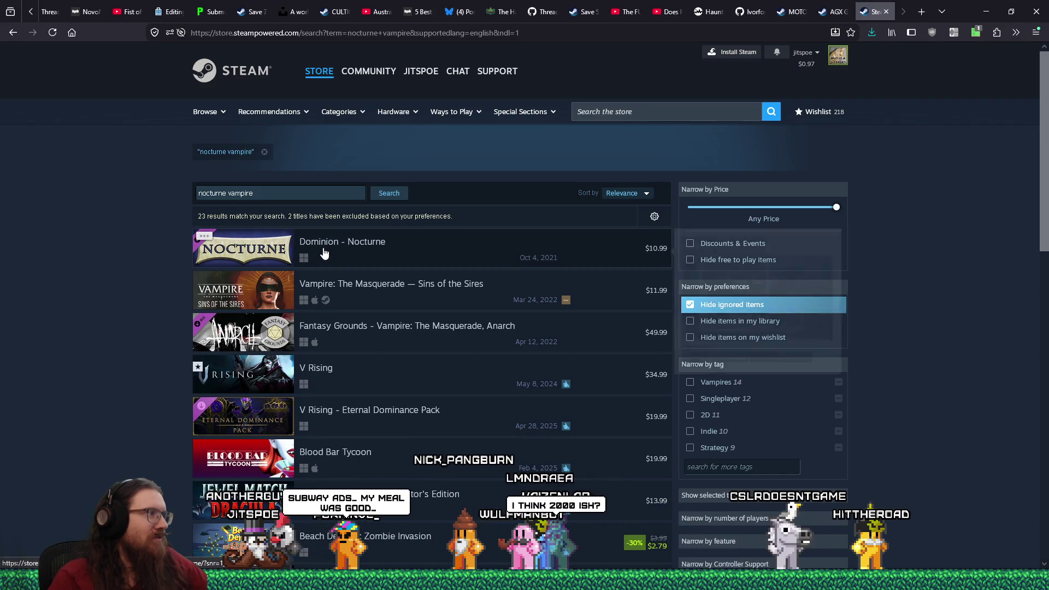
{"action": "scroll", "coordinate": [165, 358], "scroll_direction": "down", "scroll_amount": 4}
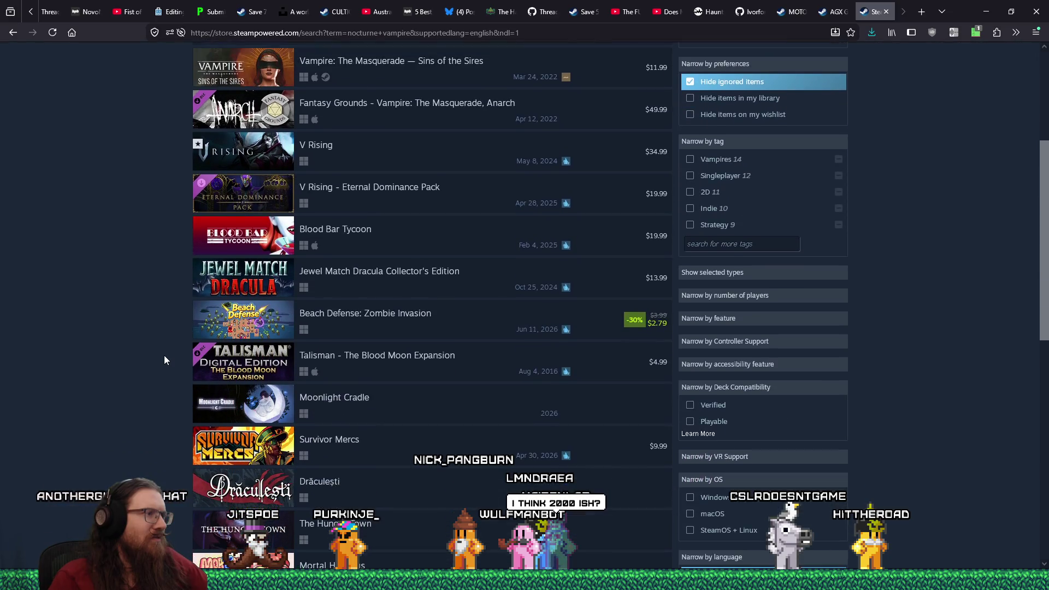
{"action": "scroll", "coordinate": [165, 360], "scroll_direction": "down", "scroll_amount": 3}
{"action": "scroll", "coordinate": [164, 360], "scroll_direction": "down", "scroll_amount": 5}
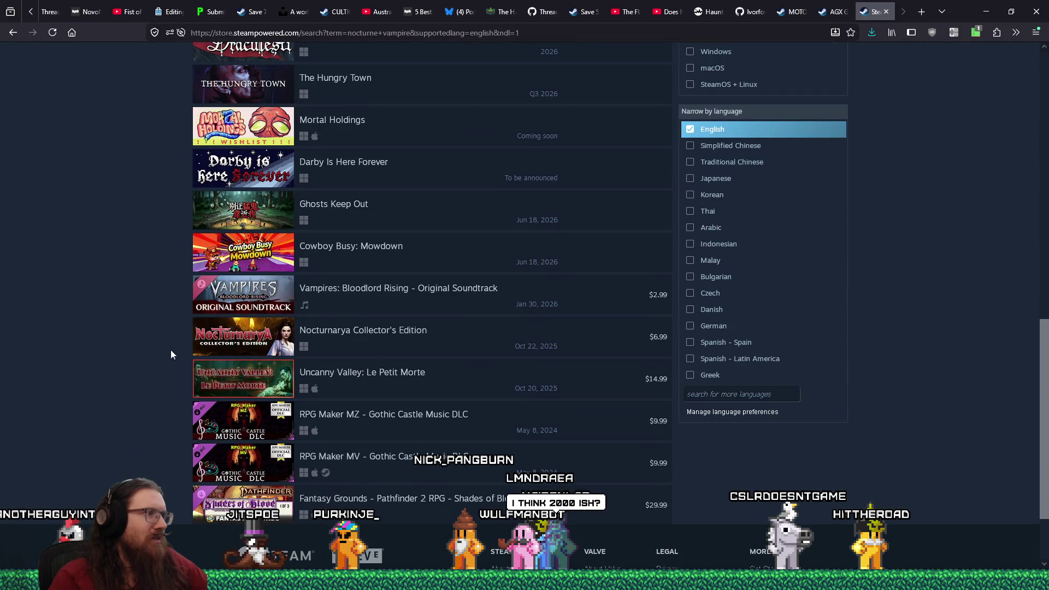
{"action": "left_click", "coordinate": [533, 34]}
- Search the web for 'nocturne vampire game' after first trying 'nocturne vampire steam'
{"action": "type", "text": "noc"}
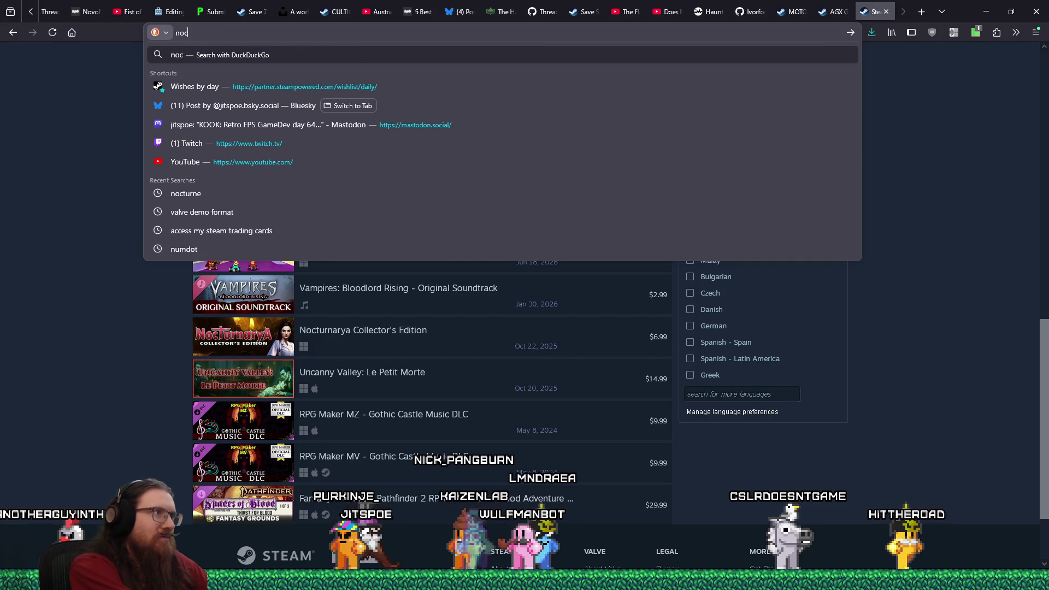
{"action": "type", "text": "turne vampire steam"}
{"action": "key", "text": "Return"}
{"action": "key", "text": "BackSpace"}
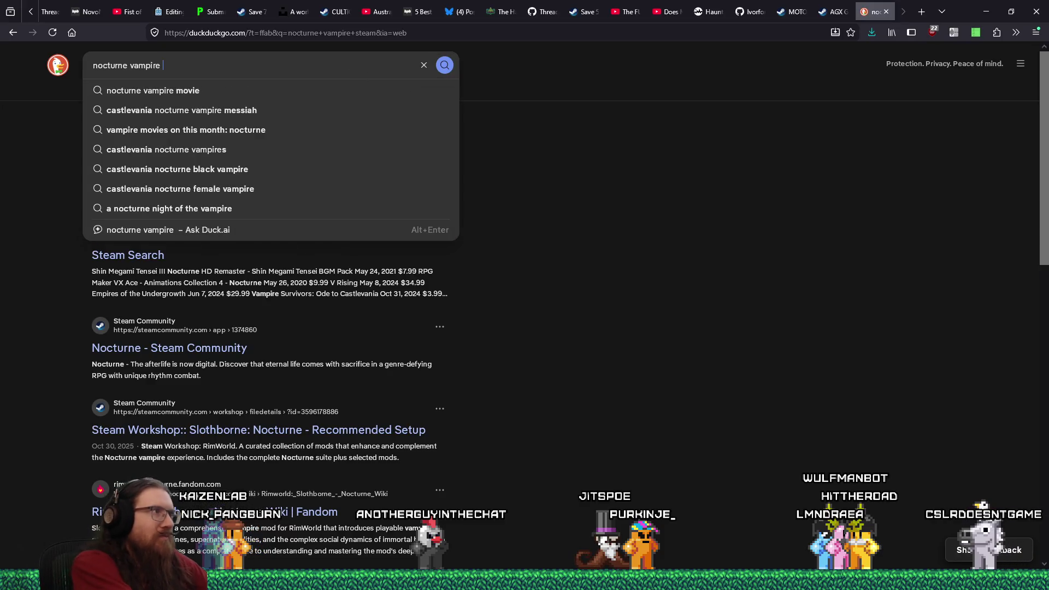
{"action": "type", "text": "game"}
{"action": "key", "text": "Return"}
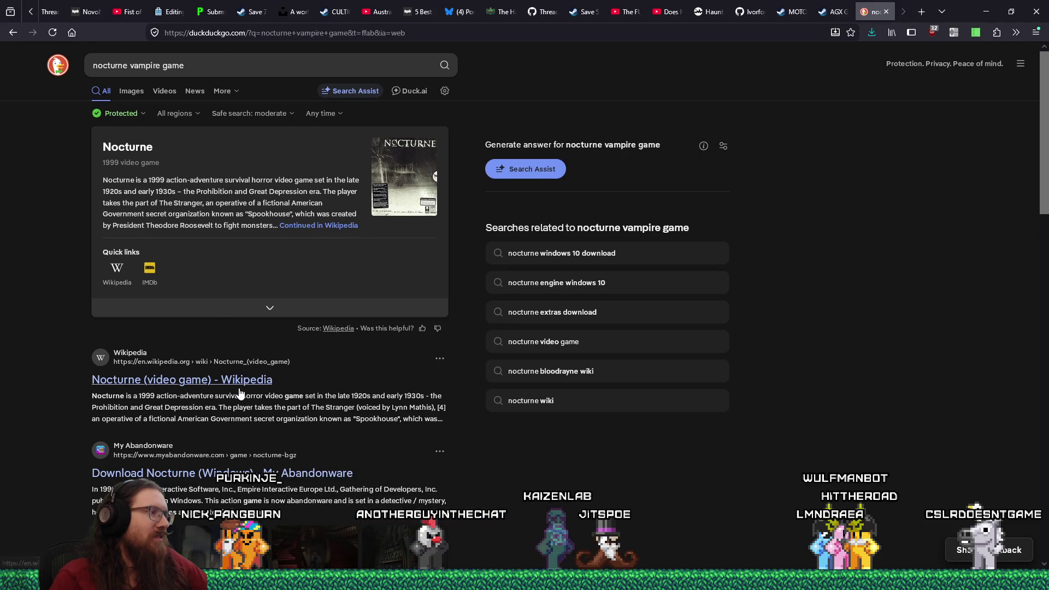
- Open the My Abandonware Nocturne (Windows, 1999) page and enlarge its graveyard screenshot
{"action": "scroll", "coordinate": [241, 393], "scroll_direction": "down", "scroll_amount": 2}
{"action": "left_click", "coordinate": [257, 363]}
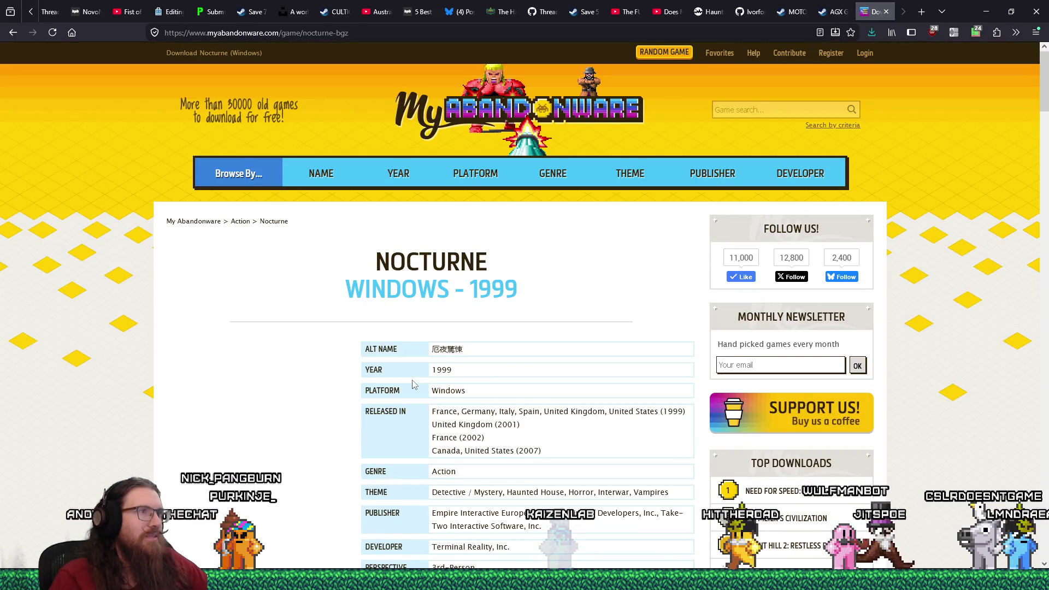
{"action": "scroll", "coordinate": [414, 384], "scroll_direction": "down", "scroll_amount": 10}
{"action": "scroll", "coordinate": [414, 384], "scroll_direction": "down", "scroll_amount": 8}
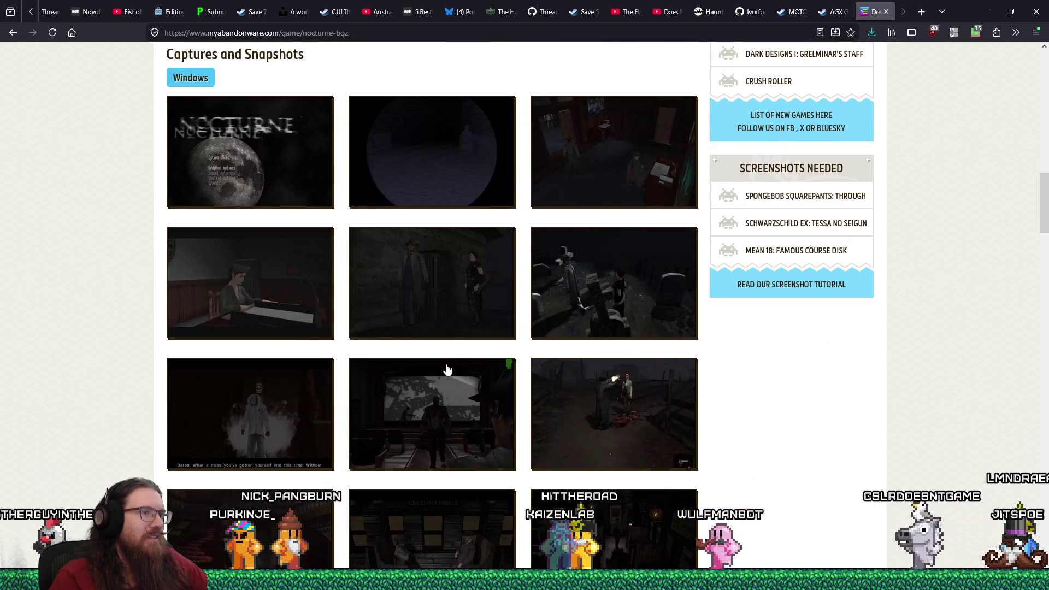
{"action": "left_click", "coordinate": [559, 303]}
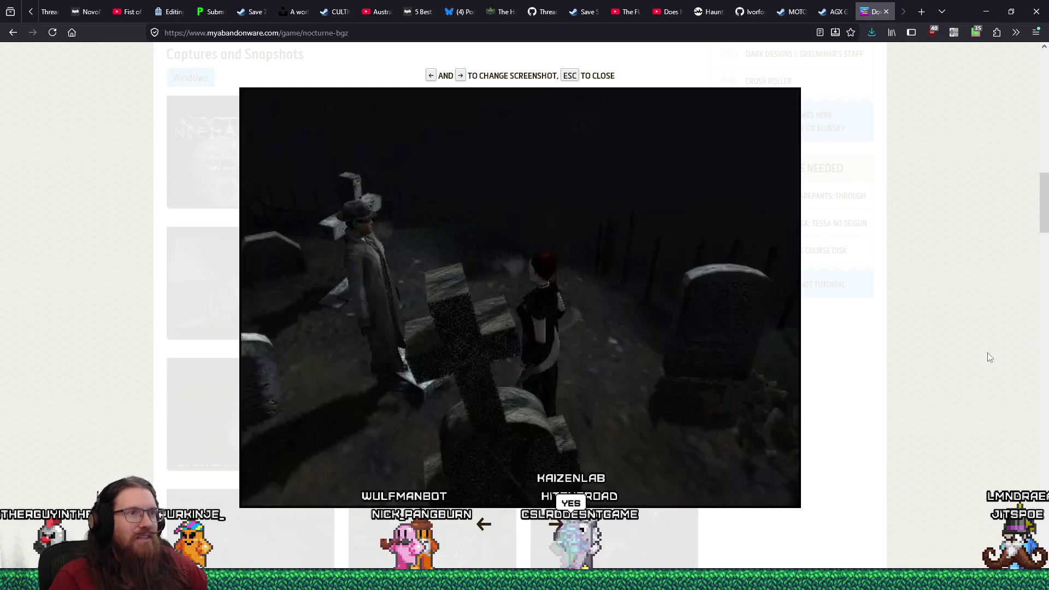
- Cycle through the remaining Nocturne screenshots to the train shot, then close the gallery
{"action": "key", "text": "Right"}
{"action": "key", "text": "Right"}
{"action": "key", "text": "Right"}
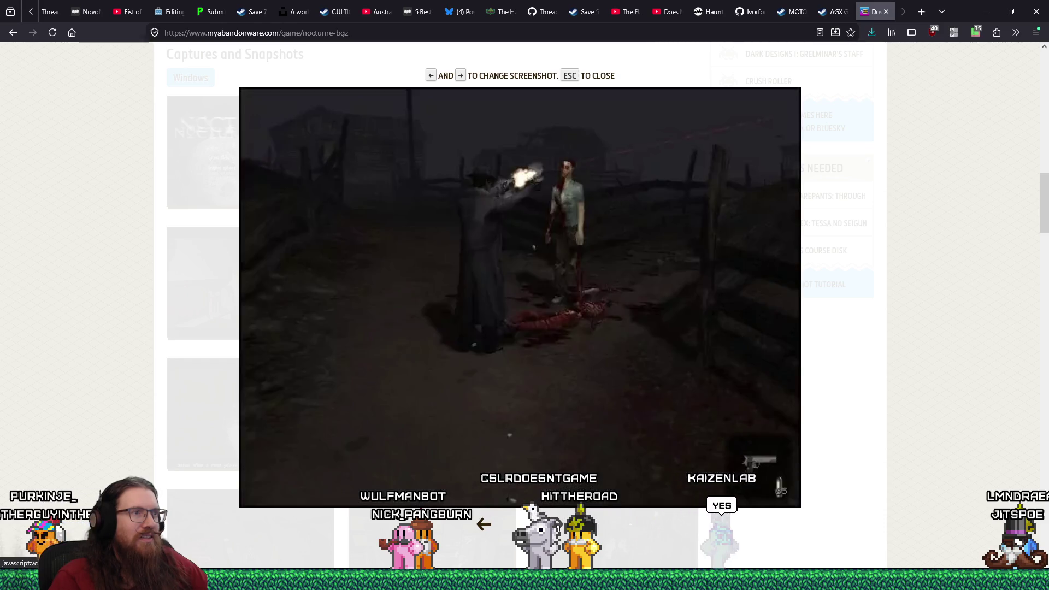
{"action": "key", "text": "Right"}
{"action": "key", "text": "Escape"}
{"action": "scroll", "coordinate": [216, 422], "scroll_direction": "down", "scroll_amount": 4}
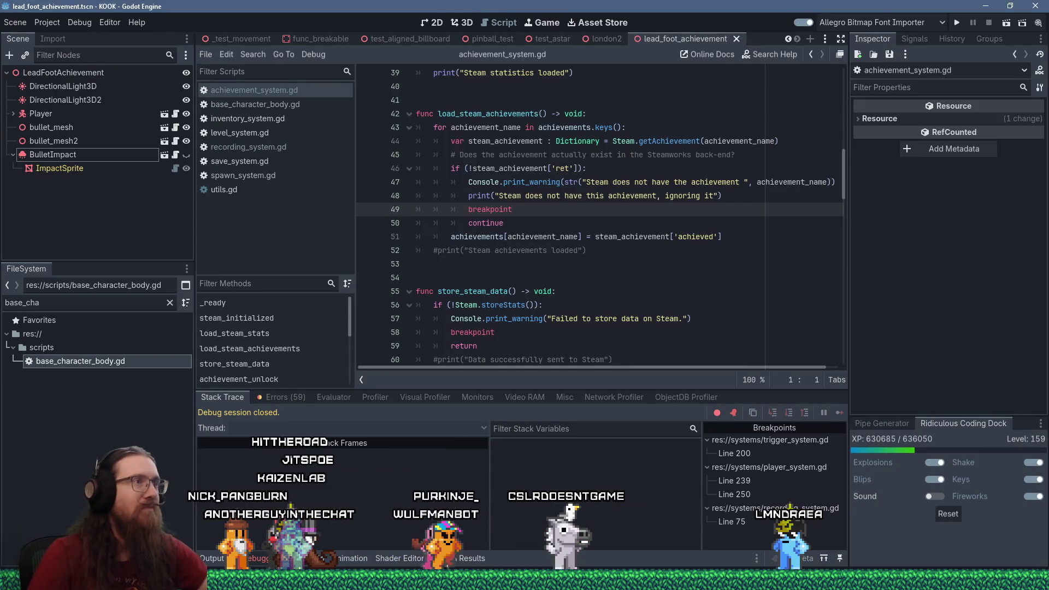
- Scroll achievement_system.gd up from line 51 to review the steam_initialized and achievements code
{"action": "left_click", "coordinate": [622, 241]}
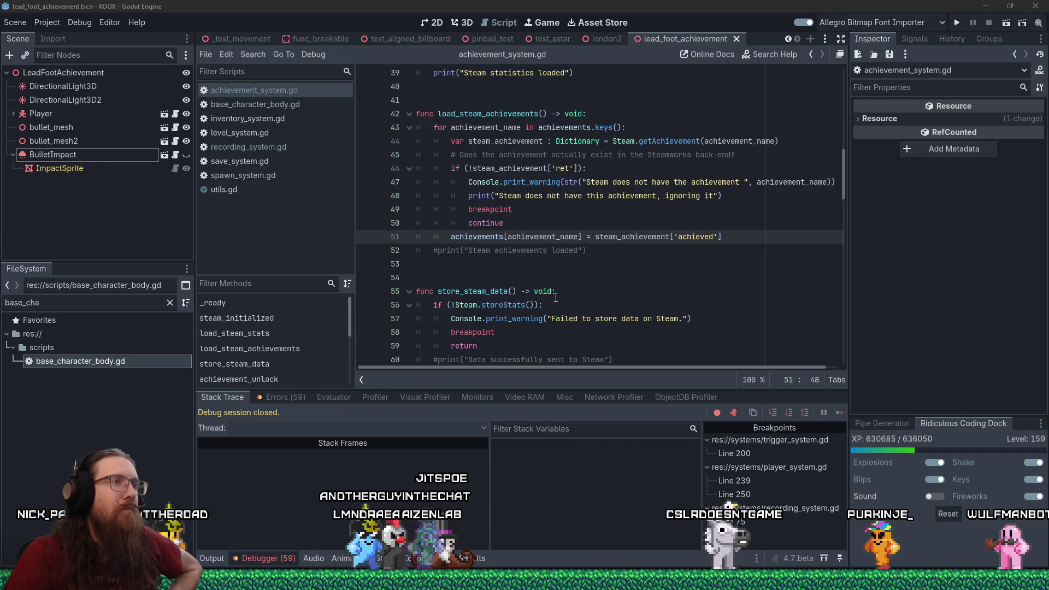
{"action": "scroll", "coordinate": [509, 280], "scroll_direction": "up", "scroll_amount": 5}
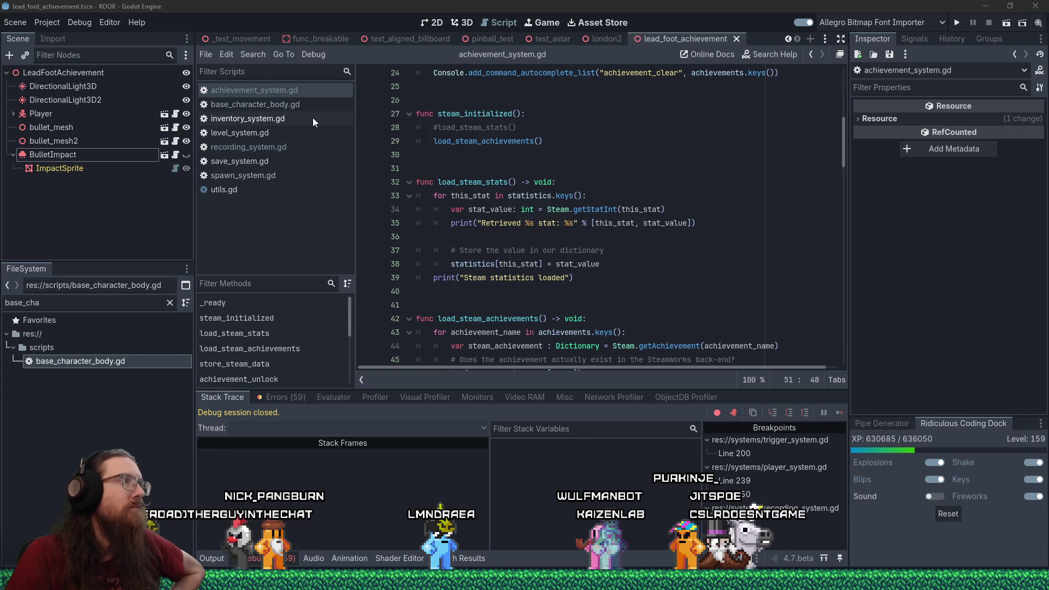
{"action": "left_click", "coordinate": [304, 94]}
- Review load_steam_achievements around line 40, then run the game to test achievement loading
{"action": "scroll", "coordinate": [632, 192], "scroll_direction": "up", "scroll_amount": 8}
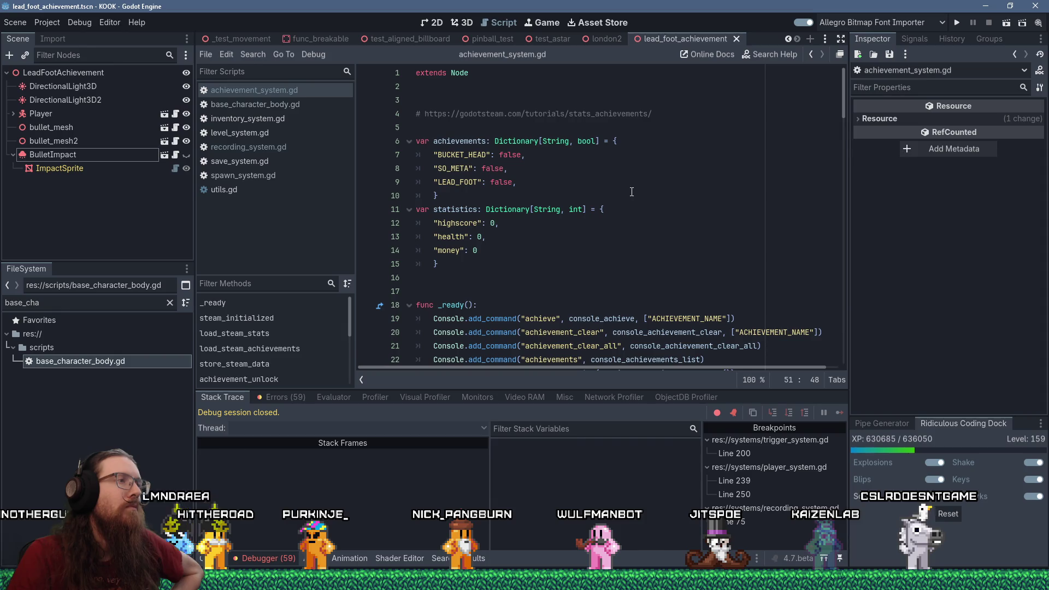
{"action": "scroll", "coordinate": [630, 189], "scroll_direction": "down", "scroll_amount": 7}
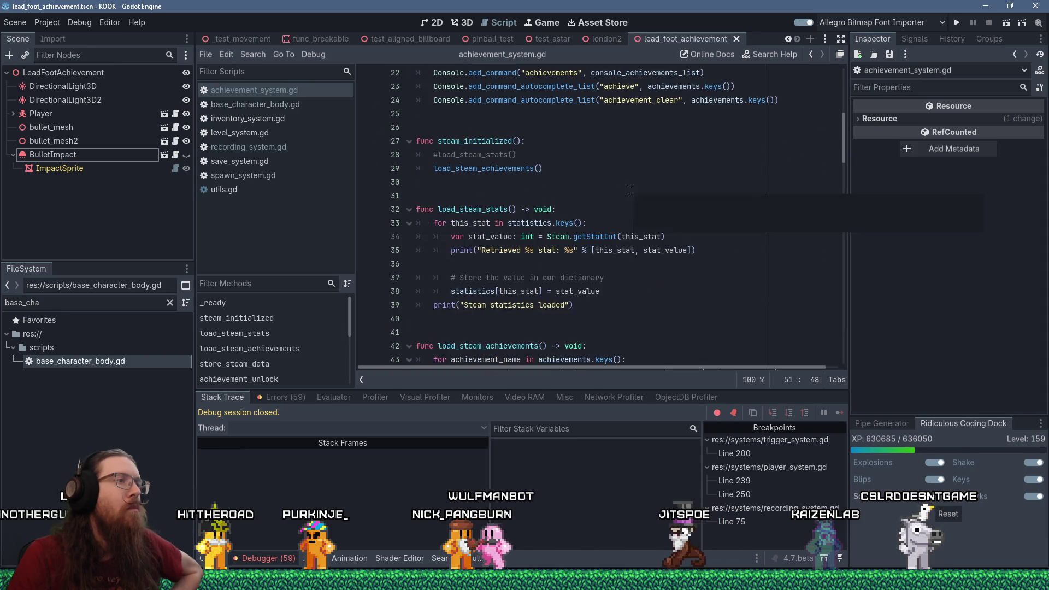
{"action": "scroll", "coordinate": [629, 189], "scroll_direction": "up", "scroll_amount": 7}
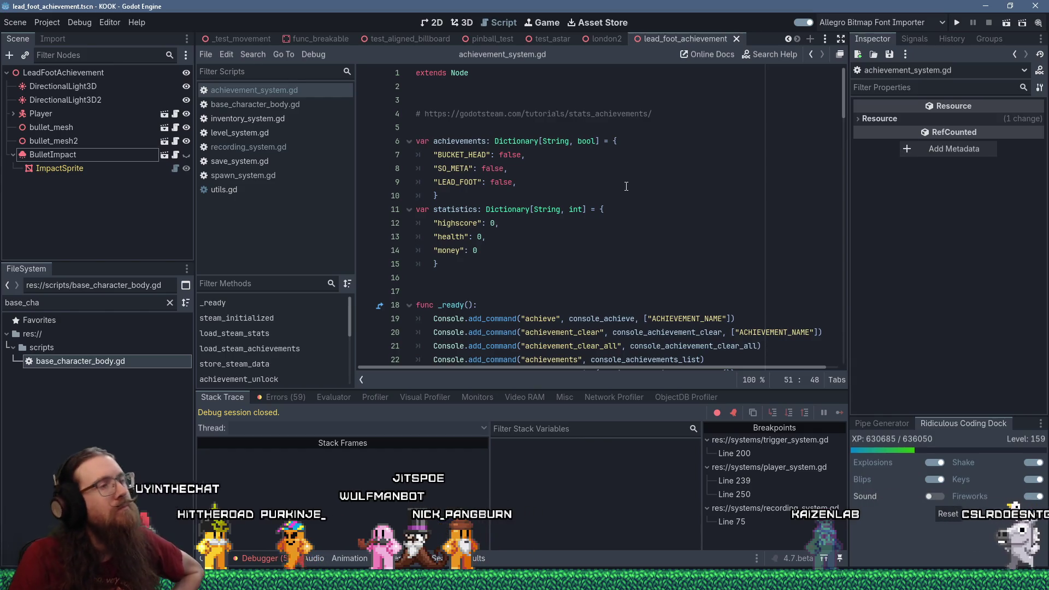
{"action": "scroll", "coordinate": [626, 186], "scroll_direction": "down", "scroll_amount": 2}
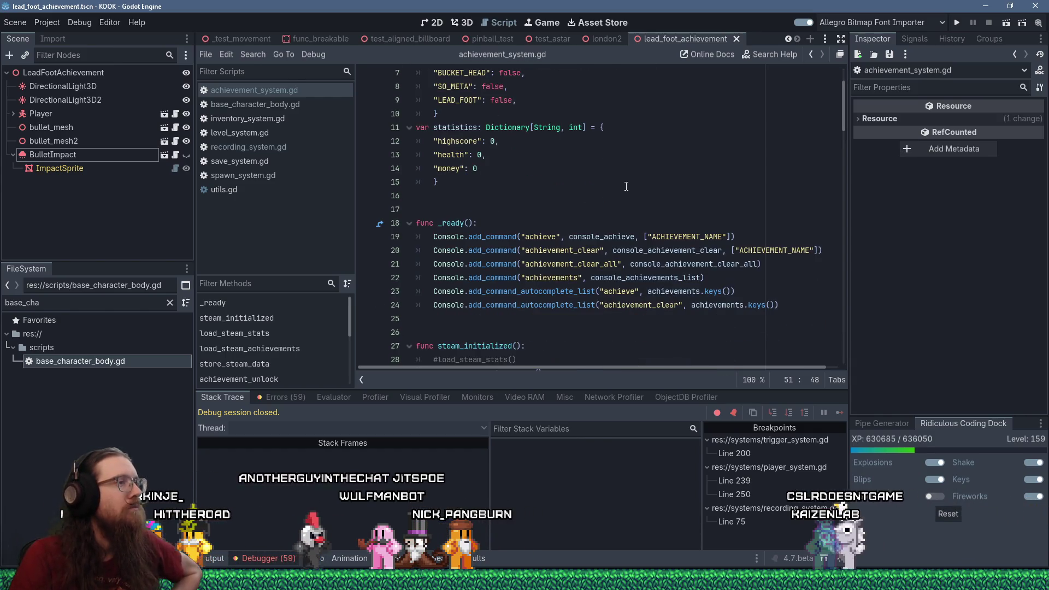
{"action": "scroll", "coordinate": [627, 187], "scroll_direction": "up", "scroll_amount": 2}
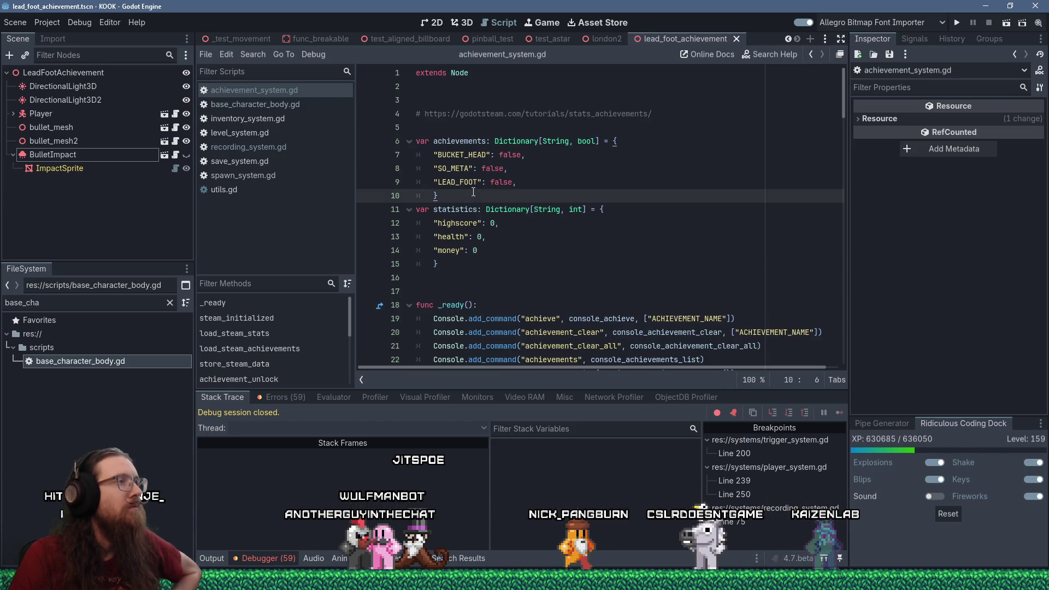
{"action": "scroll", "coordinate": [621, 193], "scroll_direction": "down", "scroll_amount": 3}
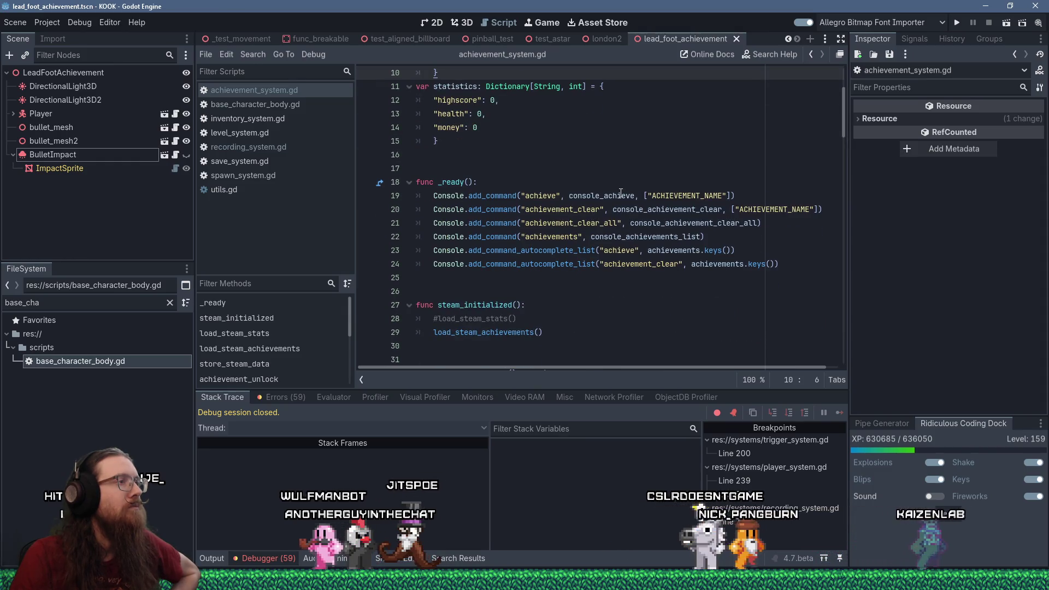
{"action": "scroll", "coordinate": [621, 193], "scroll_direction": "up", "scroll_amount": 2}
{"action": "scroll", "coordinate": [621, 193], "scroll_direction": "down", "scroll_amount": 11}
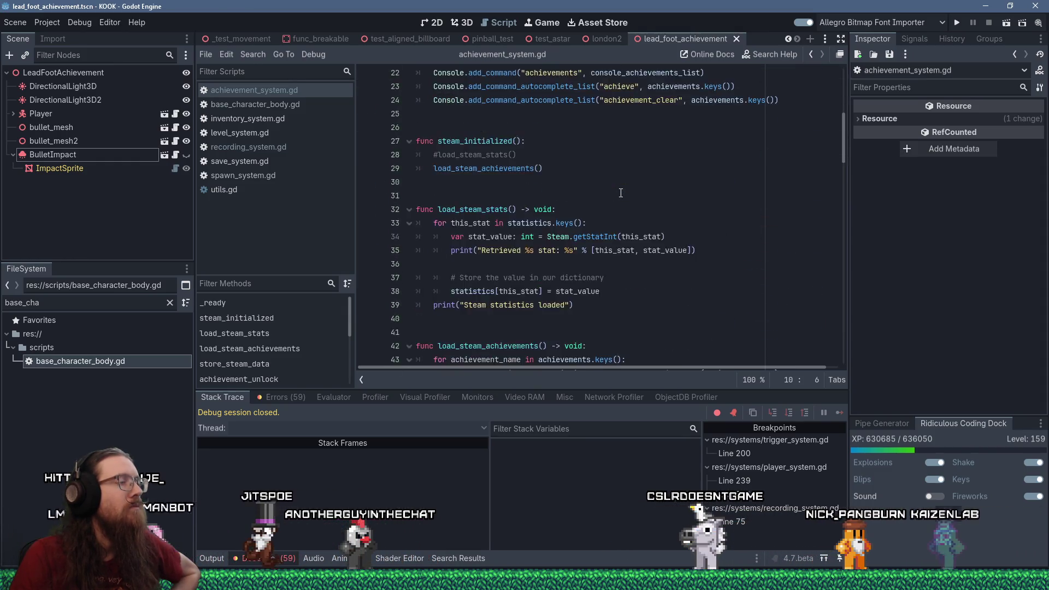
{"action": "scroll", "coordinate": [621, 193], "scroll_direction": "down", "scroll_amount": 20}
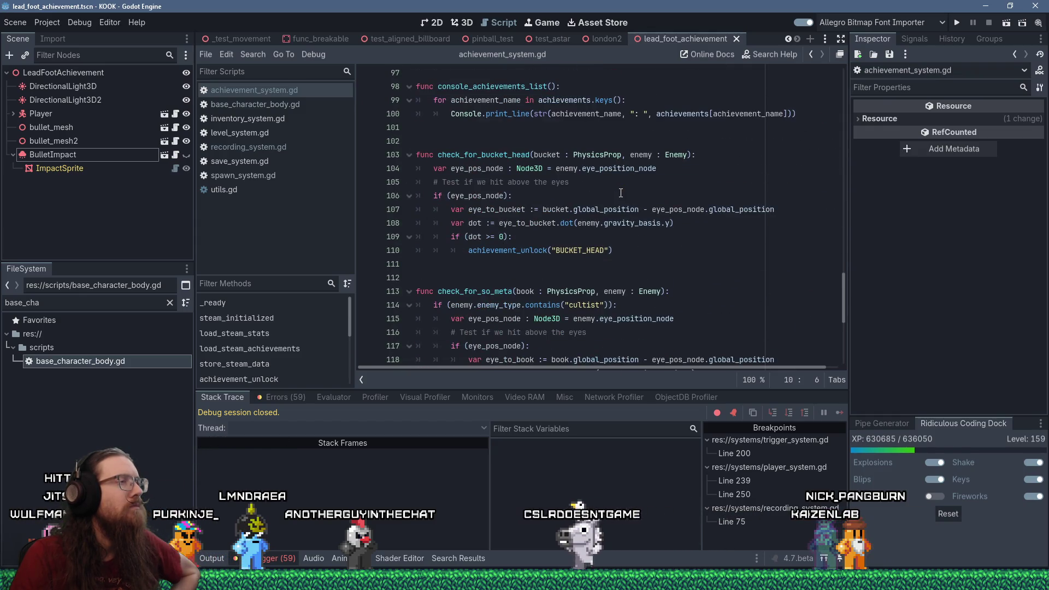
{"action": "scroll", "coordinate": [621, 193], "scroll_direction": "up", "scroll_amount": 19}
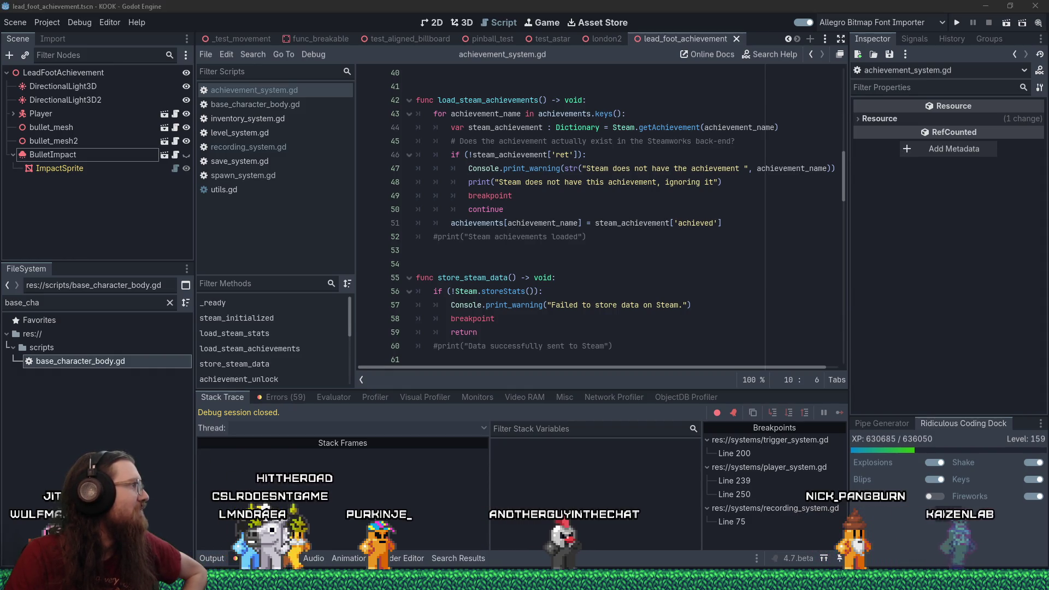
{"action": "left_click", "coordinate": [957, 22]}
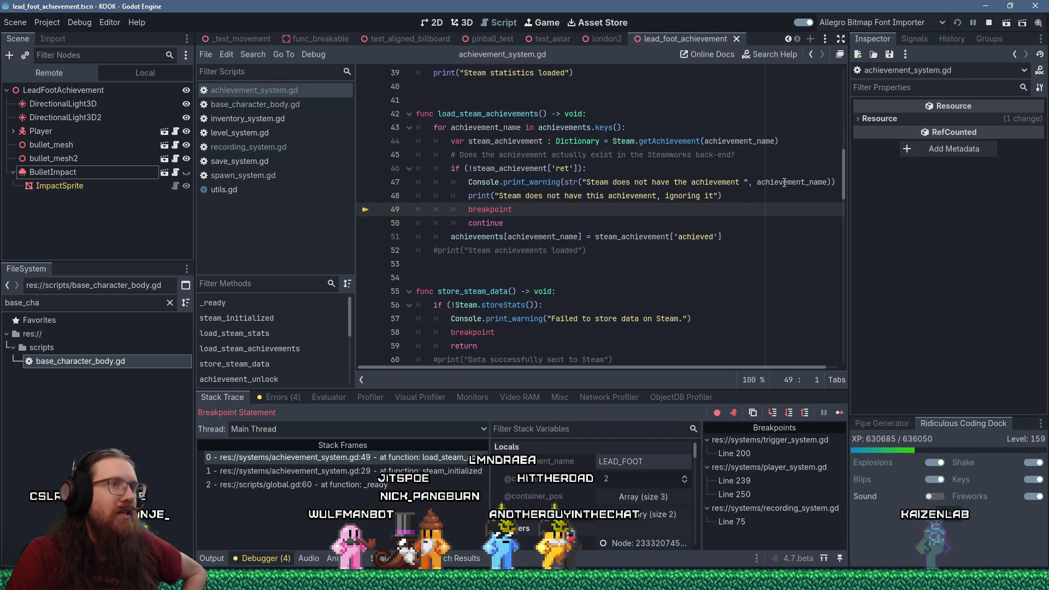
- Inspect achievement_name at the breakpoint in load_steam_achievements, confirming it holds LEAD_FOOT
{"action": "mouse_move", "coordinate": [785, 182]}
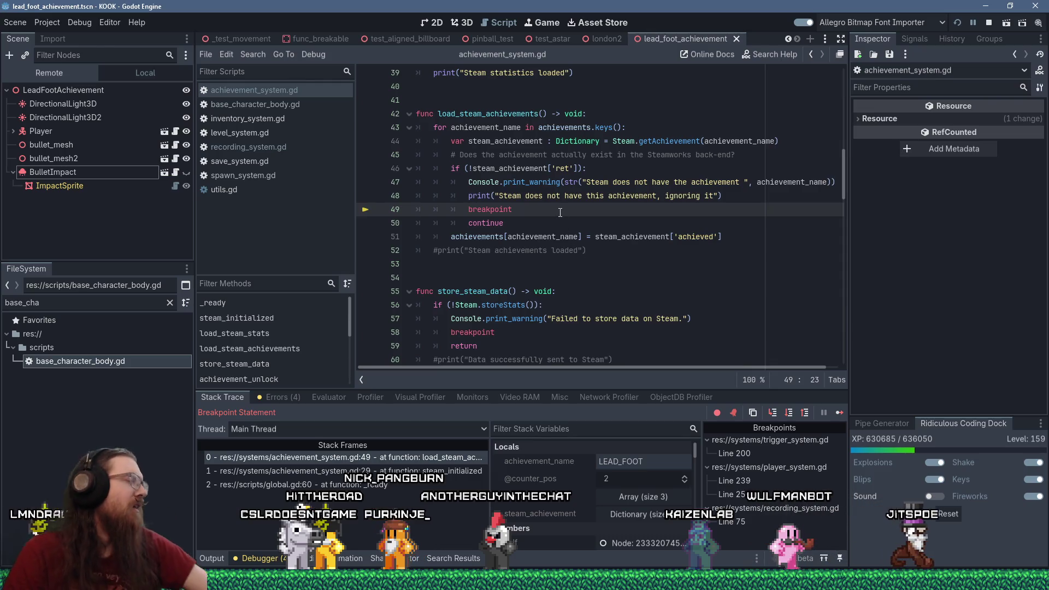
{"action": "mouse_move", "coordinate": [562, 183]}
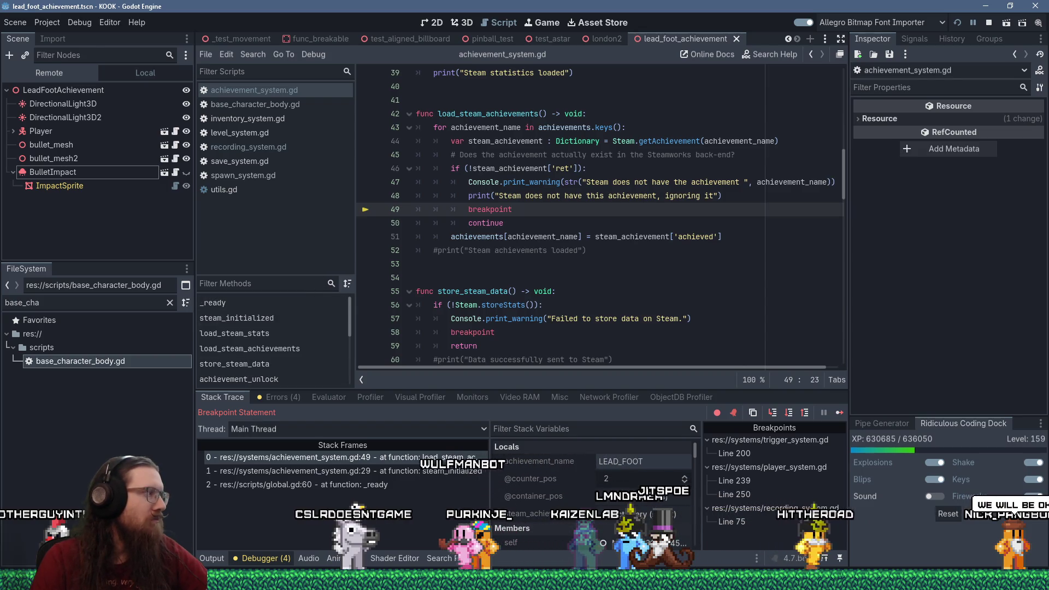
{"action": "mouse_move", "coordinate": [801, 530]}
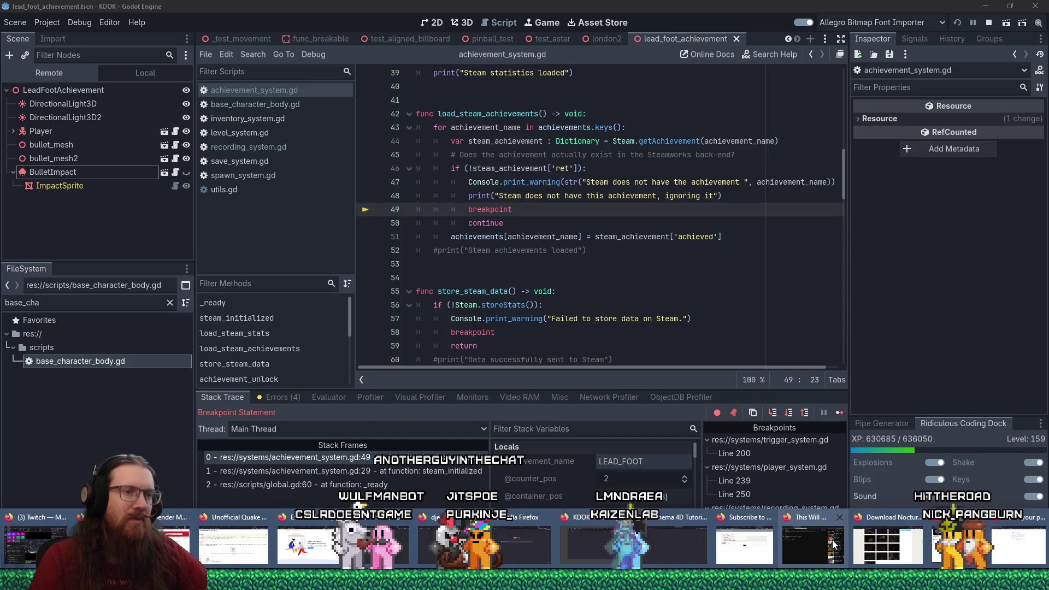
- Stop the paused debug session and launch the KOOK Demo from Steam's tray game list
{"action": "left_click", "coordinate": [733, 301]}
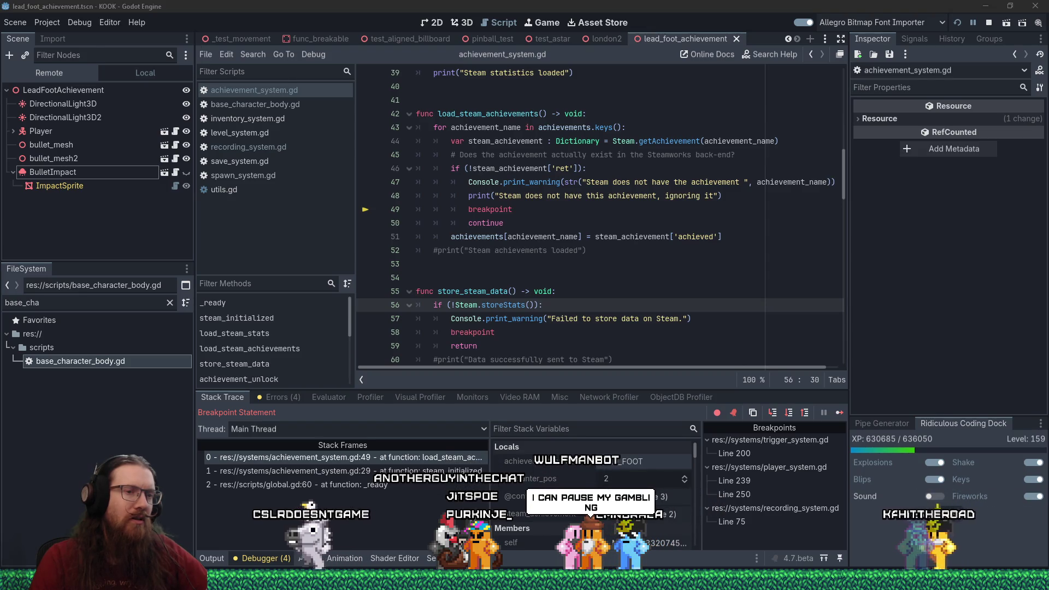
{"action": "right_click", "coordinate": [929, 583]}
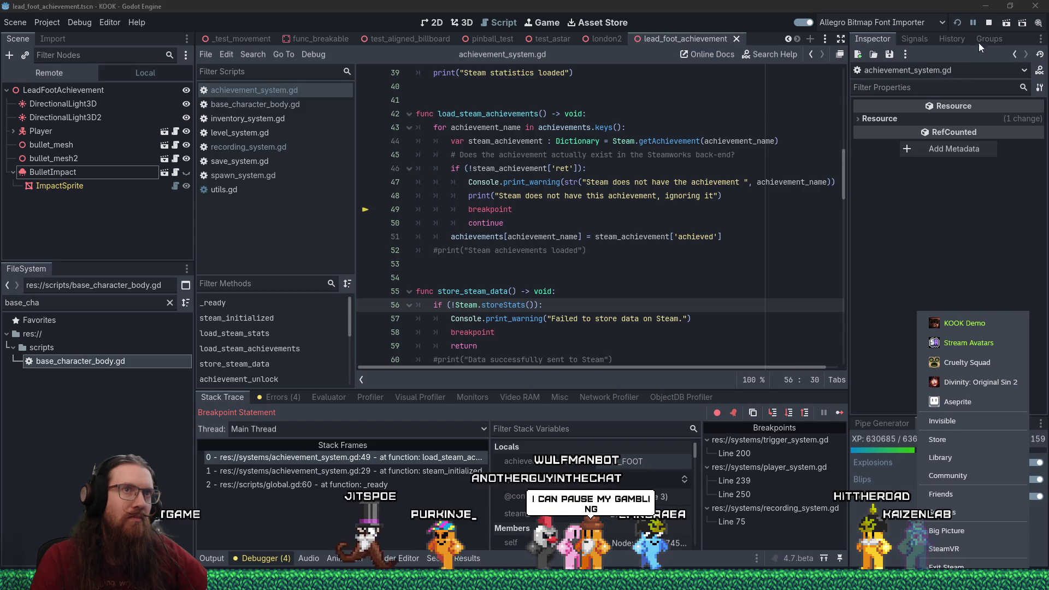
{"action": "left_click", "coordinate": [989, 23]}
{"action": "right_click", "coordinate": [929, 582]}
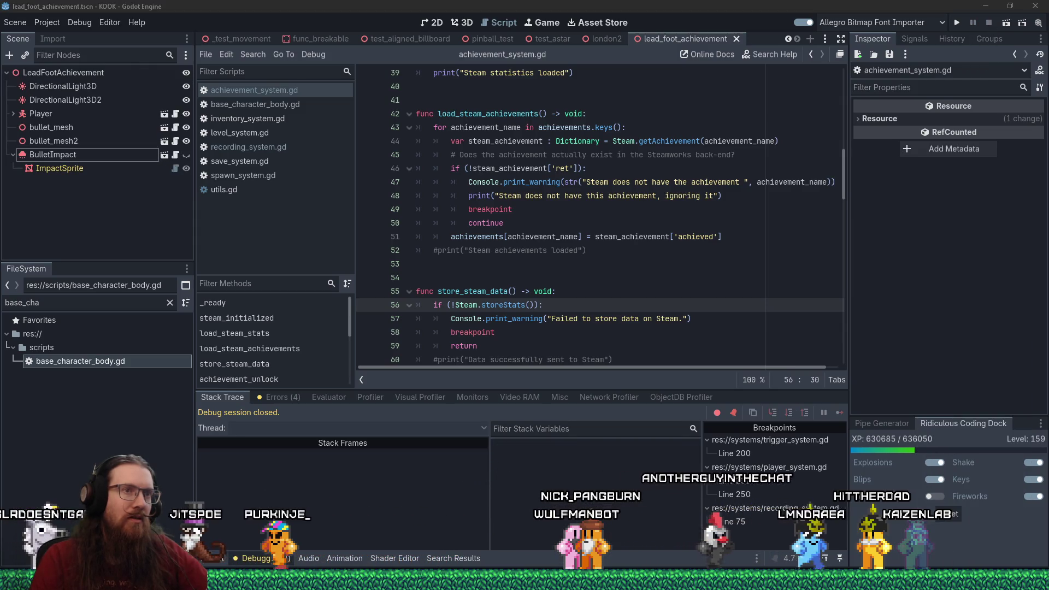
{"action": "left_click", "coordinate": [978, 329]}
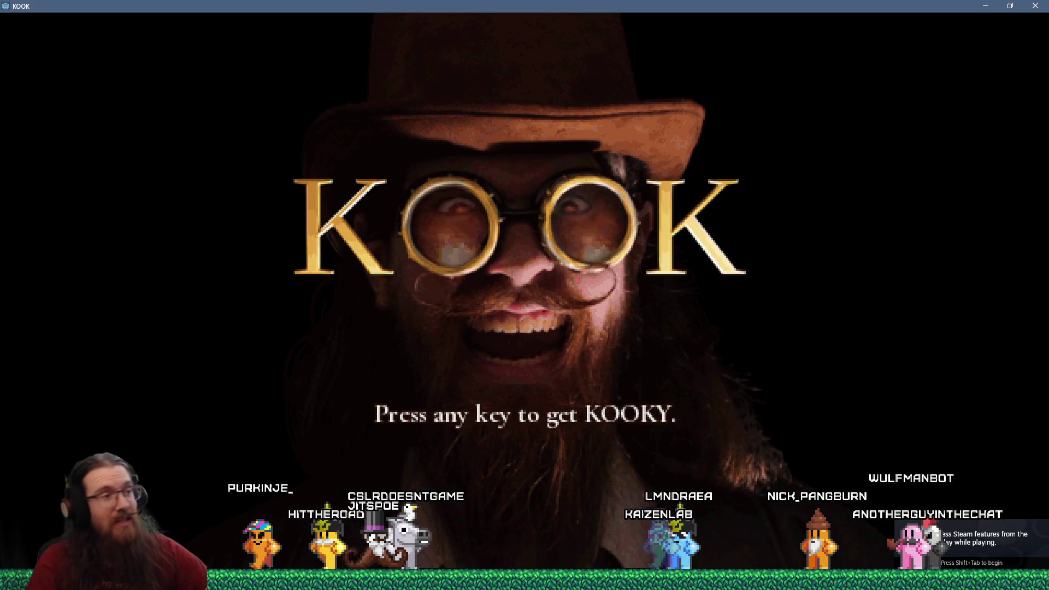
- Open the console, run achievement_clear_all to list achievement states, then quit the game
{"action": "key", "text": "grave"}
{"action": "key", "text": "grave"}
{"action": "type", "text": "achievement_clear"}
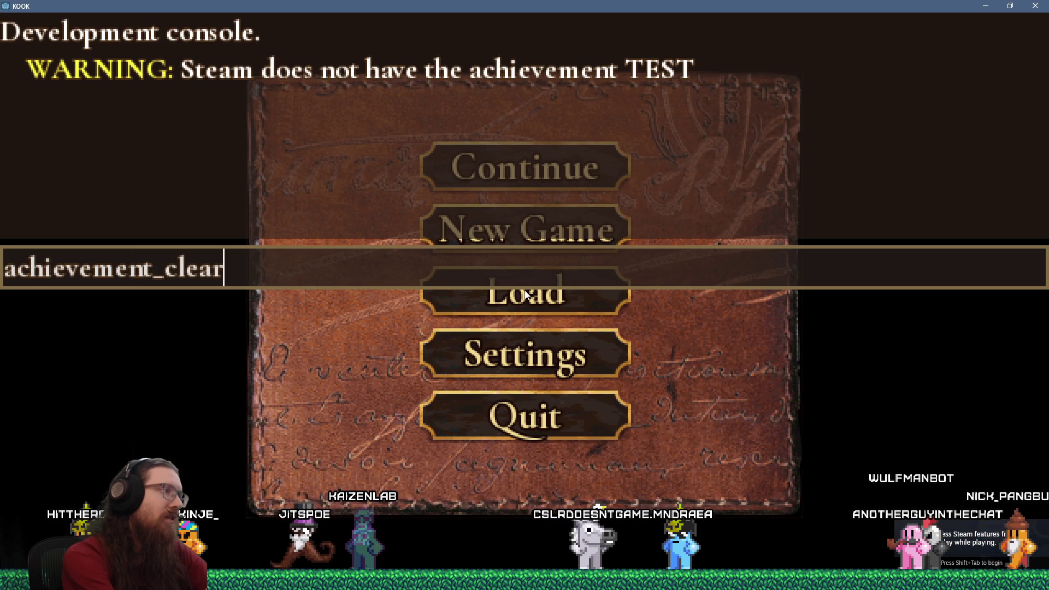
{"action": "type", "text": "_all"}
{"action": "key", "text": "Return"}
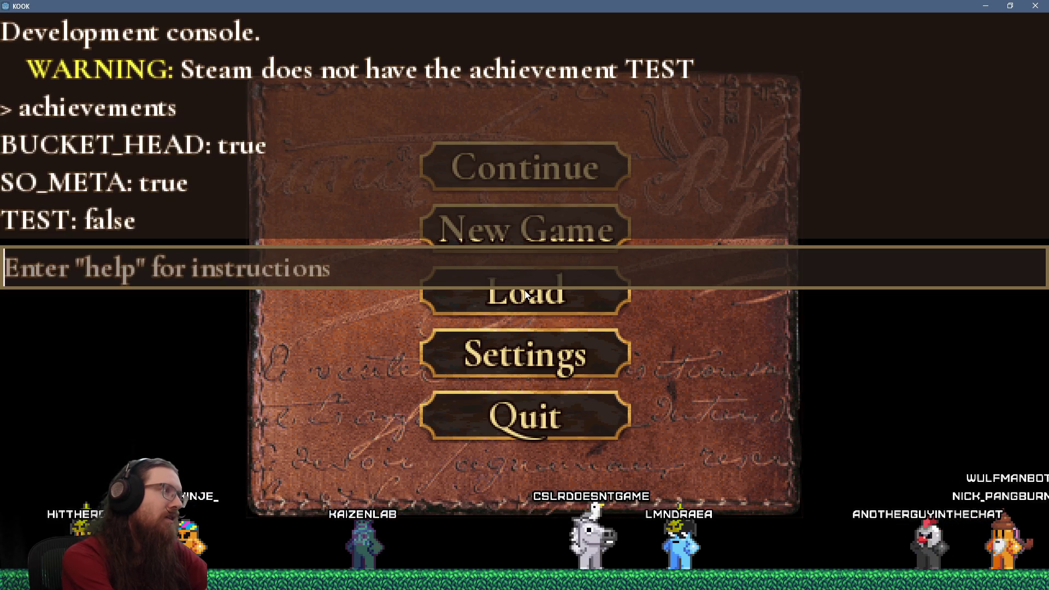
{"action": "type", "text": "quit"}
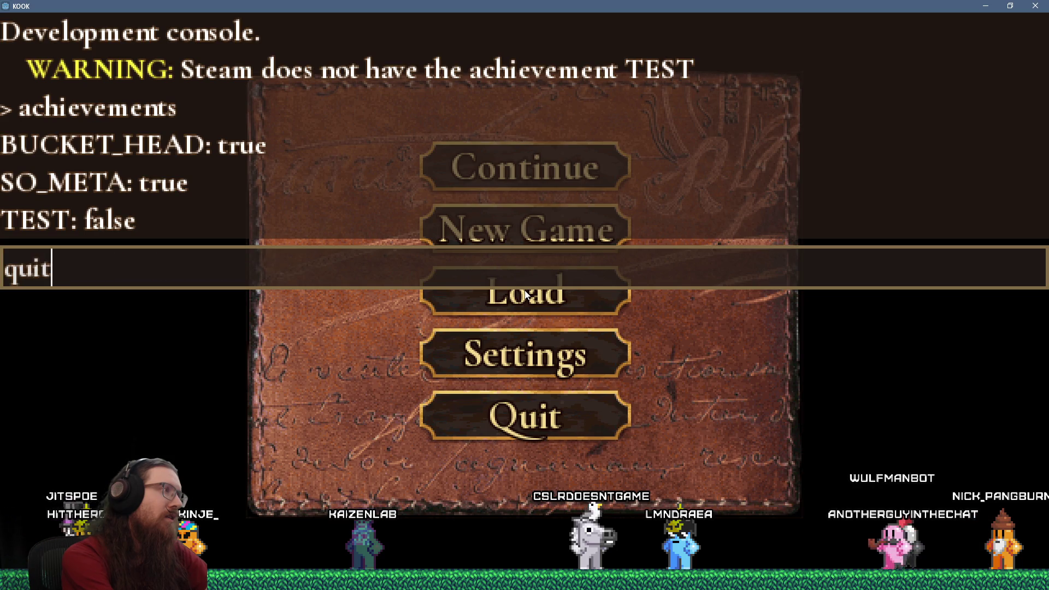
{"action": "key", "text": "Return"}
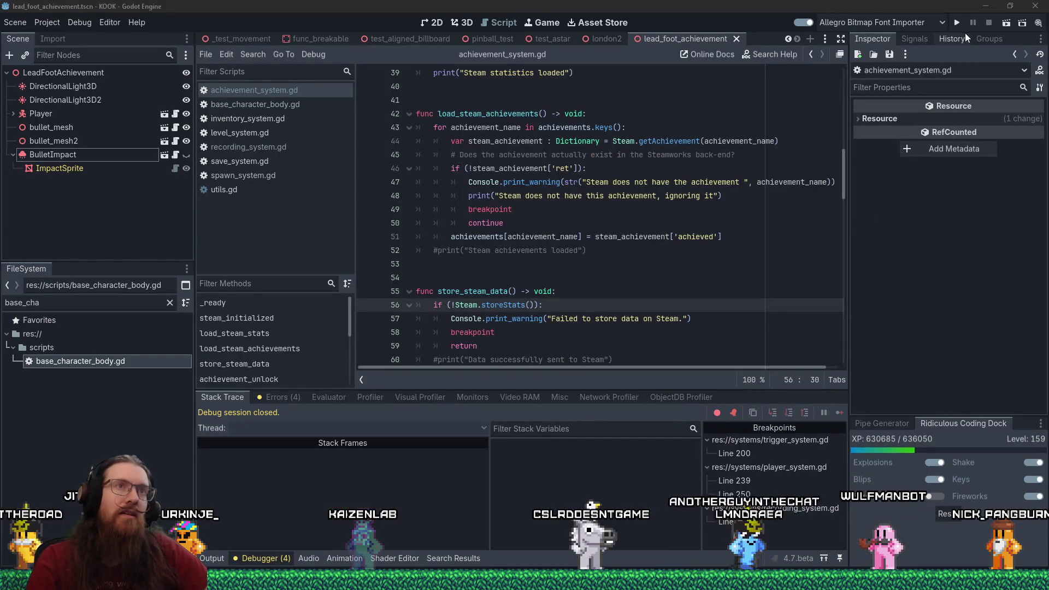
- Run the project again to start a debug playtest
{"action": "left_click", "coordinate": [956, 23]}
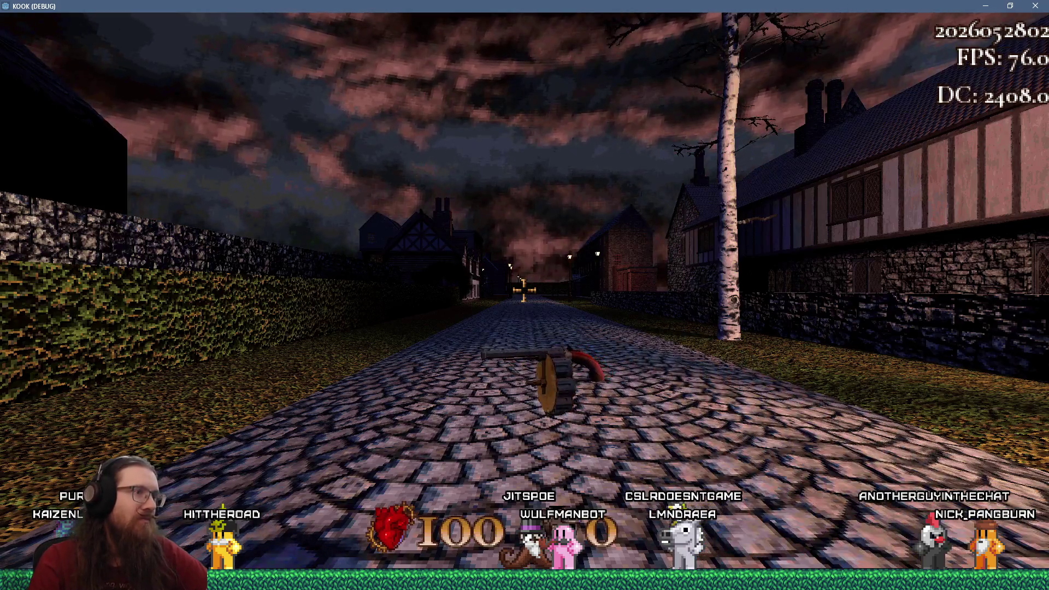
- Walk the town streets and atop the stone wall, then open the console and close the game
{"action": "key", "text": "w"}
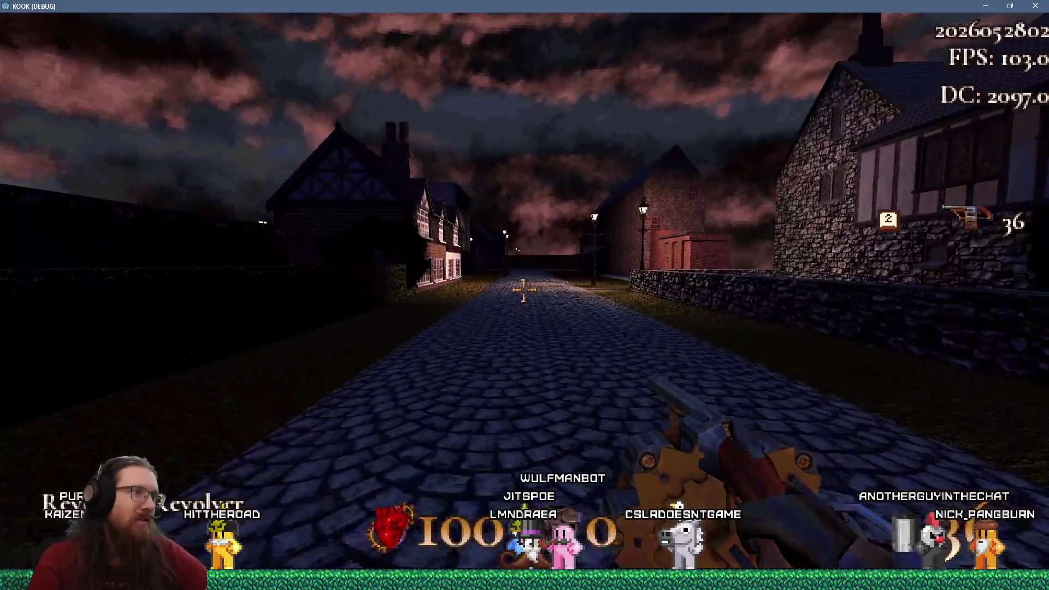
{"action": "key", "text": "w"}
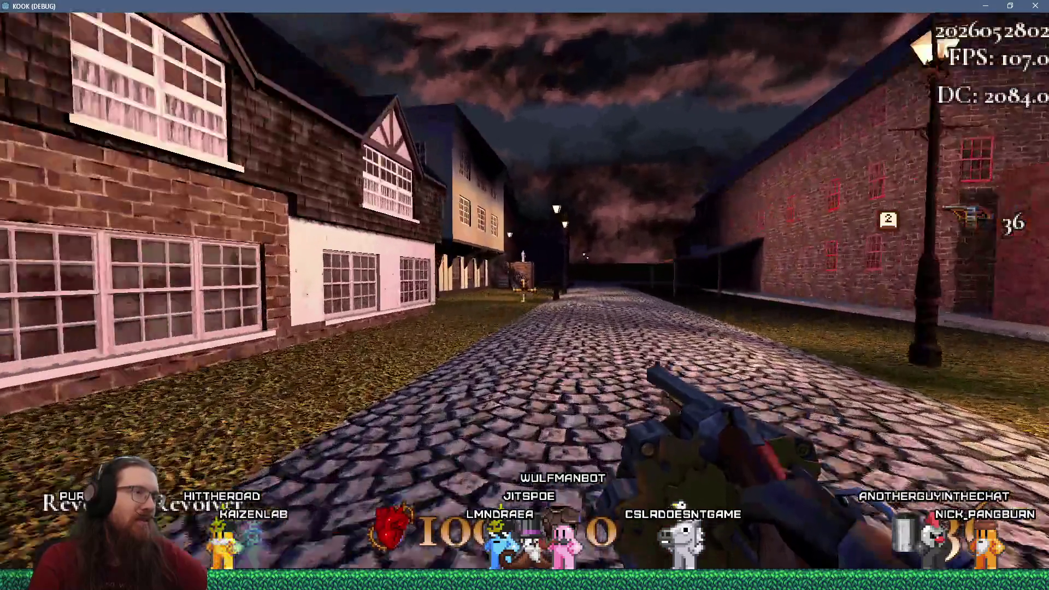
{"action": "key", "text": "w"}
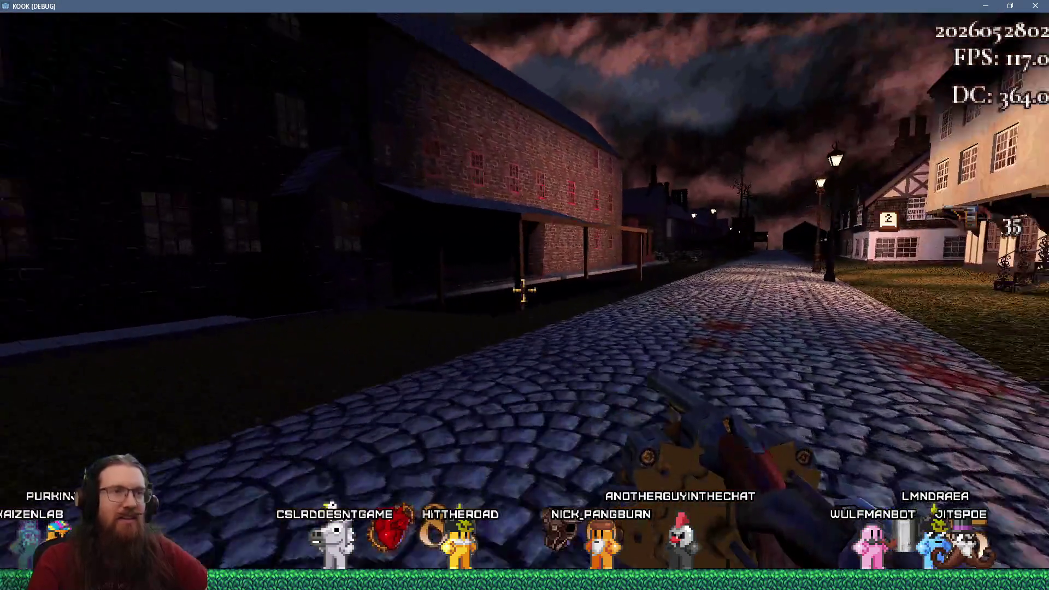
{"action": "key", "text": "w"}
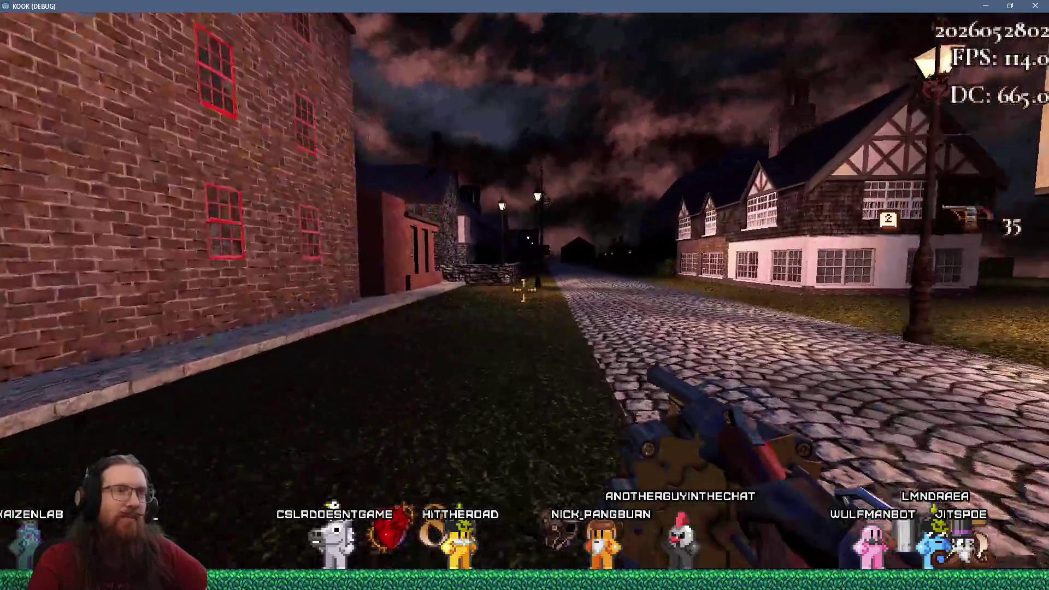
{"action": "key", "text": "w"}
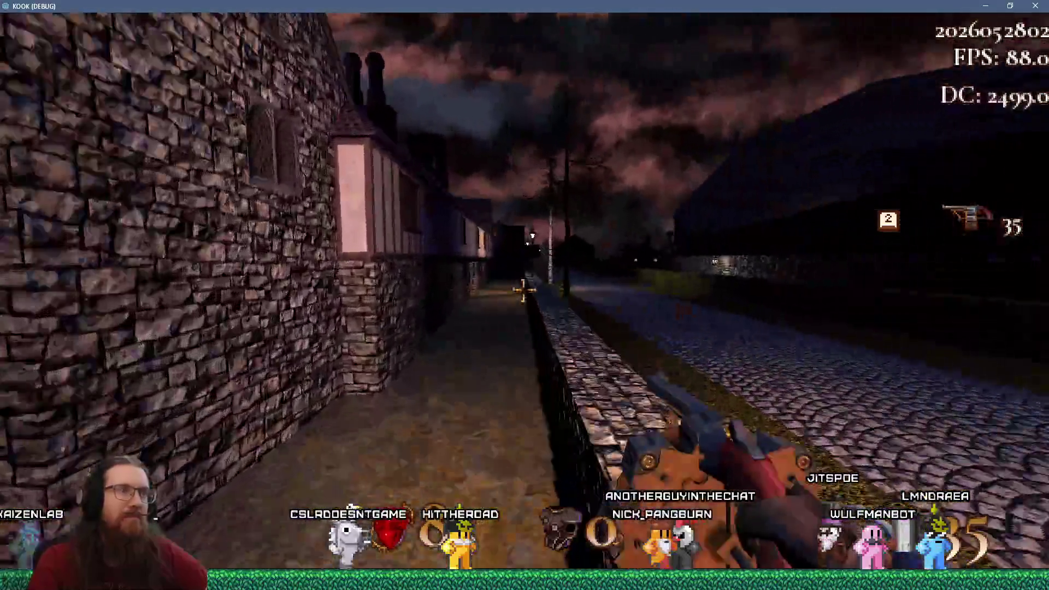
{"action": "key", "text": "w"}
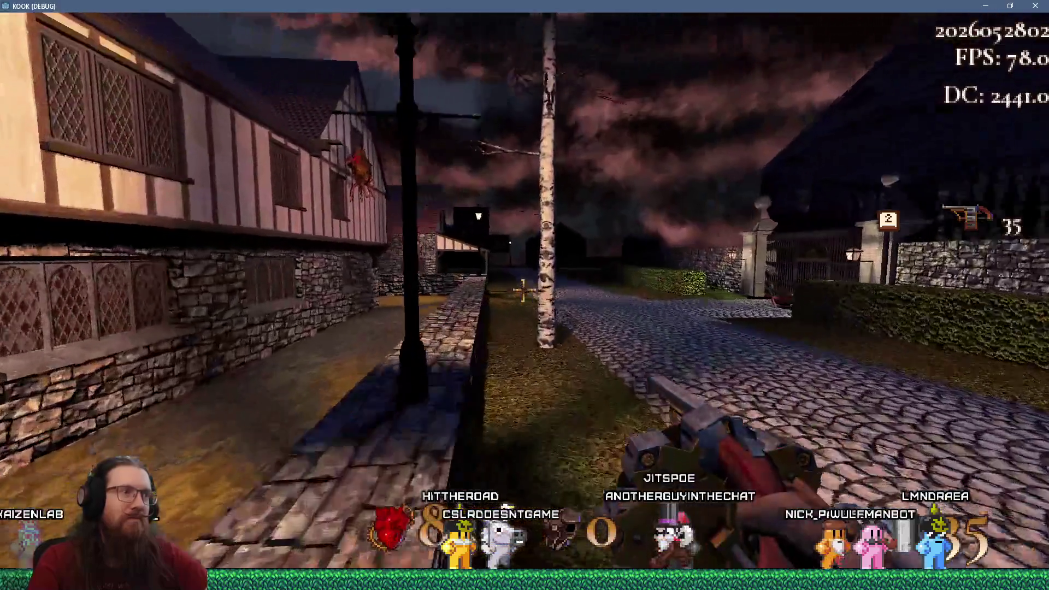
{"action": "key", "text": "w"}
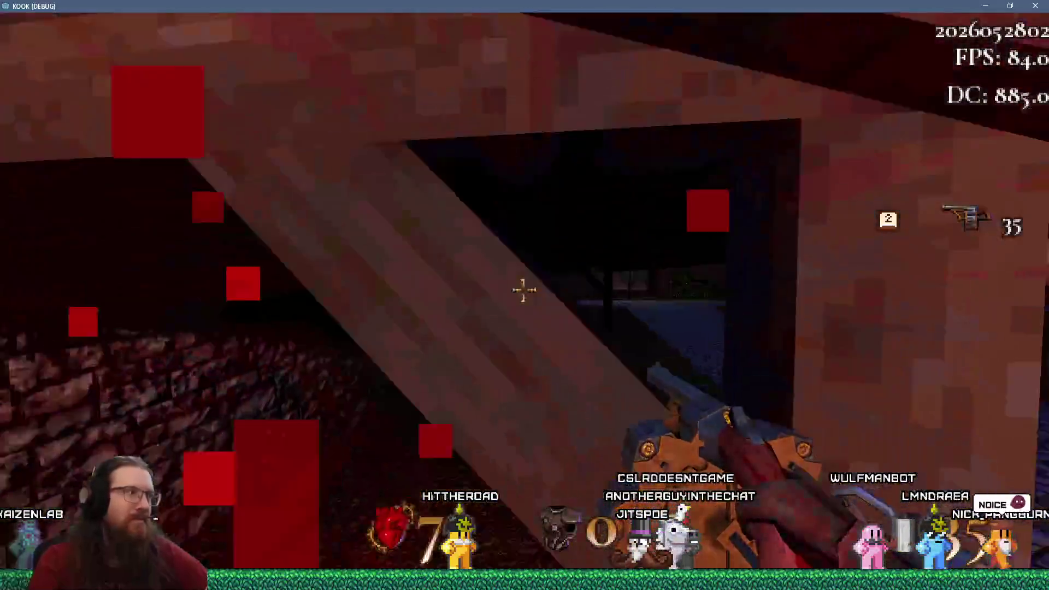
{"action": "key", "text": "w"}
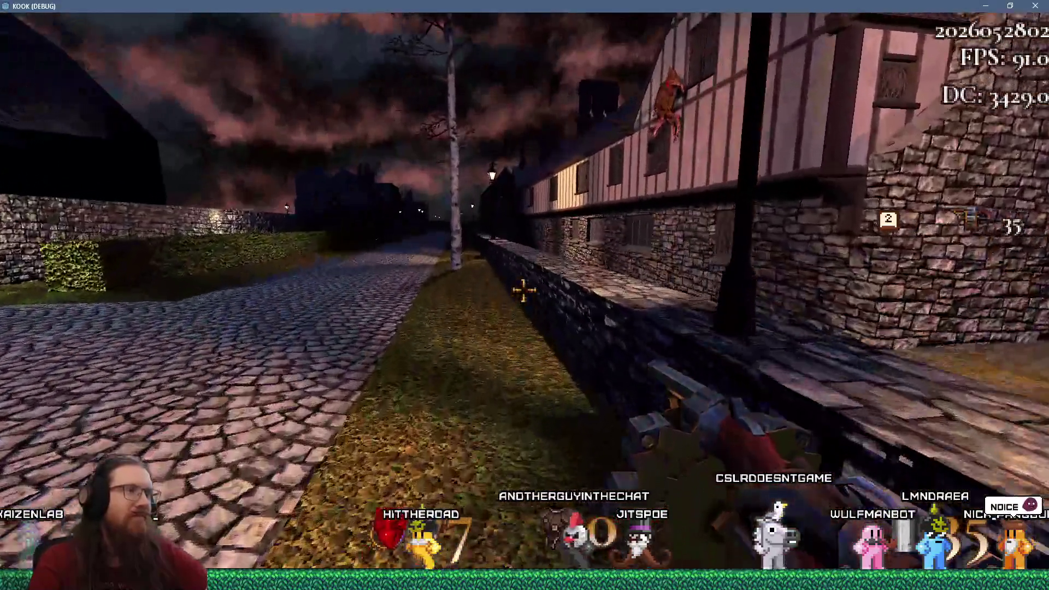
{"action": "key", "text": "w"}
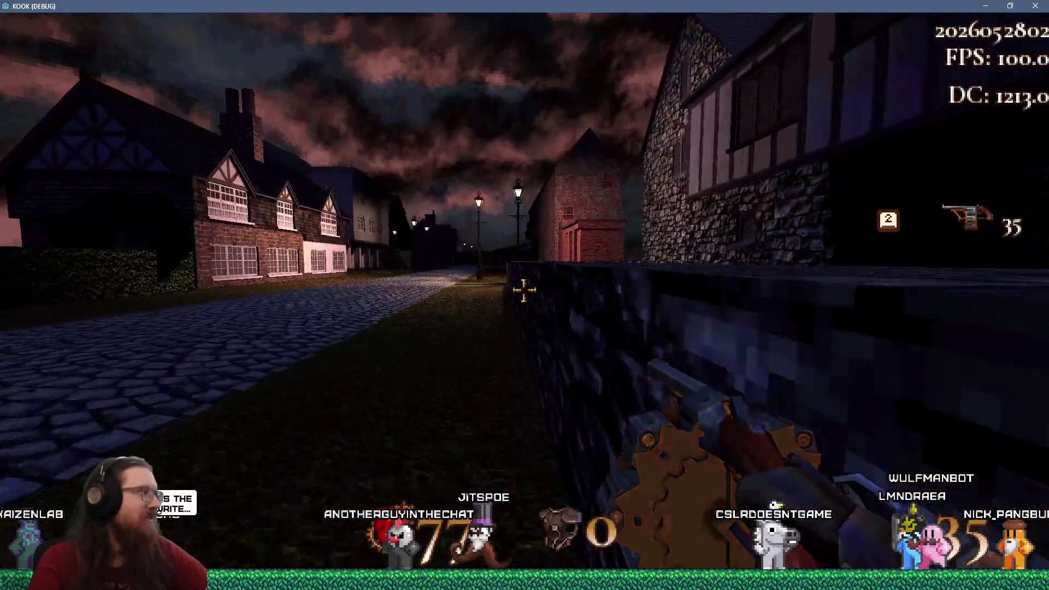
{"action": "key", "text": "grave"}
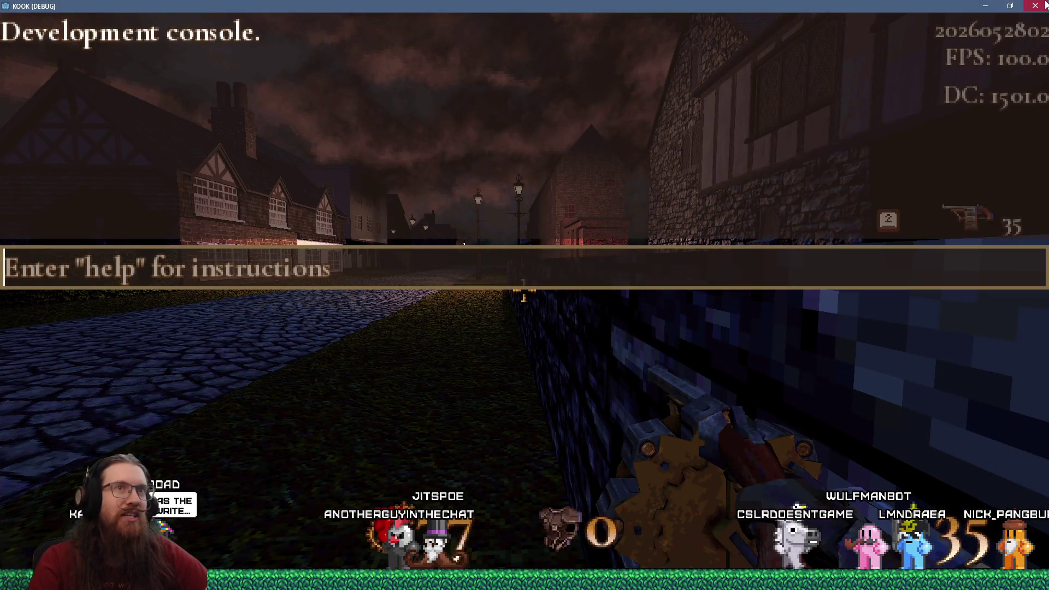
{"action": "left_click", "coordinate": [1045, 3]}
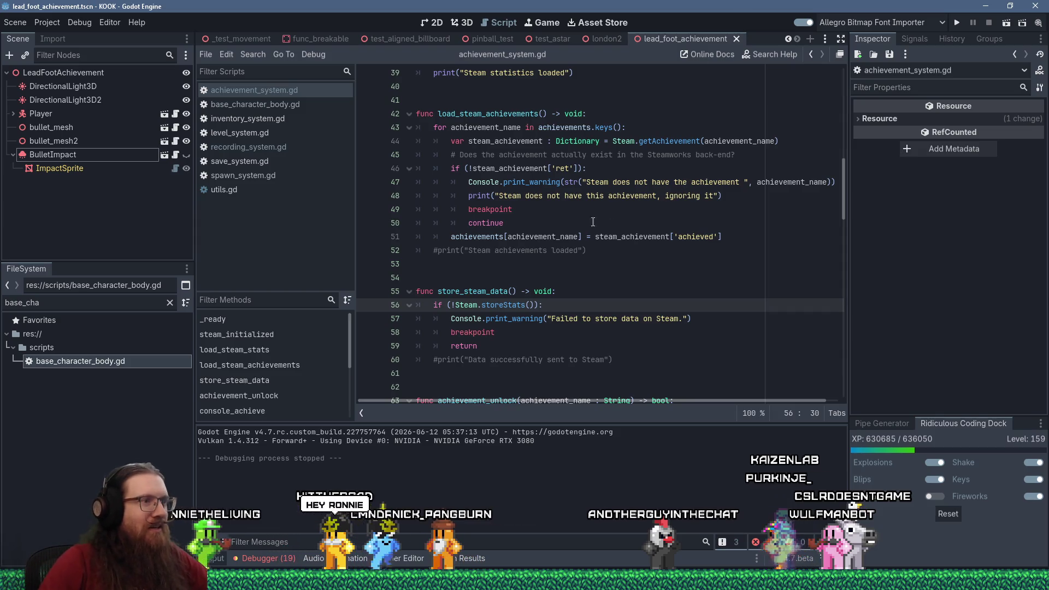
- Check line 59's return and the store_steam_data breakpoint, then open and close utils.gd
{"action": "left_click", "coordinate": [530, 351]}
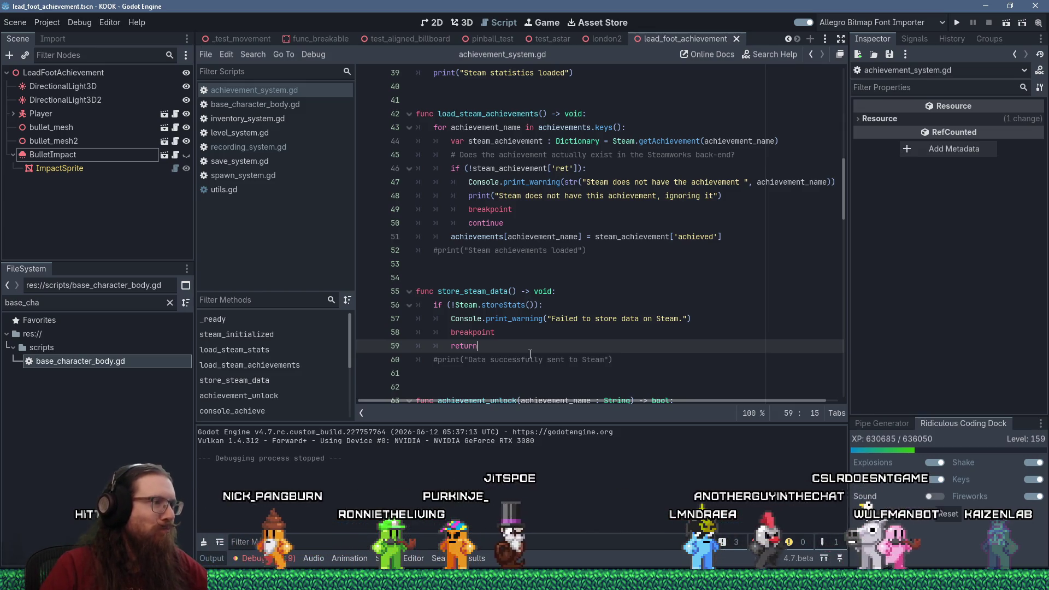
{"action": "left_click", "coordinate": [541, 333]}
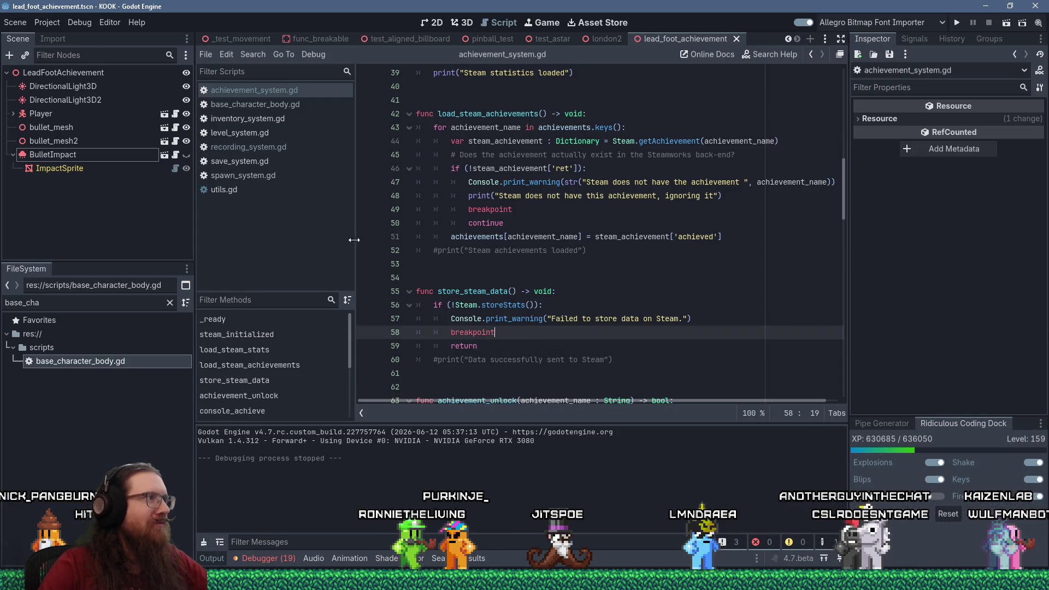
{"action": "left_click", "coordinate": [275, 188]}
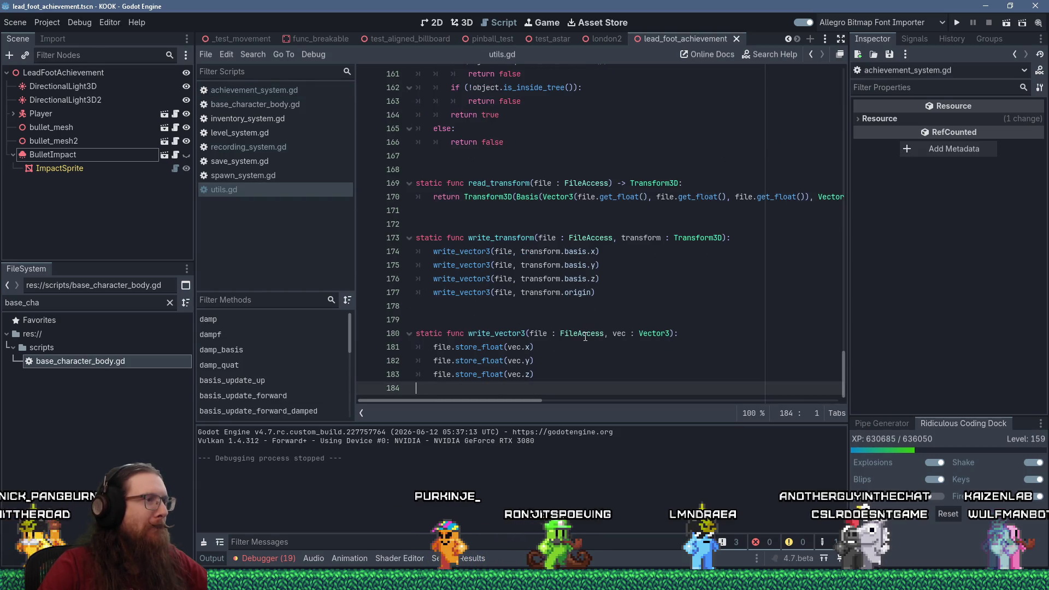
{"action": "middle_click", "coordinate": [249, 191]}
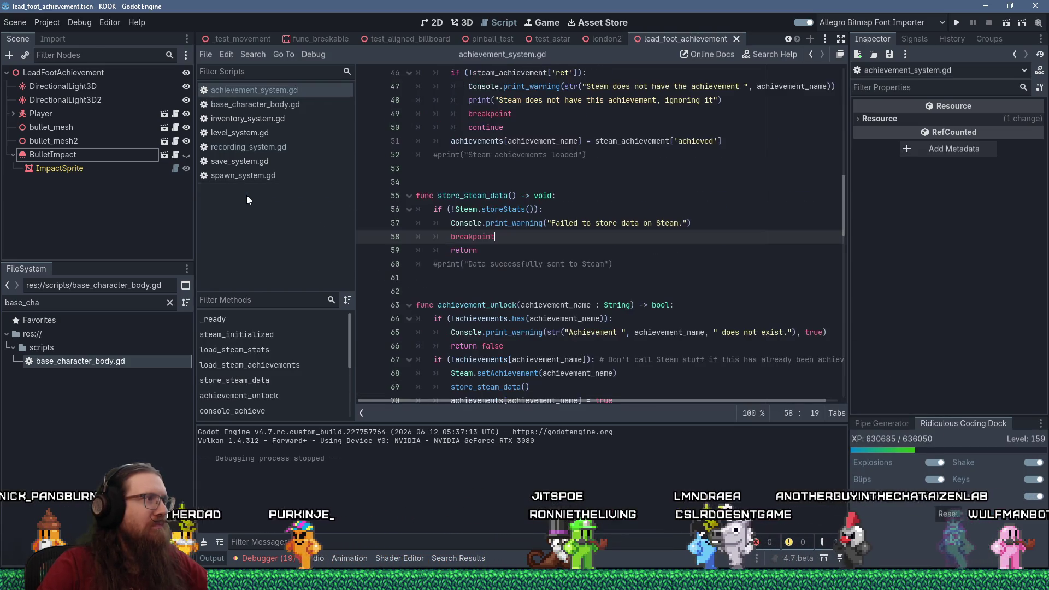
- Scroll through achievement_system.gd around line 61, then close it to show recording_system.gd
{"action": "key", "text": "alt+Tab"}
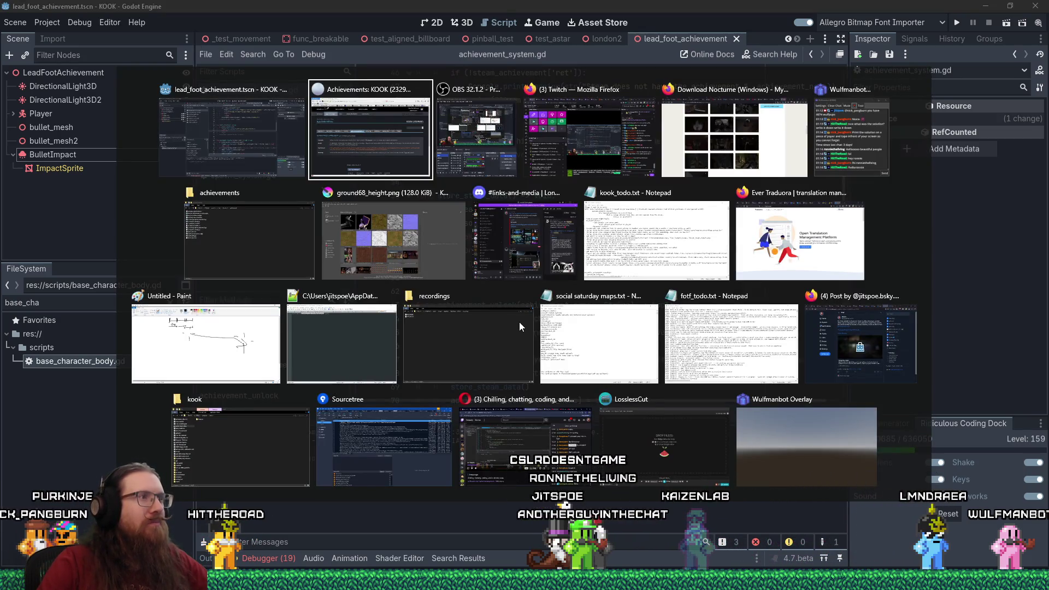
{"action": "key", "text": "Escape"}
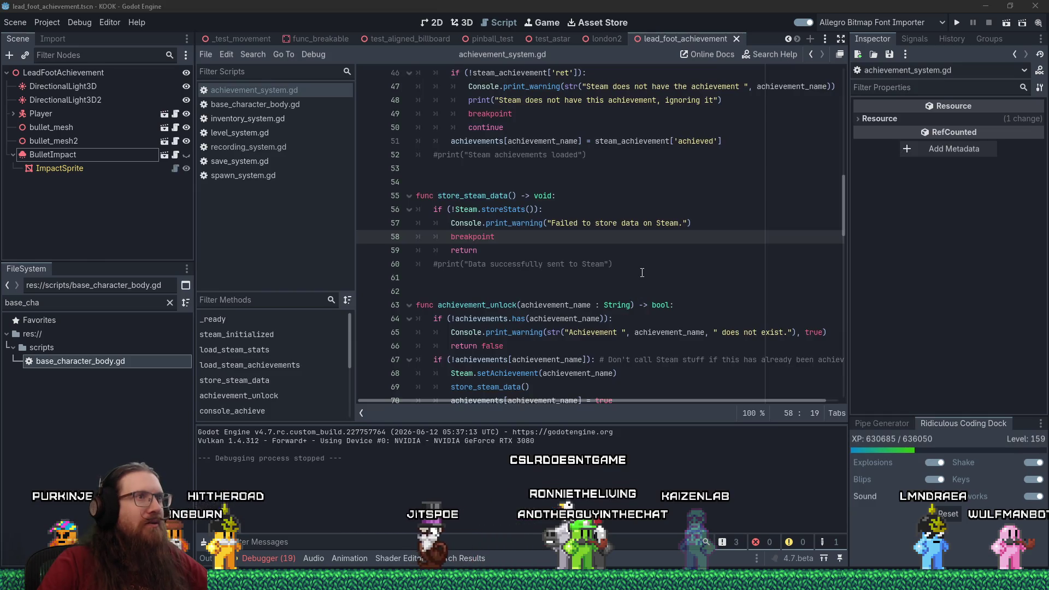
{"action": "left_click", "coordinate": [642, 272]}
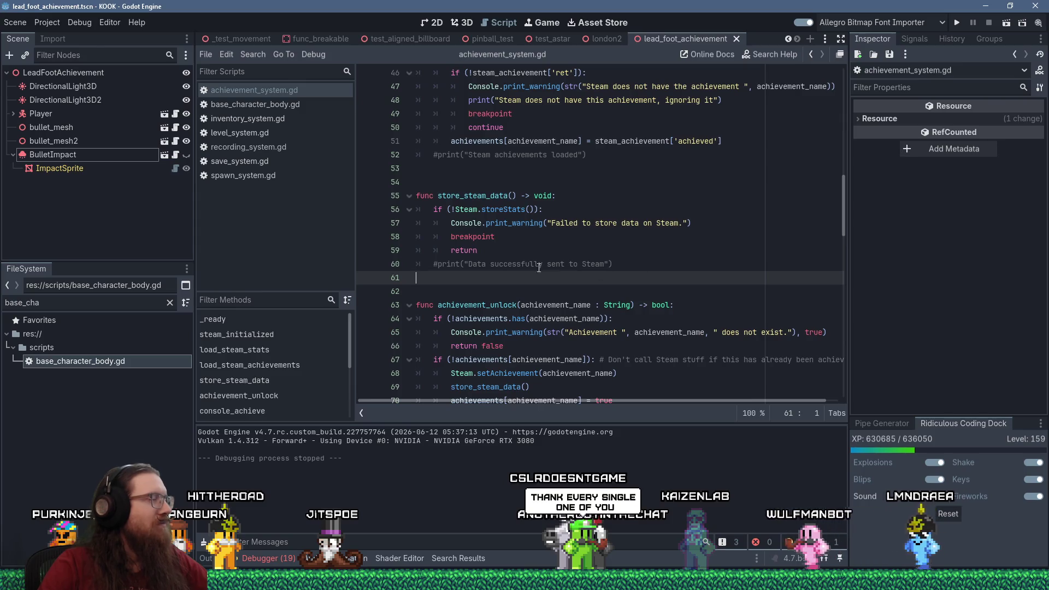
{"action": "scroll", "coordinate": [488, 226], "scroll_direction": "up", "scroll_amount": 2}
{"action": "scroll", "coordinate": [487, 226], "scroll_direction": "up", "scroll_amount": 4}
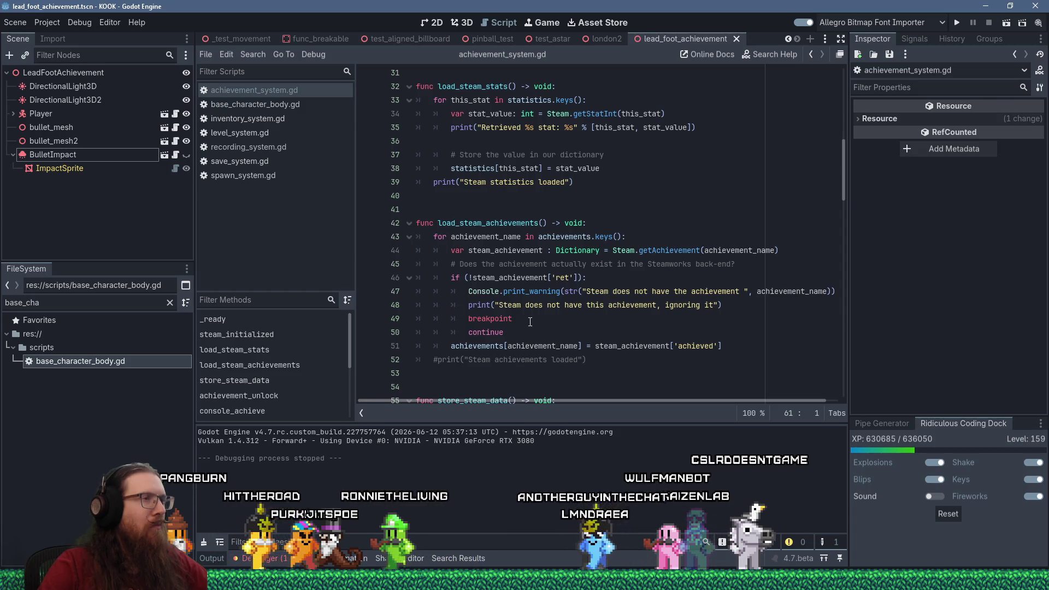
{"action": "scroll", "coordinate": [531, 321], "scroll_direction": "up", "scroll_amount": 5}
{"action": "scroll", "coordinate": [530, 321], "scroll_direction": "down", "scroll_amount": 20}
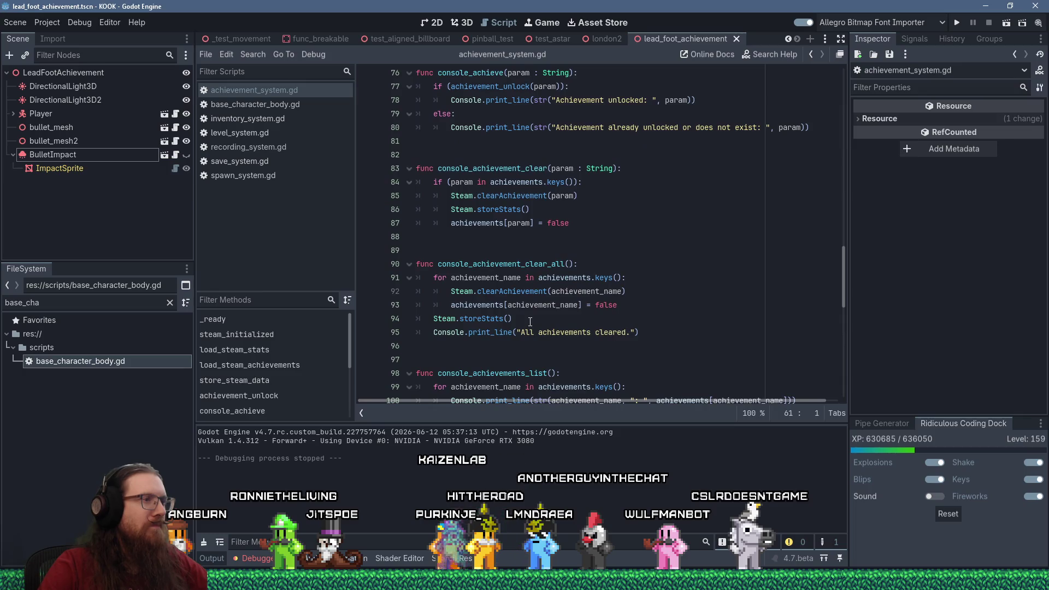
{"action": "scroll", "coordinate": [530, 322], "scroll_direction": "down", "scroll_amount": 11}
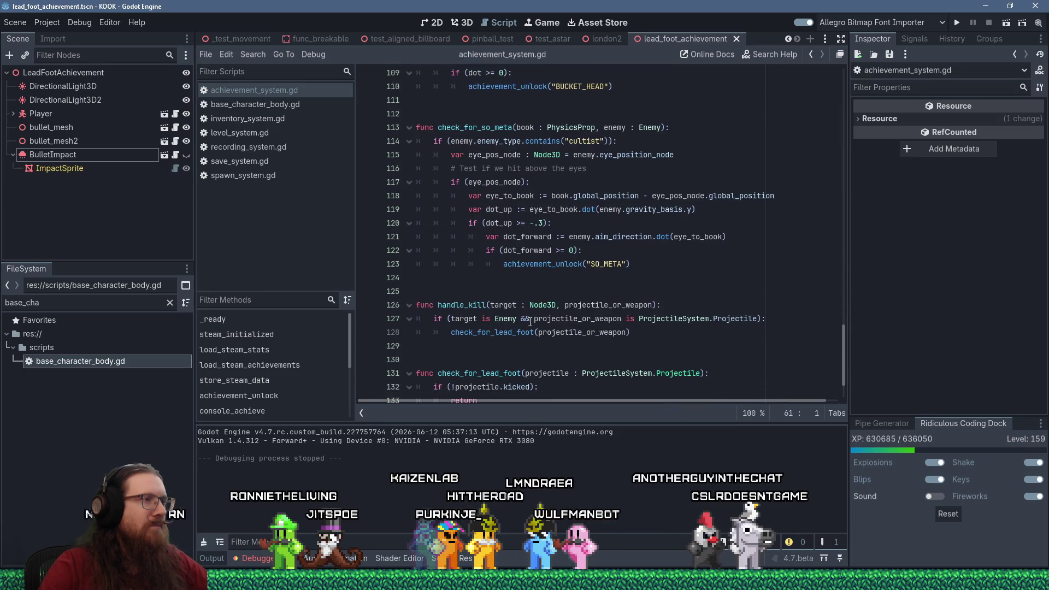
{"action": "scroll", "coordinate": [531, 322], "scroll_direction": "up", "scroll_amount": 6}
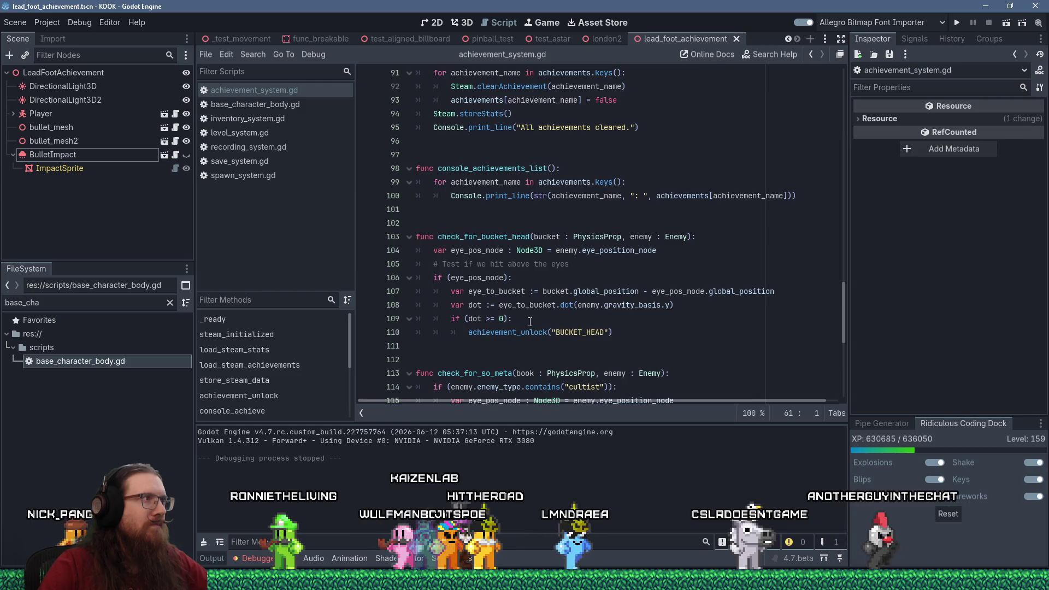
{"action": "key", "text": "ctrl+w"}
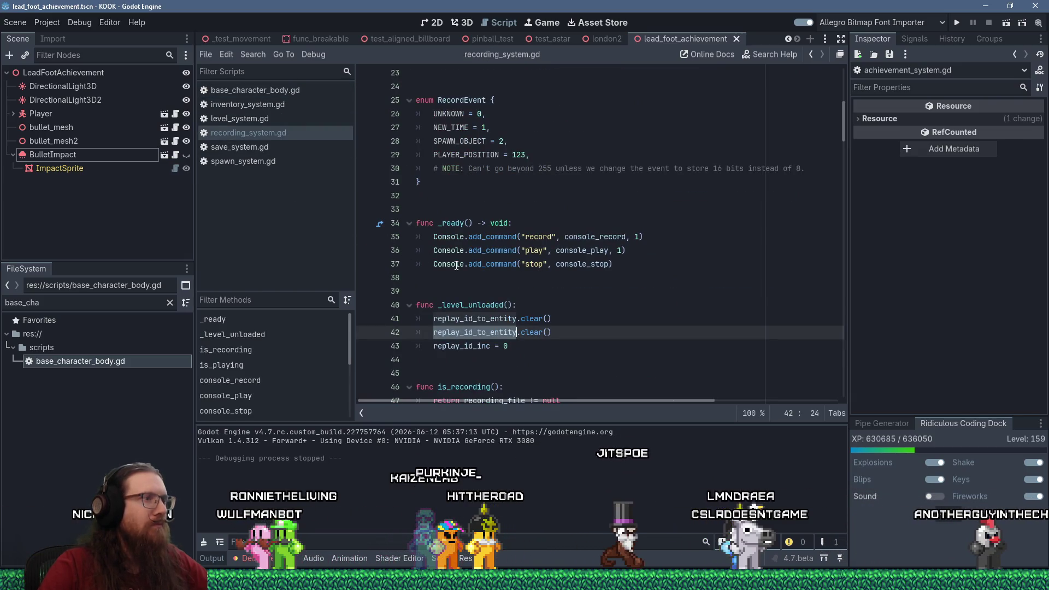
- Place the cursor after replay_id_inc in recording_system.gd and run the game for a playtest
{"action": "left_click", "coordinate": [505, 355]}
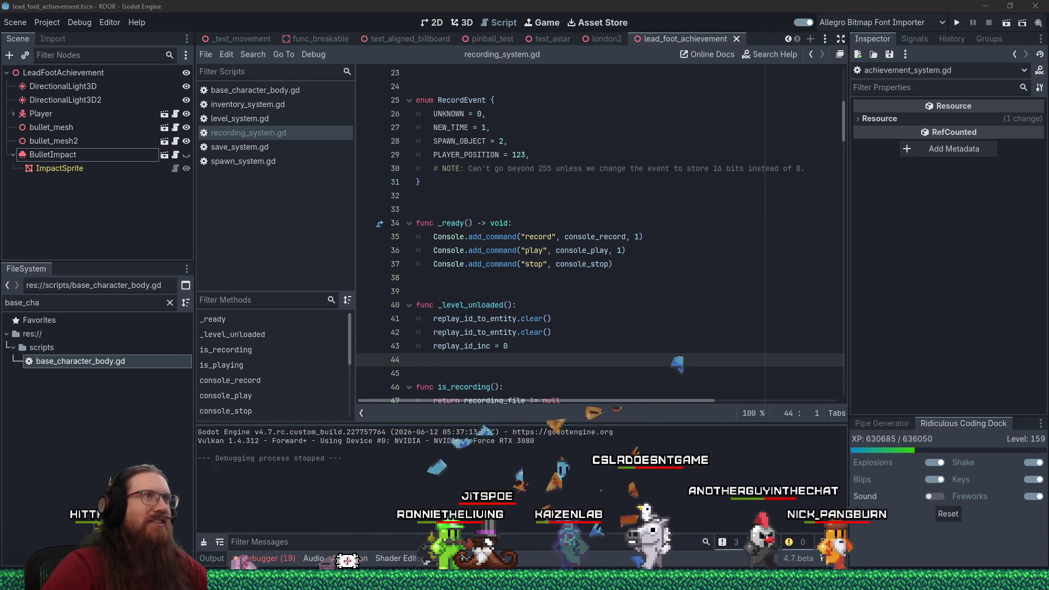
{"action": "left_click", "coordinate": [958, 23]}
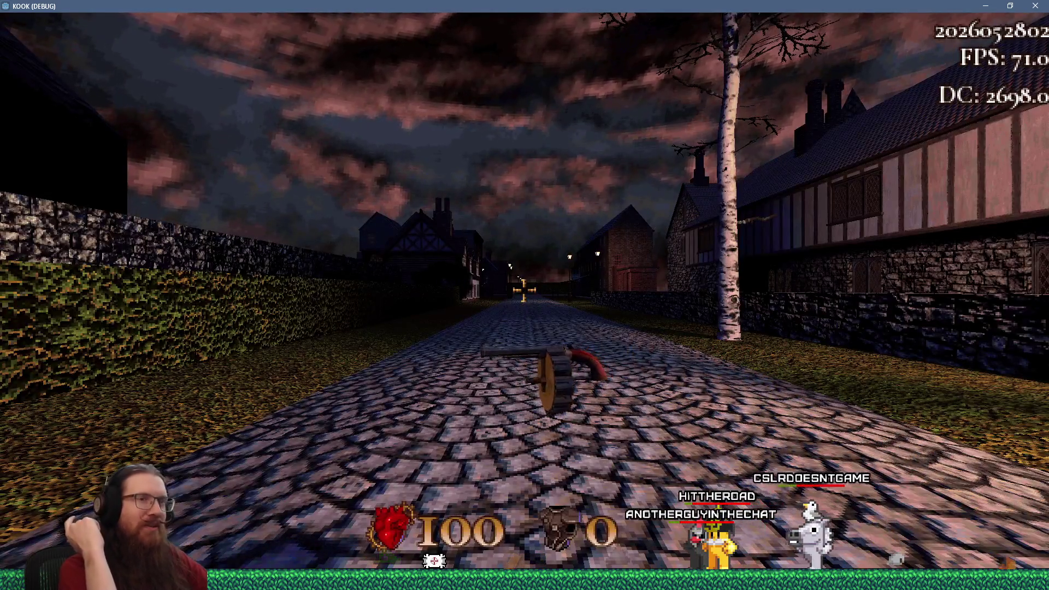
- Equip the revolver, walk across the town courtyard toward the archway, and shoot the spider
{"action": "key", "text": "2"}
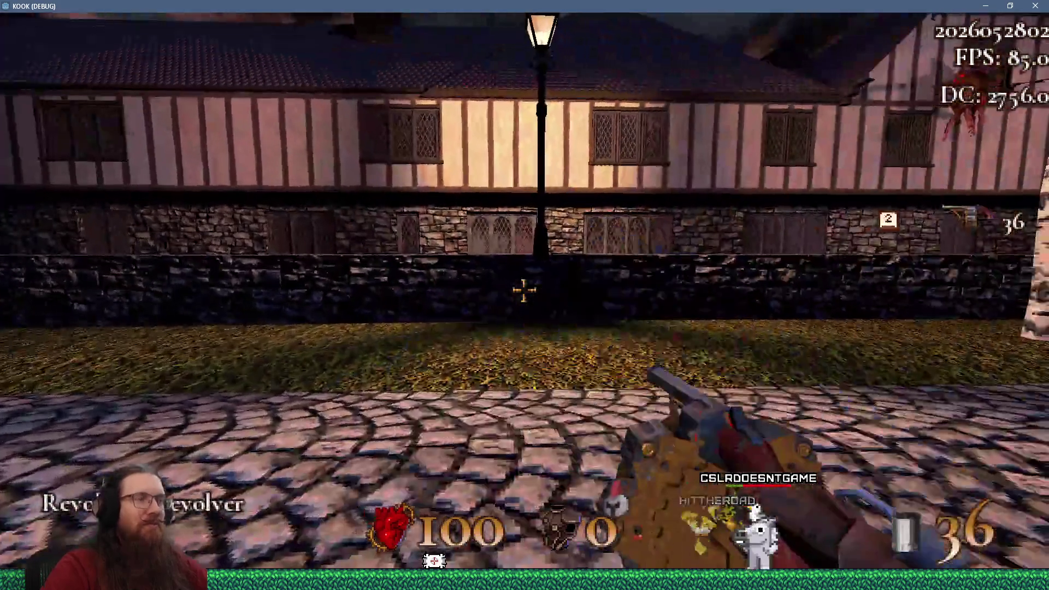
{"action": "key", "text": "w"}
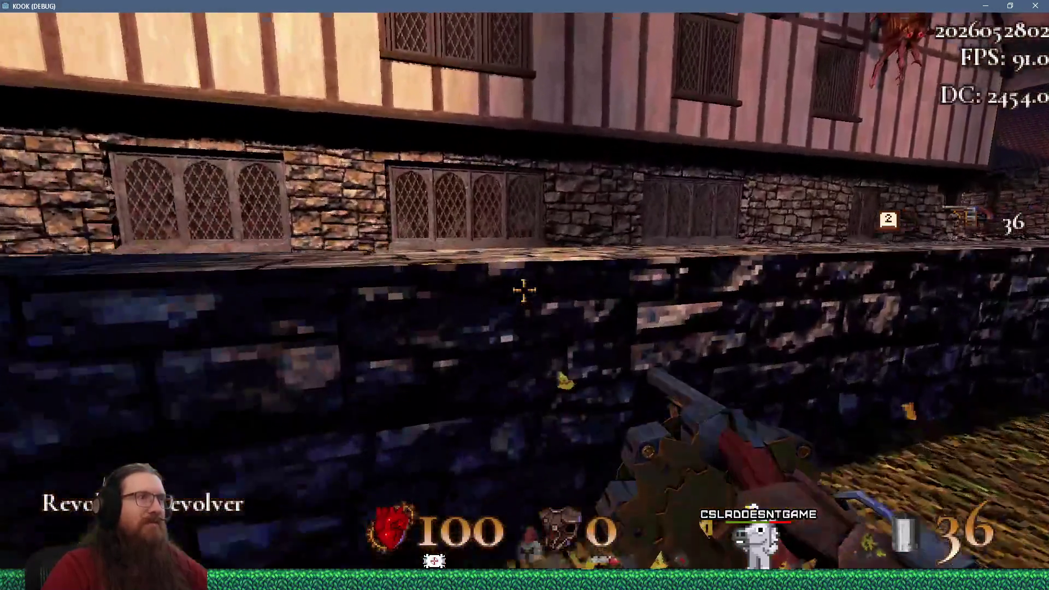
{"action": "key", "text": "w"}
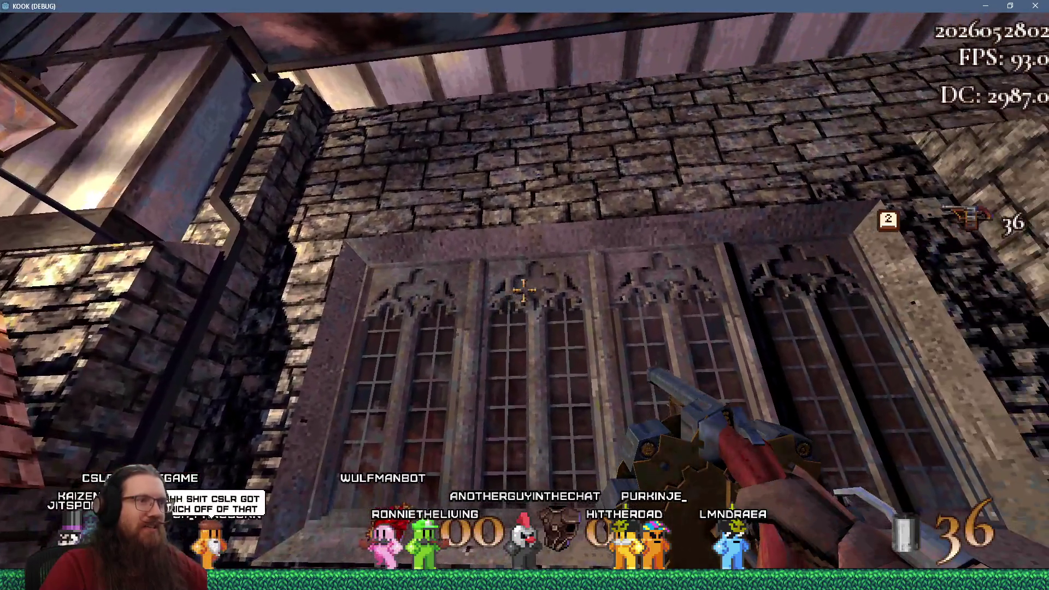
{"action": "key", "text": "w"}
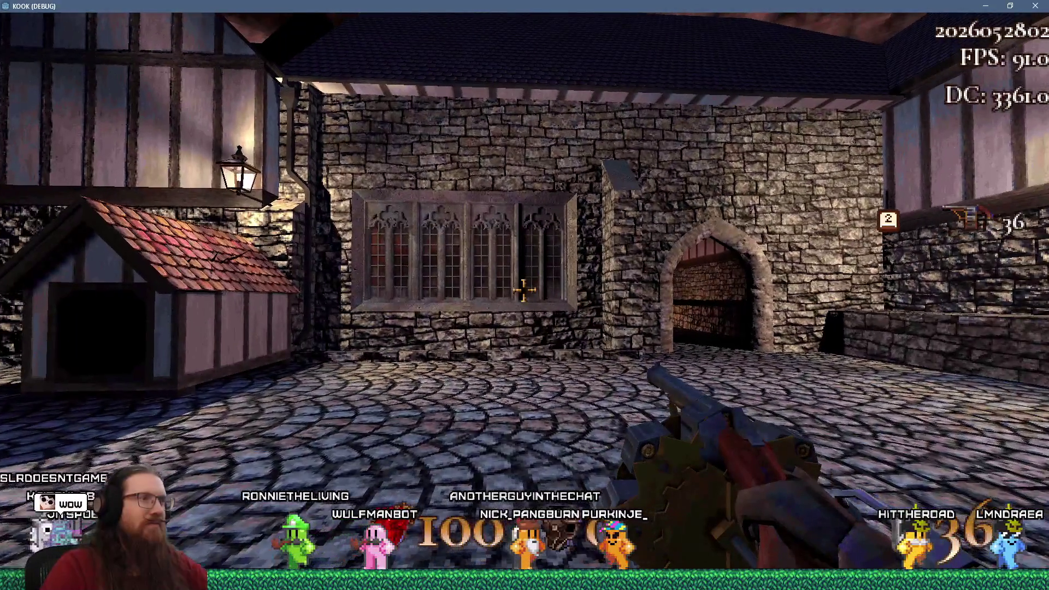
{"action": "key", "text": "w"}
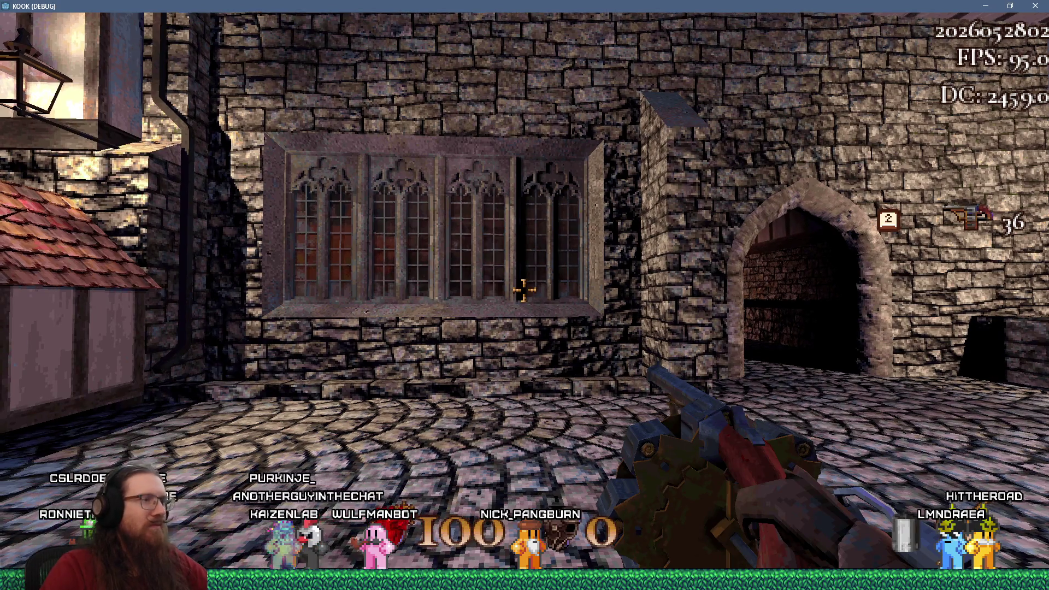
{"action": "mouse_move", "coordinate": [524, 290]}
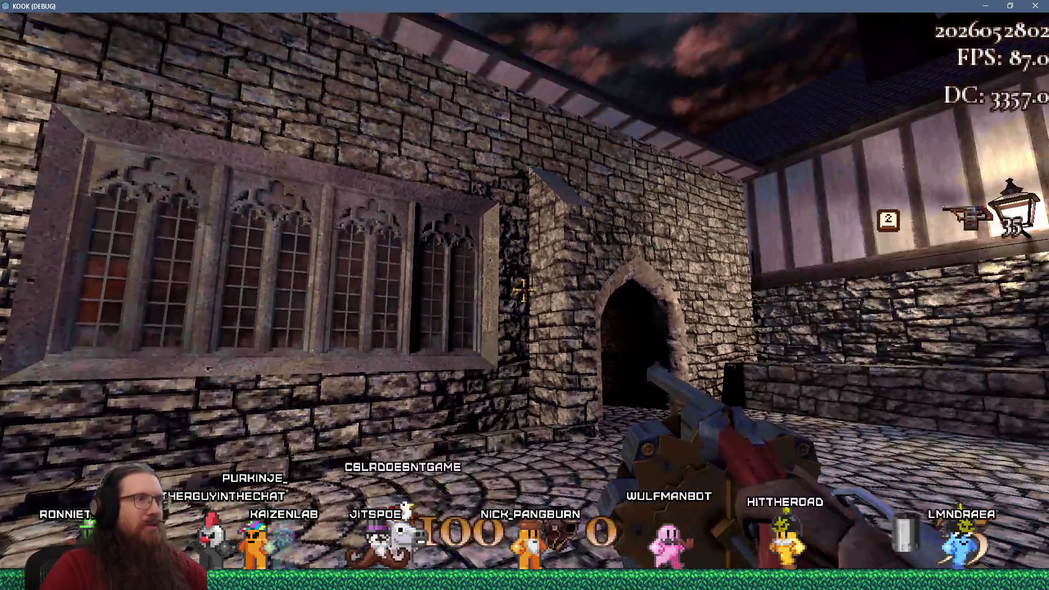
{"action": "key", "text": "w"}
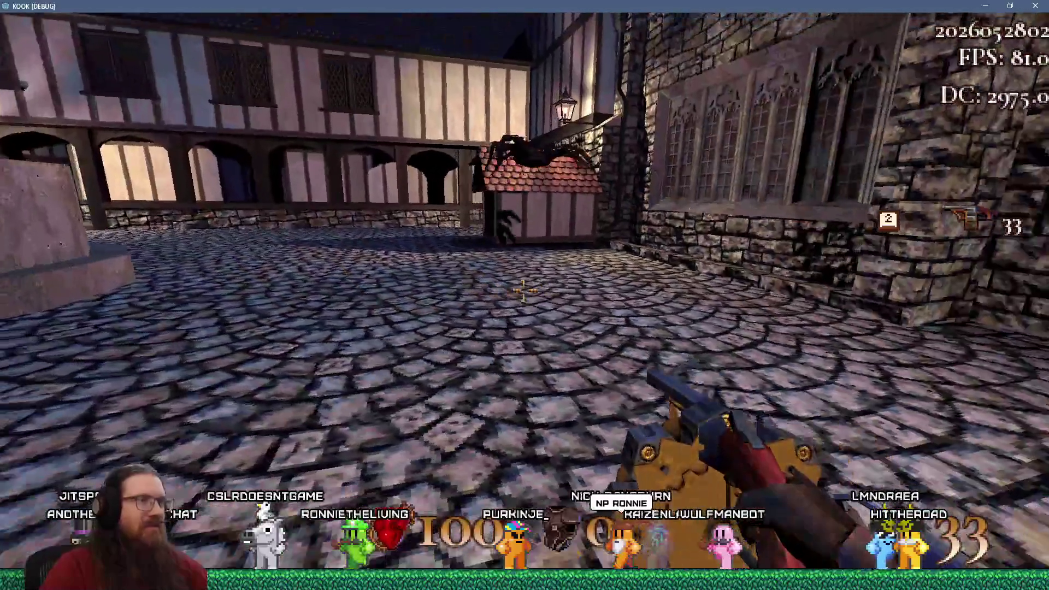
{"action": "left_click", "coordinate": [523, 290]}
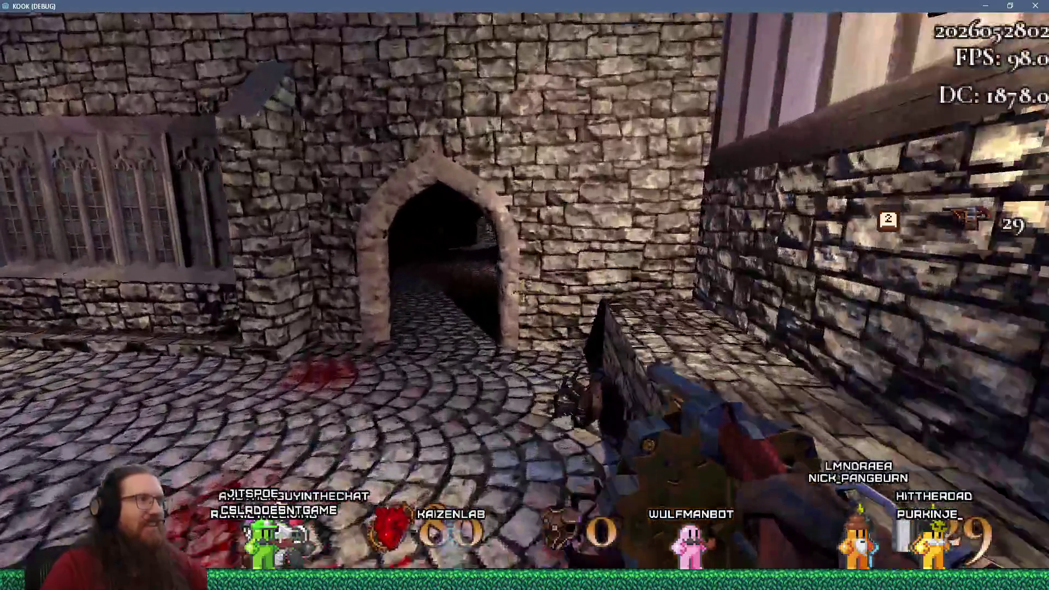
- Walk through the stone doorway onto the town street, firing revolver shots toward the stair building
{"action": "key", "text": "w"}
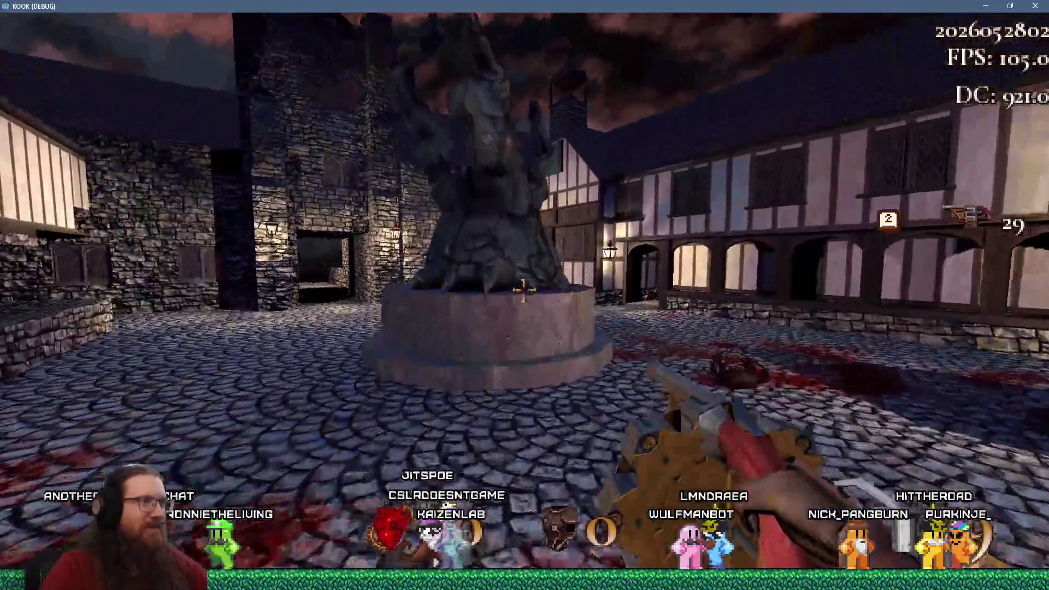
{"action": "key", "text": "w"}
{"action": "key", "text": "w"}
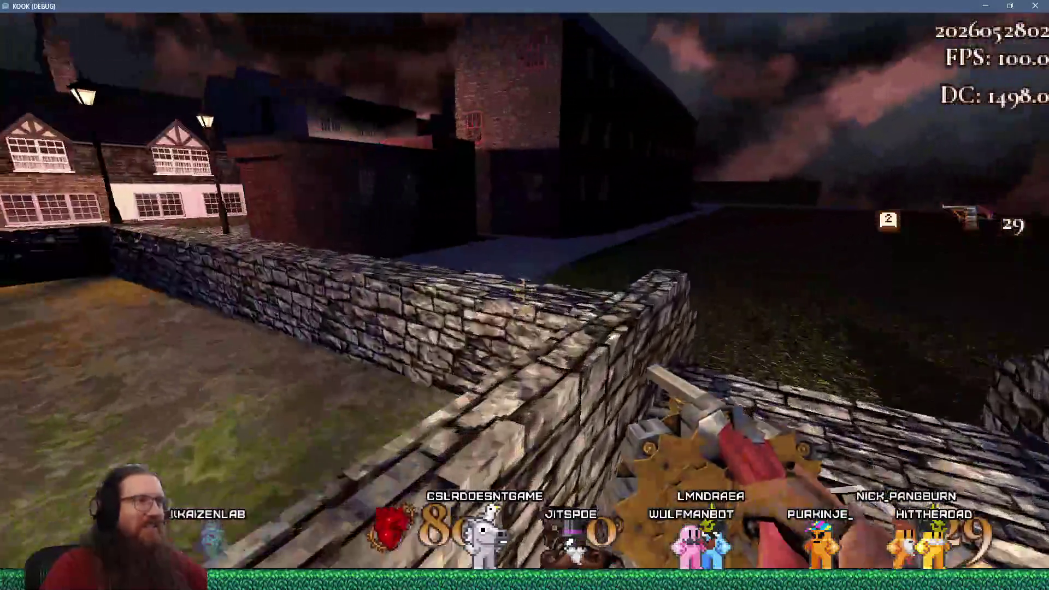
{"action": "key", "text": "w"}
{"action": "key", "text": "w"}
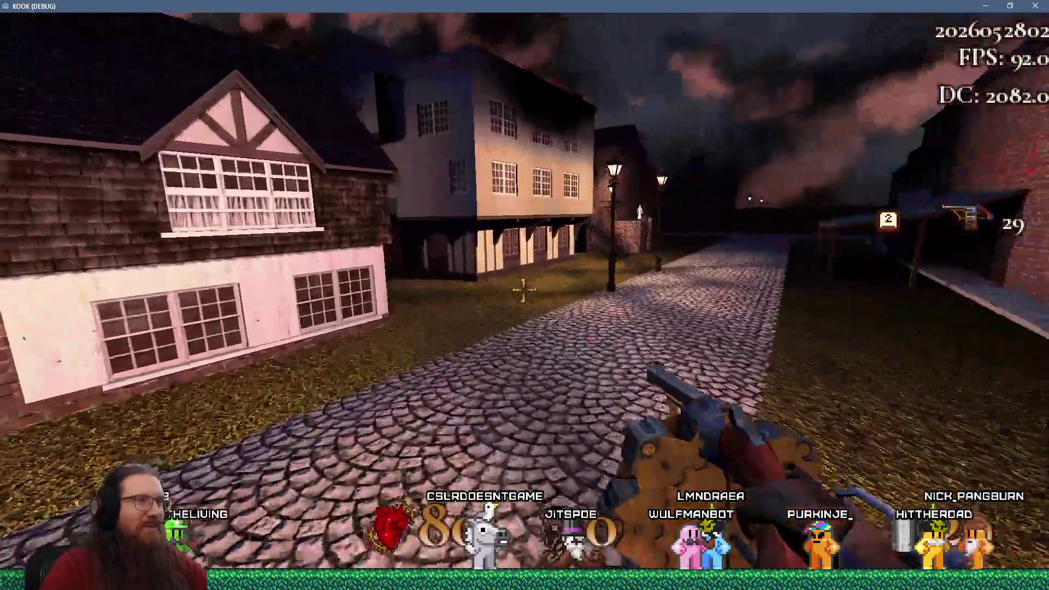
{"action": "left_click", "coordinate": [524, 290]}
{"action": "key", "text": "w"}
{"action": "left_click", "coordinate": [524, 290]}
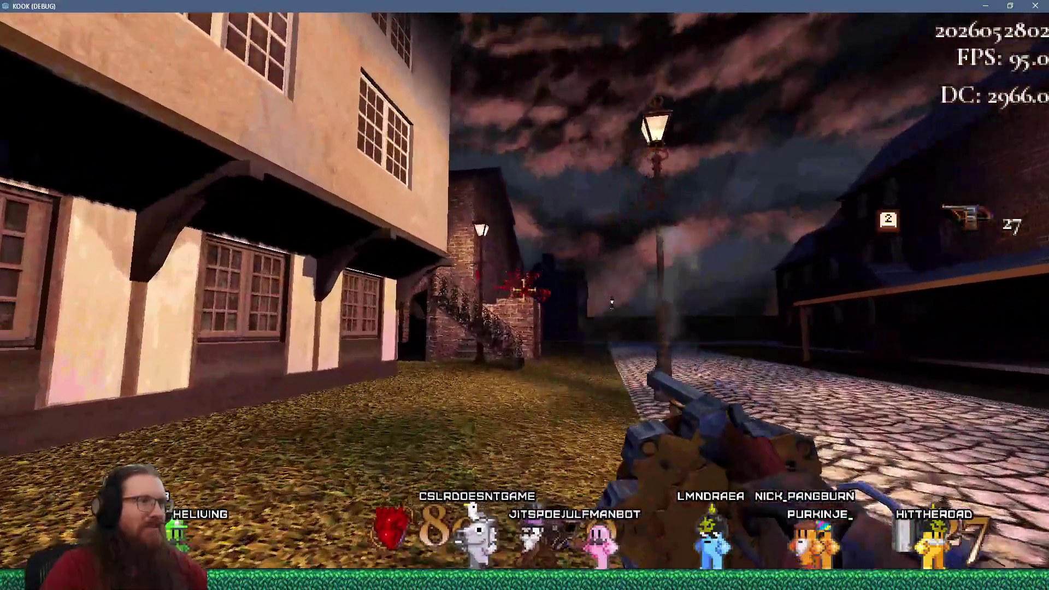
{"action": "left_click", "coordinate": [523, 290]}
{"action": "key", "text": "w"}
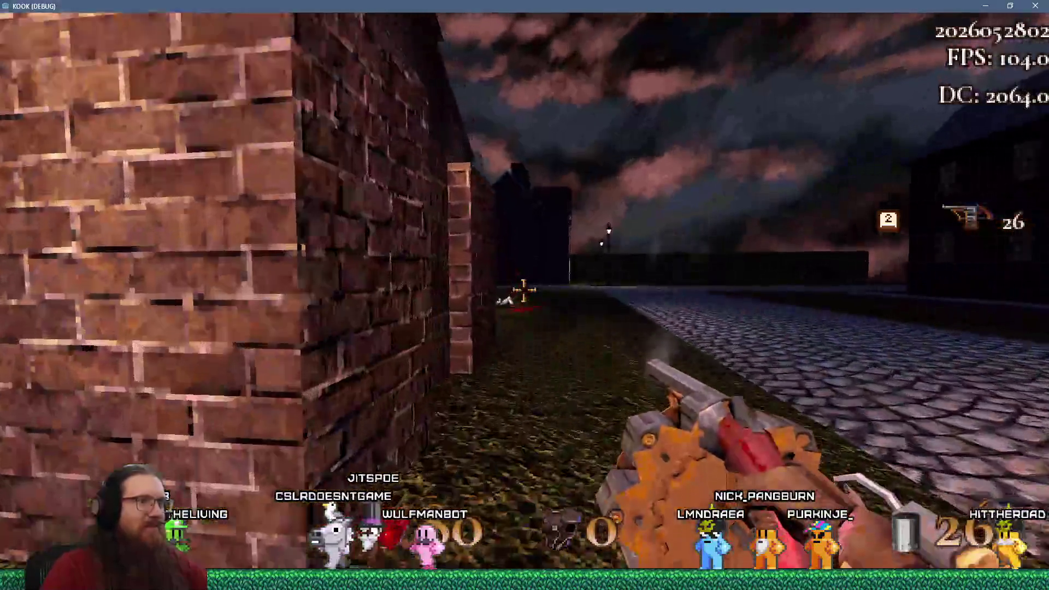
{"action": "key", "text": "w"}
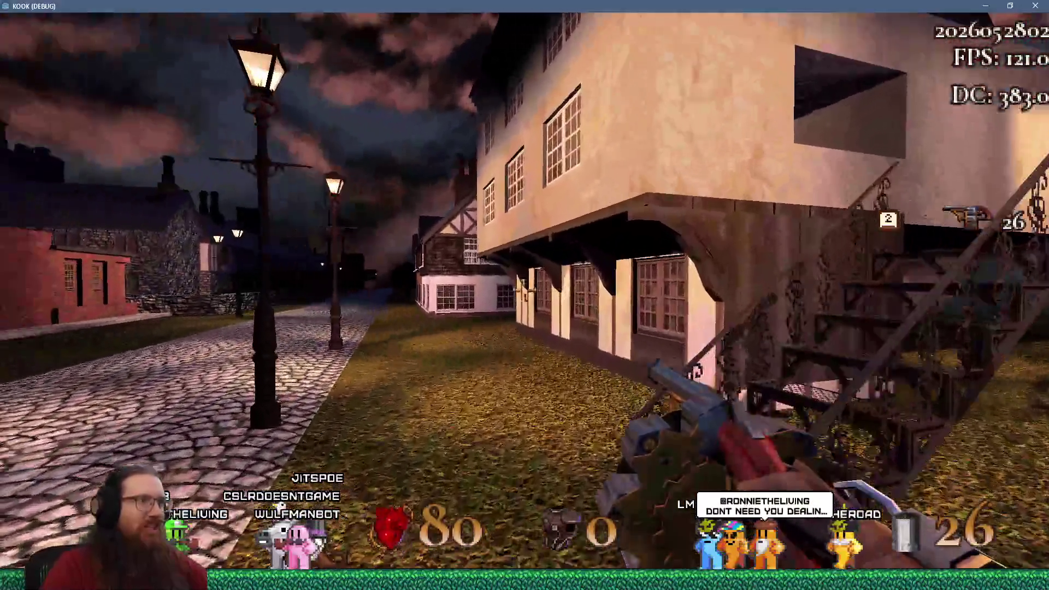
- Advance up the cobbled street shooting the enemy by the timbered houses, leaving 20 revolver ammo
{"action": "key", "text": "w"}
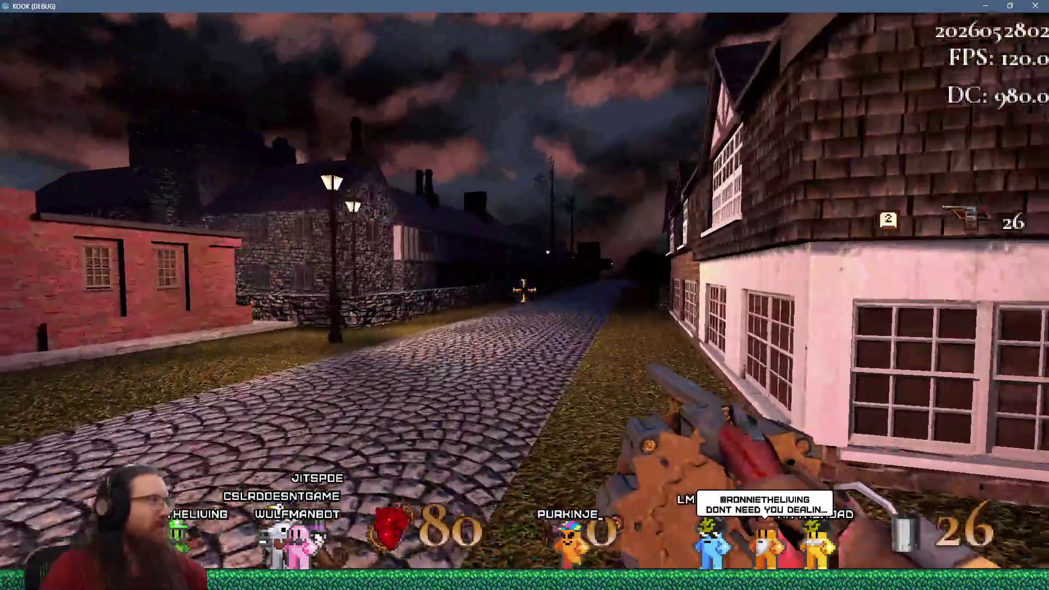
{"action": "left_click", "coordinate": [523, 289]}
{"action": "key", "text": "w"}
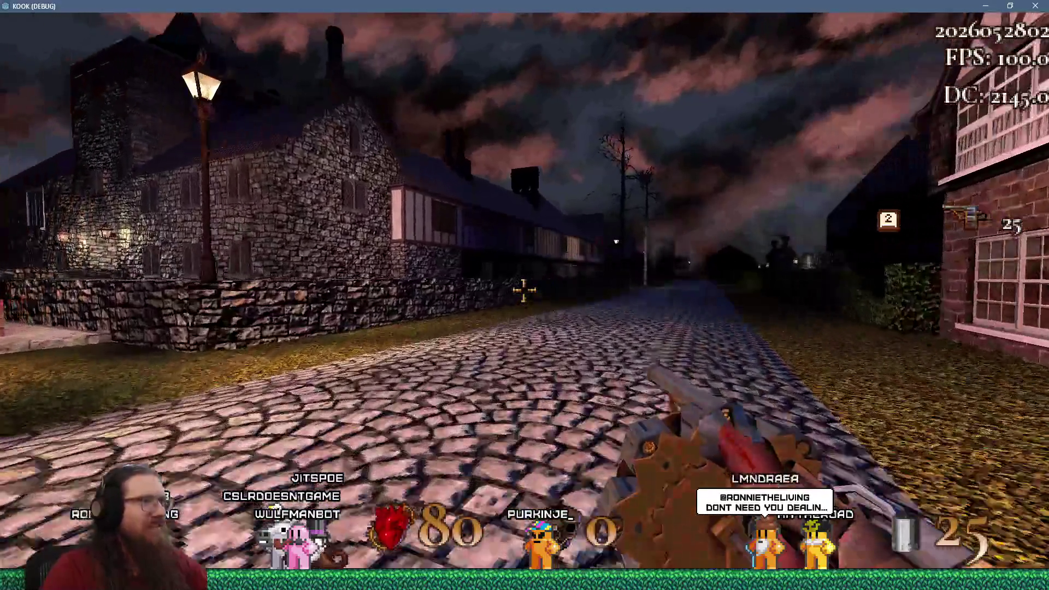
{"action": "left_click", "coordinate": [523, 290]}
{"action": "key", "text": "w"}
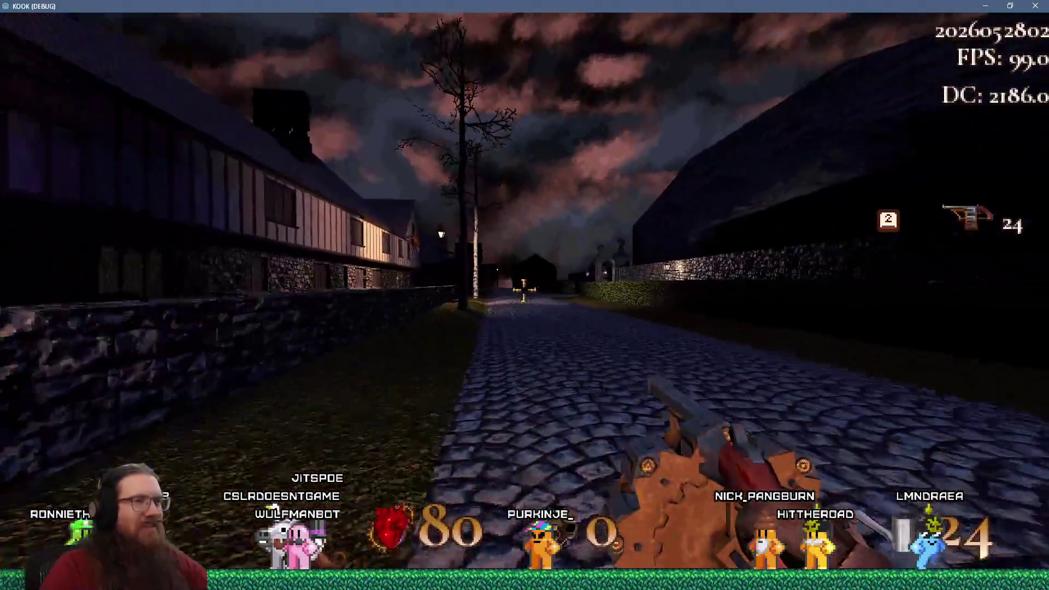
{"action": "key", "text": "w"}
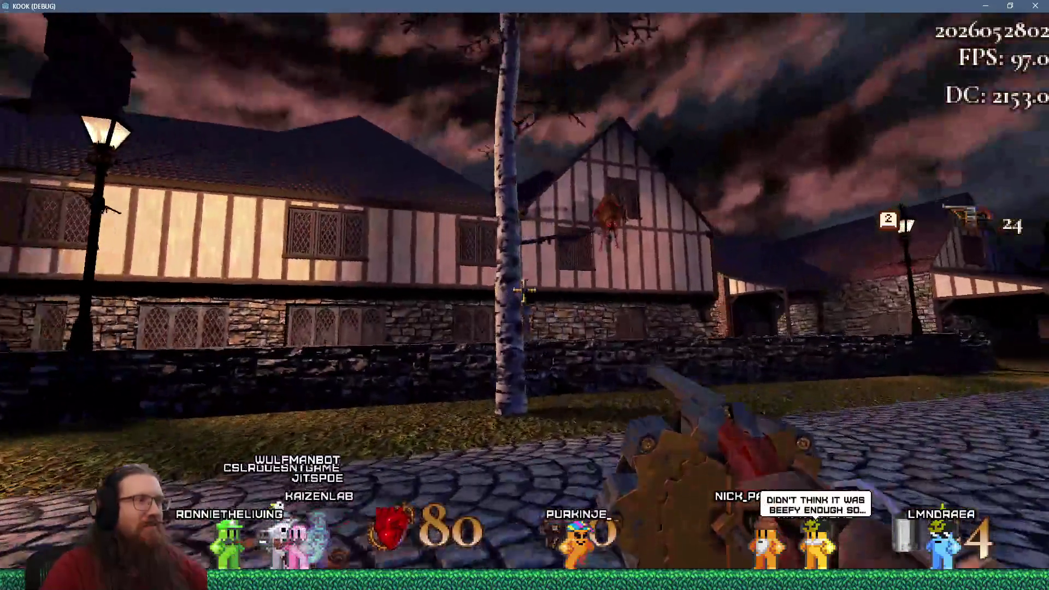
{"action": "left_click", "coordinate": [524, 289]}
{"action": "left_click", "coordinate": [524, 289]}
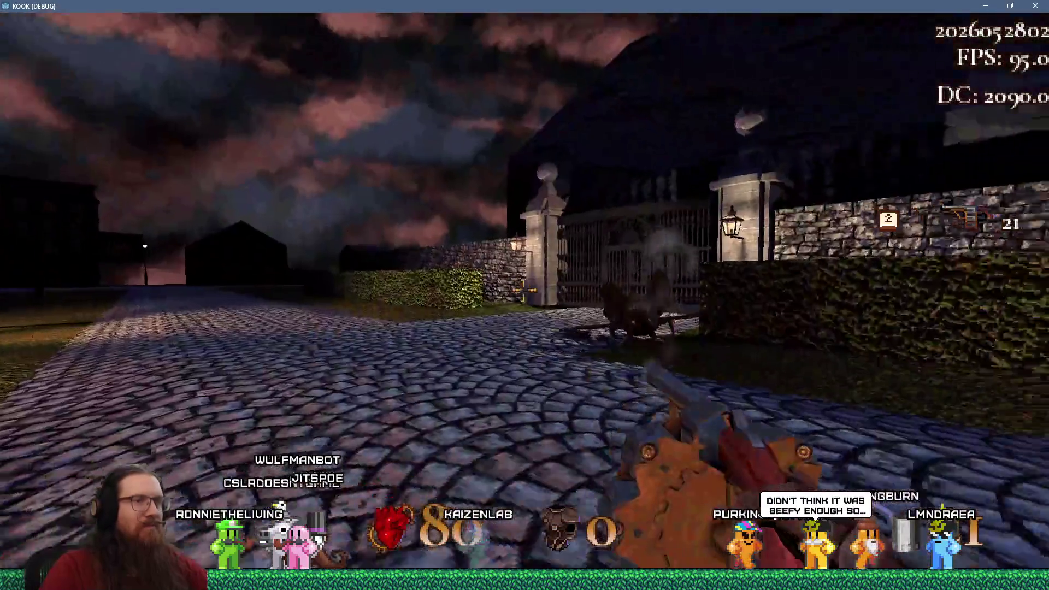
{"action": "left_click", "coordinate": [523, 290]}
{"action": "left_click", "coordinate": [523, 290]}
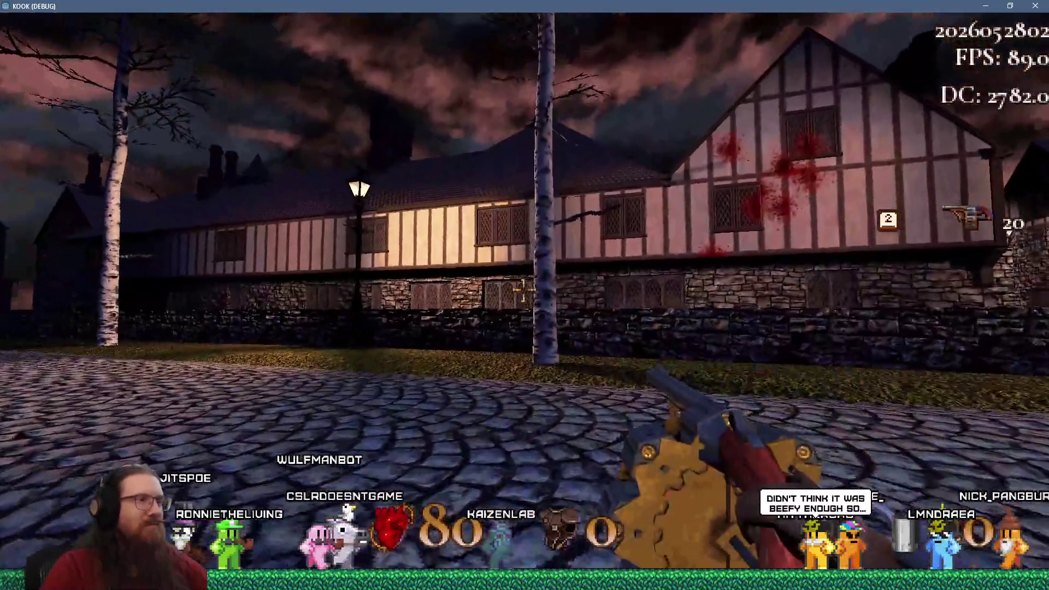
- Run giveall in the development console to get every weapon with ammo
{"action": "key", "text": "grave"}
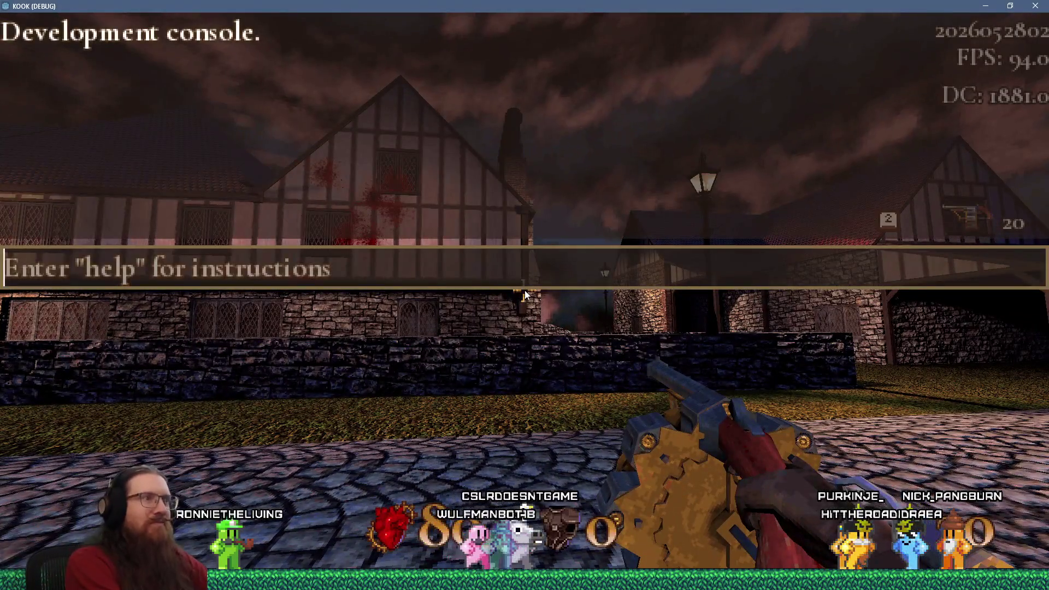
{"action": "type", "text": "giveall"}
{"action": "key", "text": "Return"}
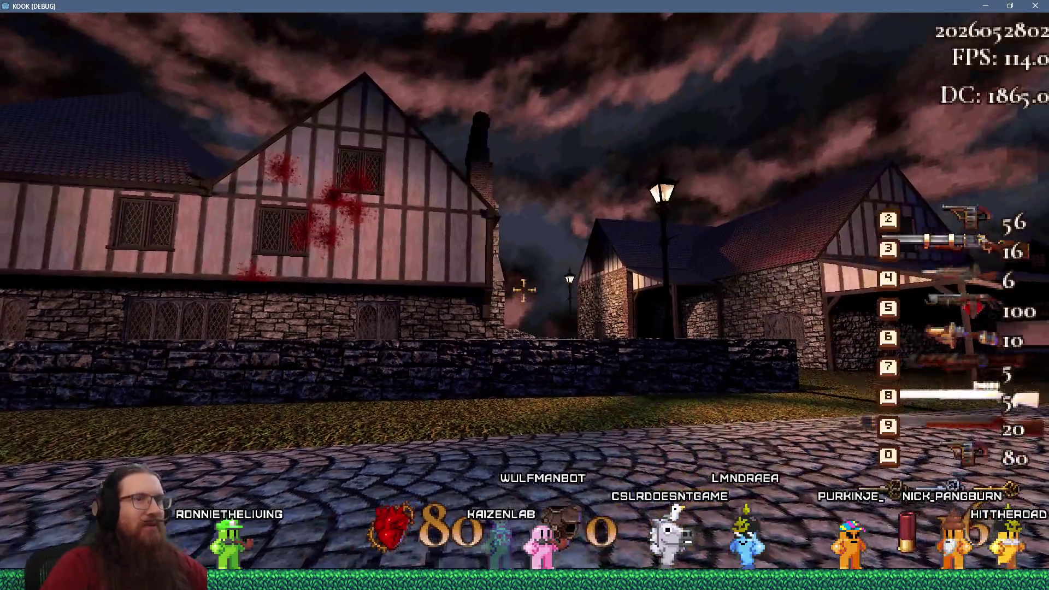
- Equip the slot-8 cannon and fire it at the ground, stone wall and grass
{"action": "key", "text": "8"}
{"action": "key", "text": "w"}
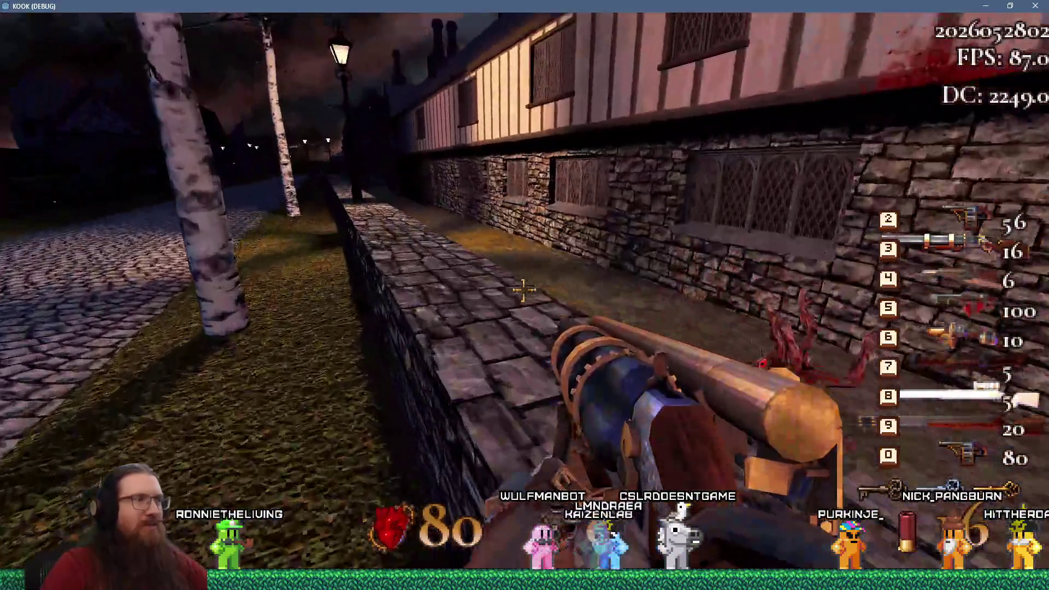
{"action": "left_click", "coordinate": [524, 291]}
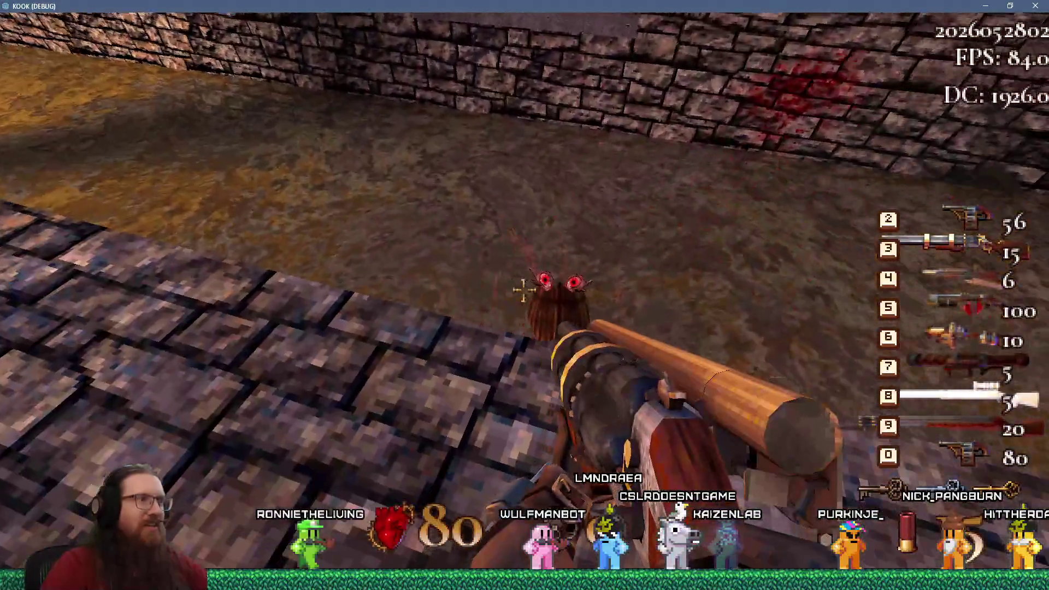
{"action": "key", "text": "w"}
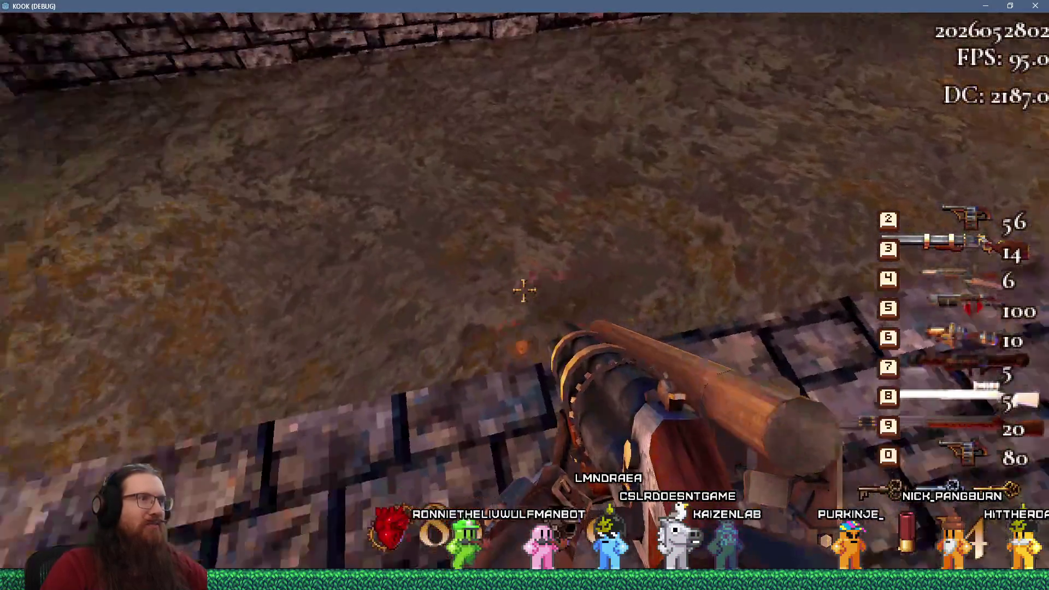
{"action": "left_click", "coordinate": [524, 290]}
{"action": "key", "text": "w"}
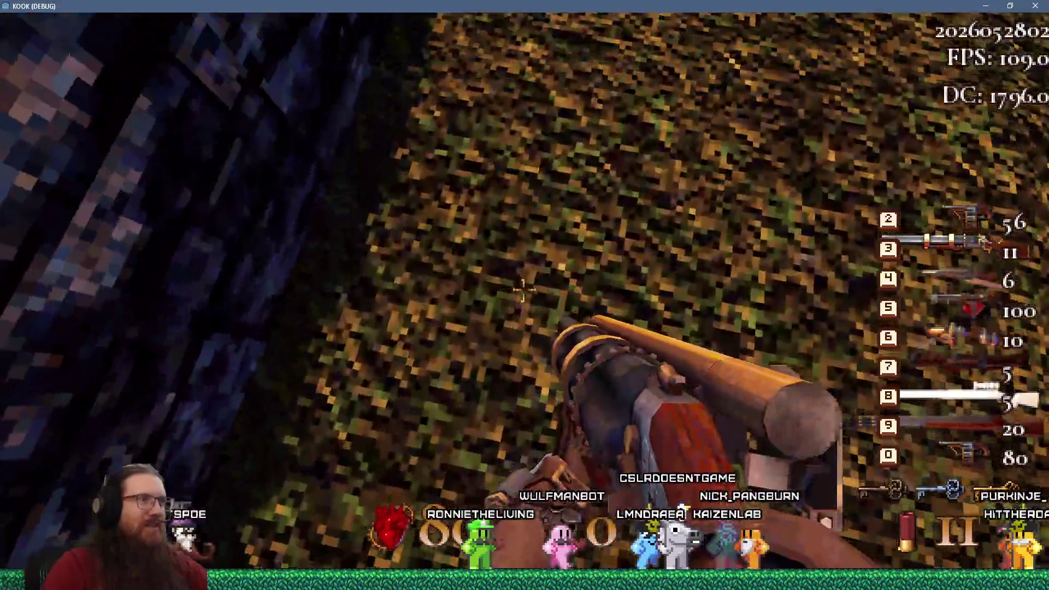
{"action": "left_click", "coordinate": [523, 291]}
{"action": "key", "text": "w"}
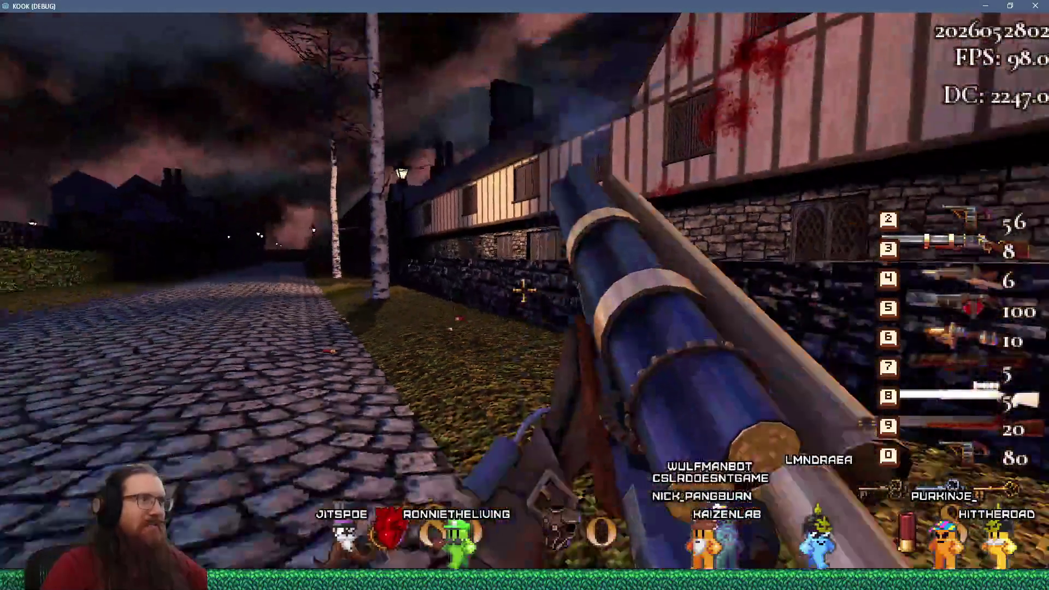
{"action": "left_click", "coordinate": [524, 290]}
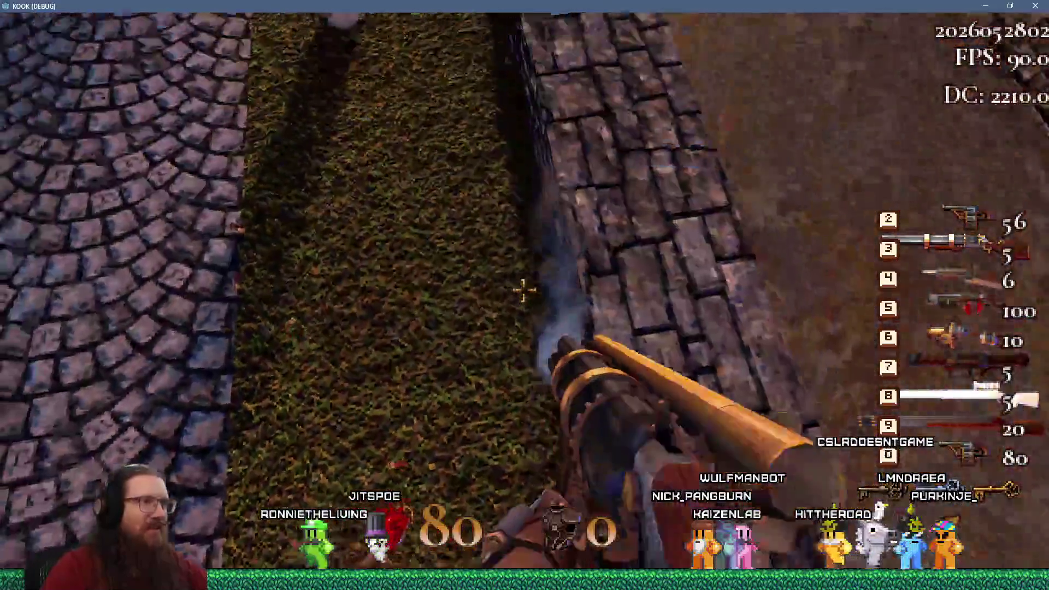
{"action": "key", "text": "w"}
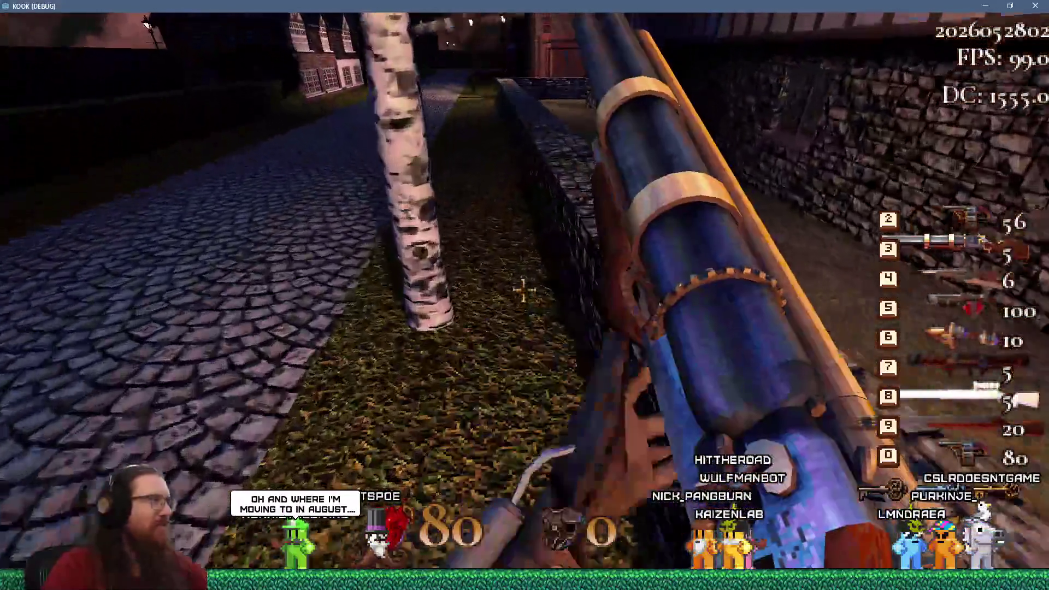
- Equip the glowing orb weapon in slot 1 and walk onto the timbered-house street
{"action": "key", "text": "w"}
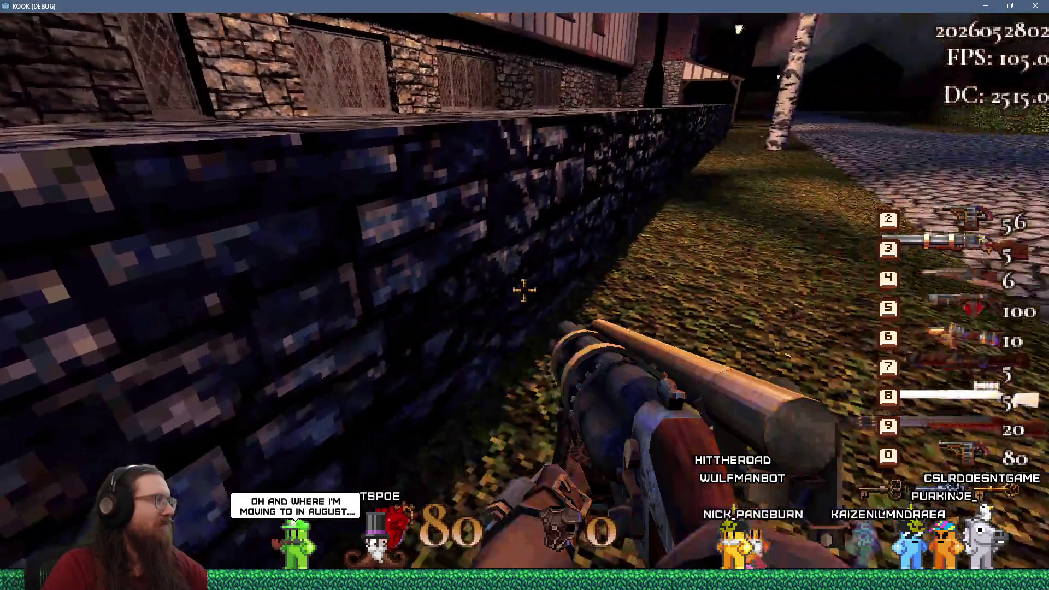
{"action": "key", "text": "1"}
{"action": "key", "text": "w"}
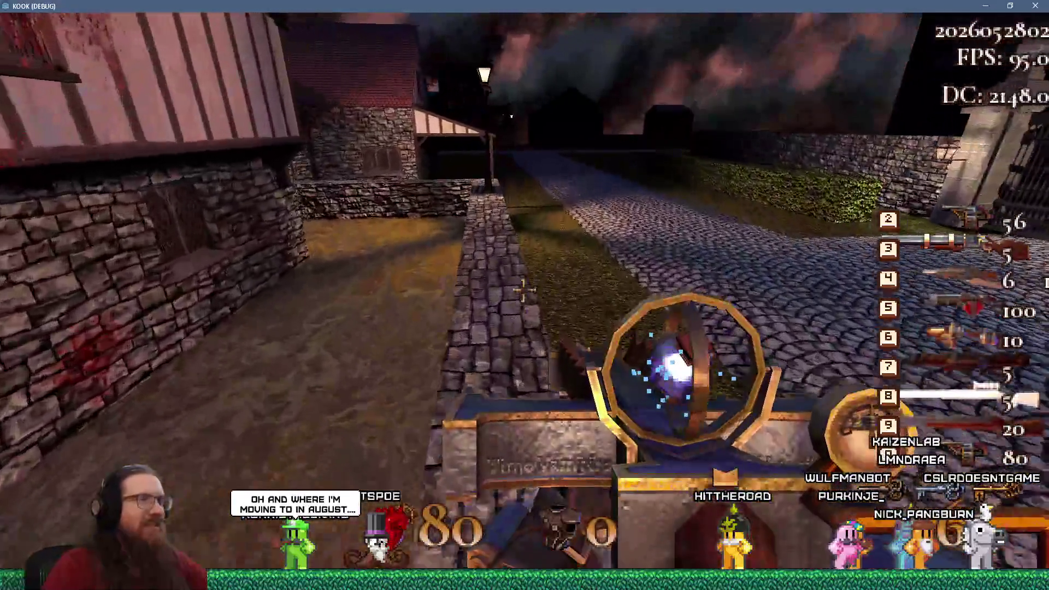
{"action": "key", "text": "w"}
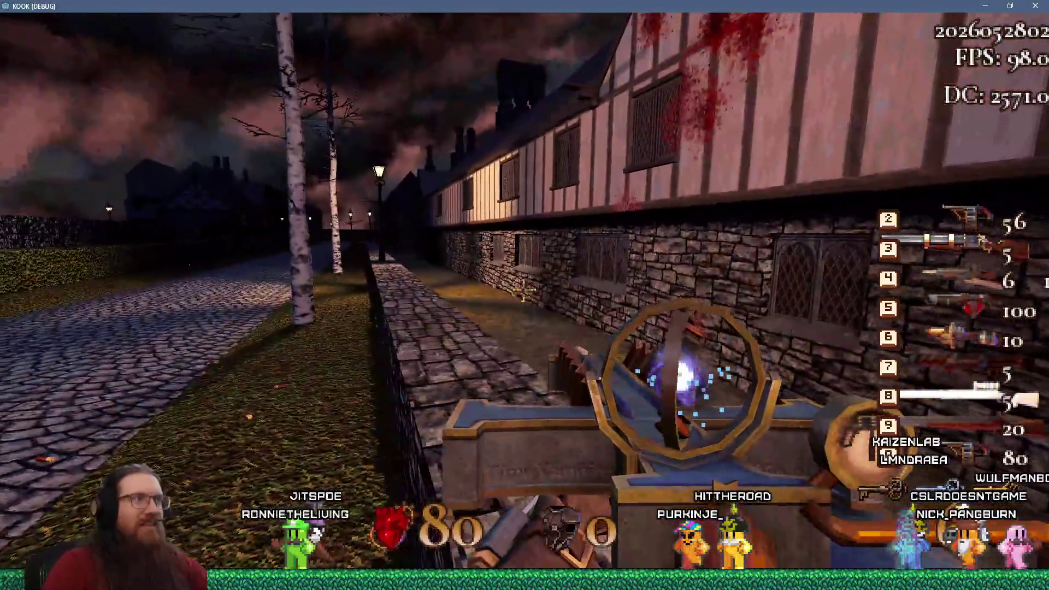
{"action": "key", "text": "grave"}
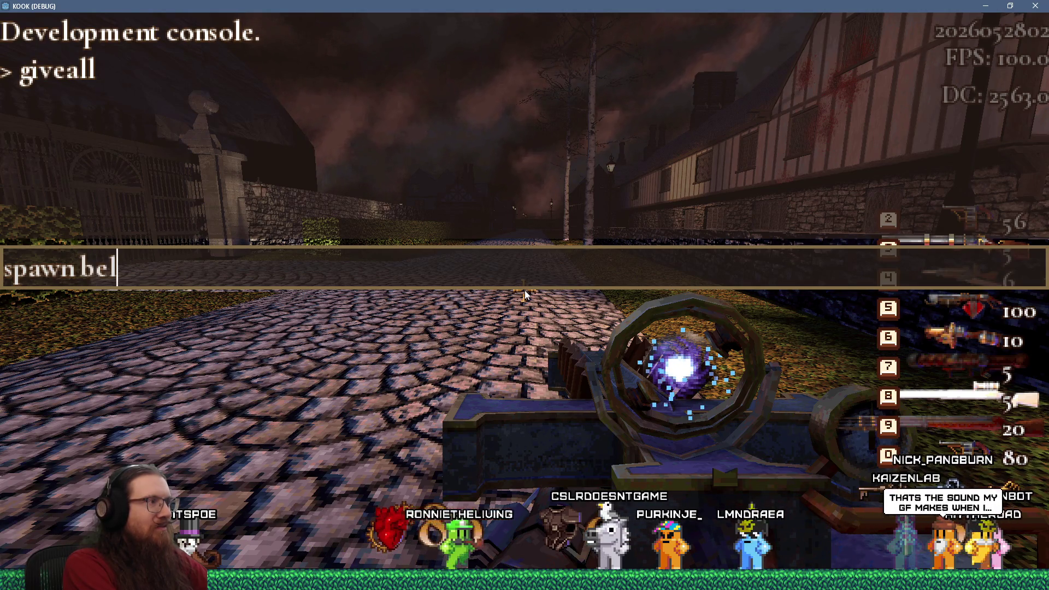
- Spawn a bell cultist with 'spawn bel' and fire the orb weapon at it
{"action": "key", "text": "Return"}
{"action": "key", "text": "grave"}
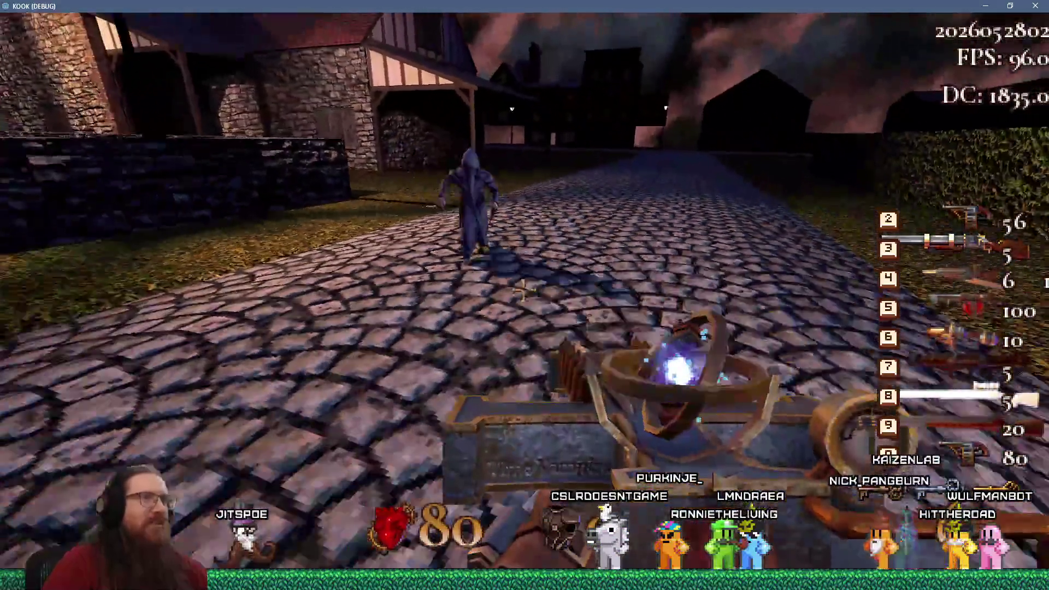
{"action": "left_click", "coordinate": [523, 290]}
{"action": "key", "text": "s"}
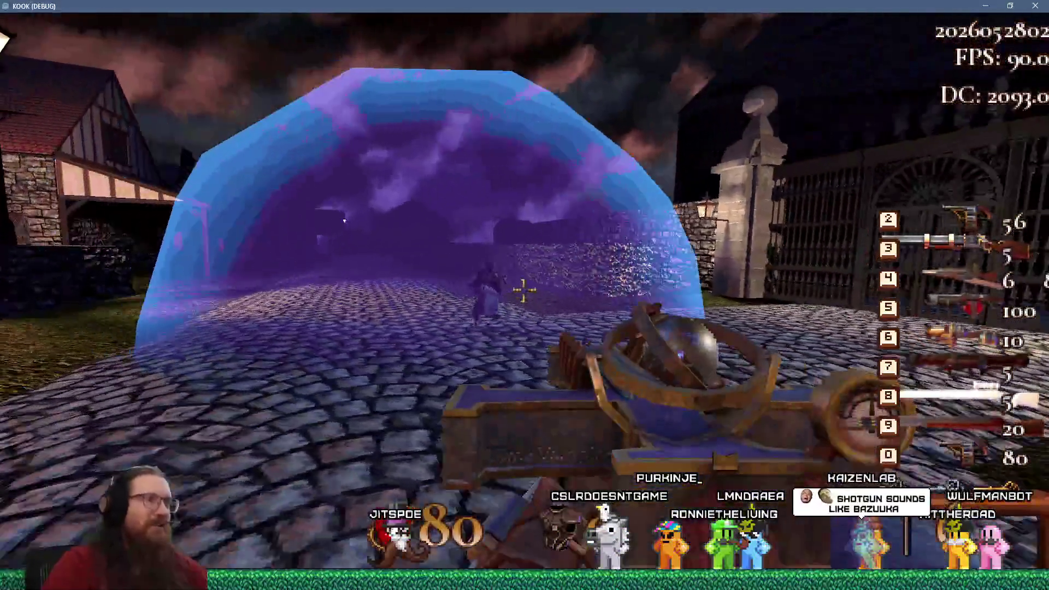
{"action": "key", "text": "w"}
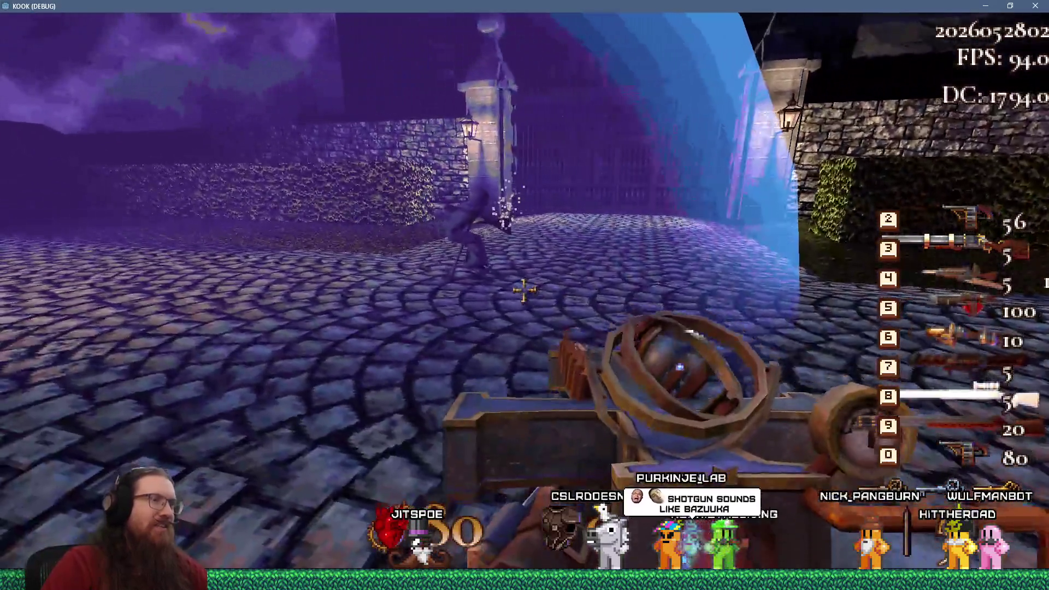
{"action": "key", "text": "s"}
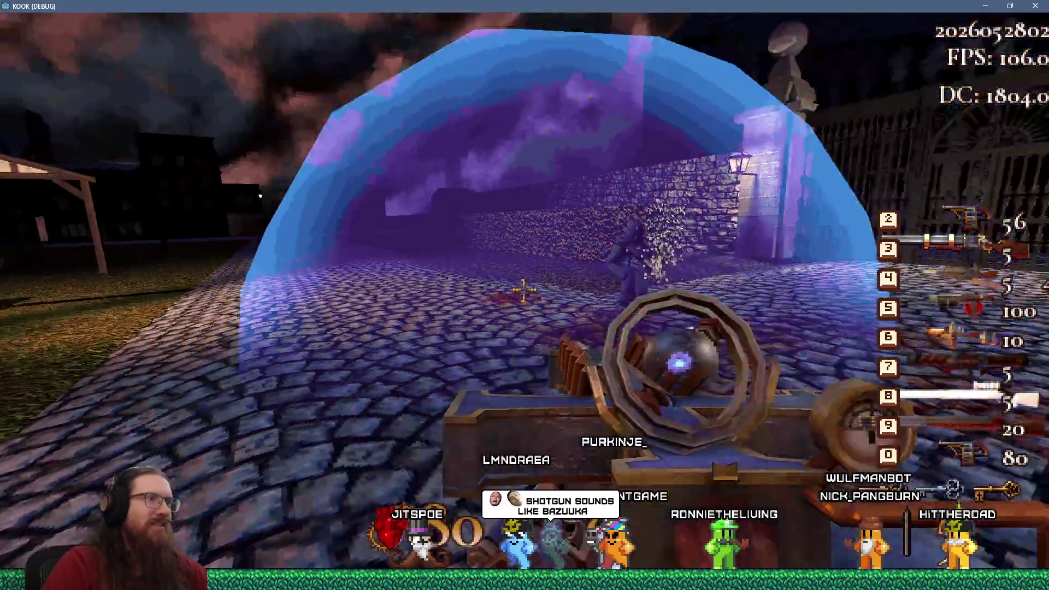
- Walk along and over the stone wall firing the orb weapon, ending on the lamp-lit street
{"action": "key", "text": "w"}
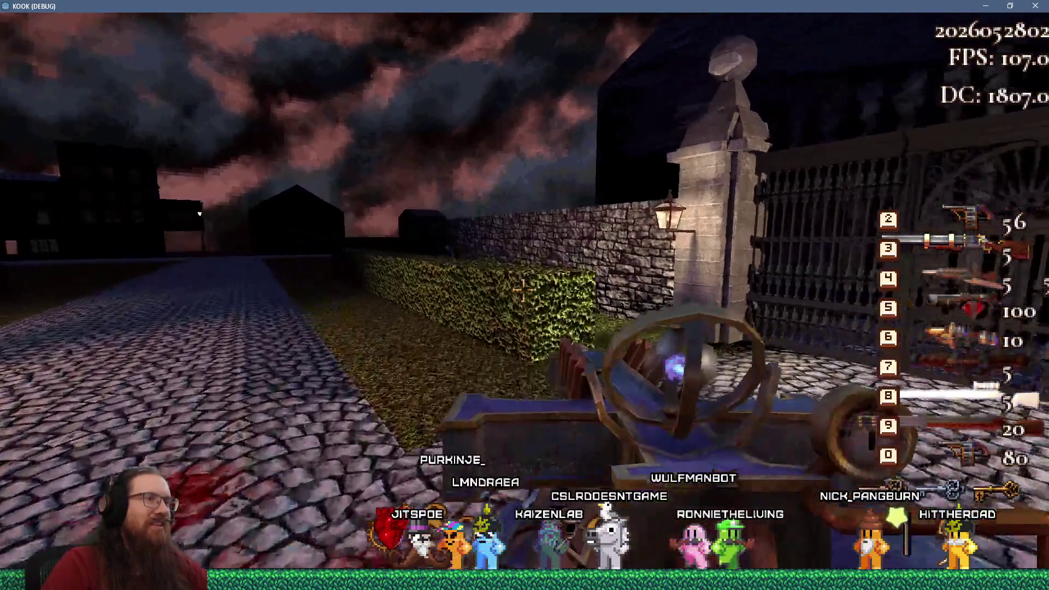
{"action": "key", "text": "w"}
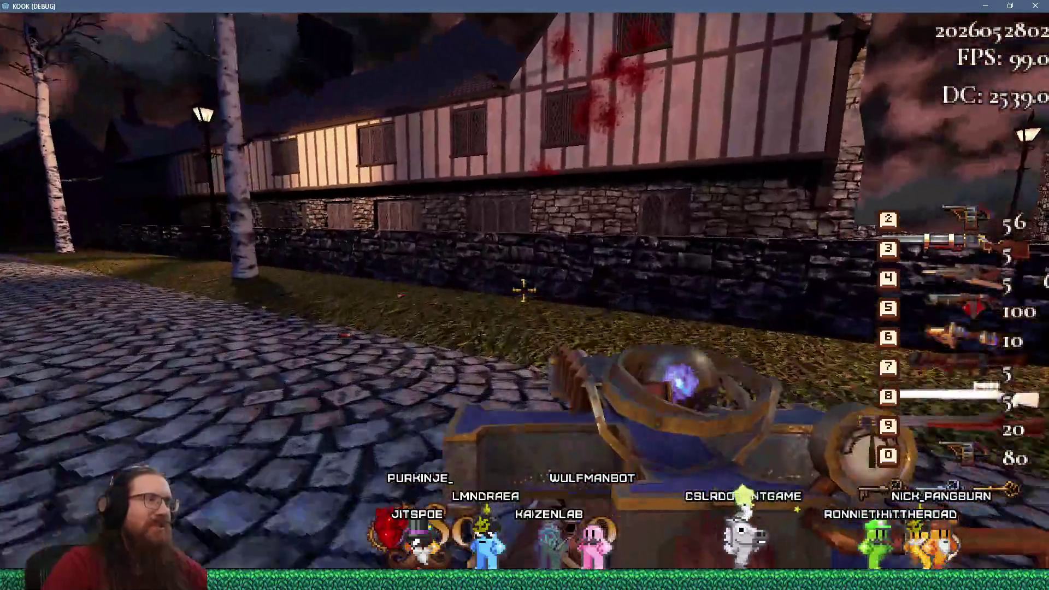
{"action": "left_click", "coordinate": [523, 290]}
{"action": "key", "text": "w"}
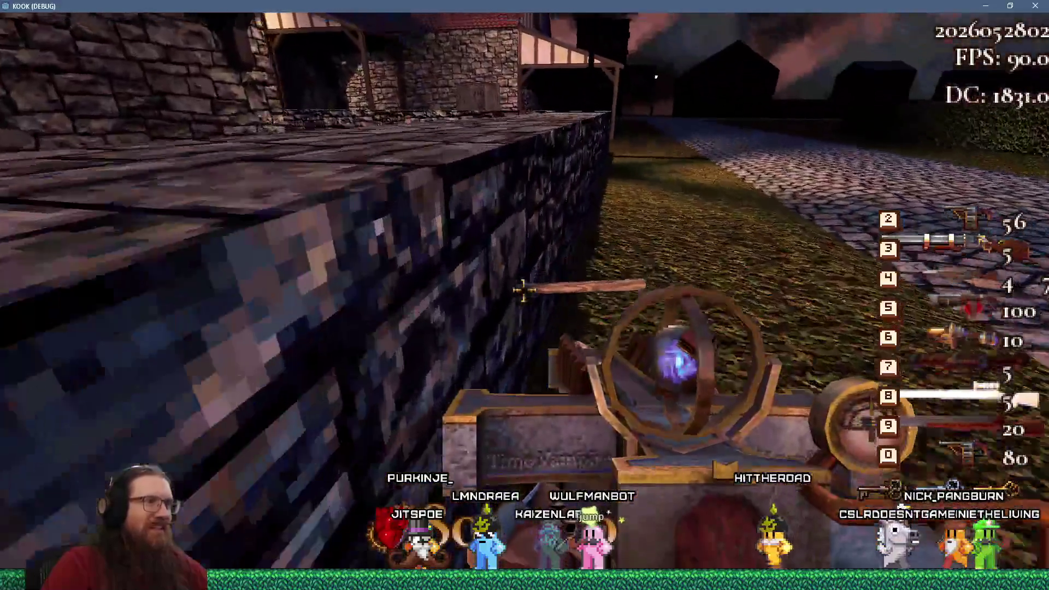
{"action": "left_click", "coordinate": [524, 290]}
{"action": "key", "text": "w"}
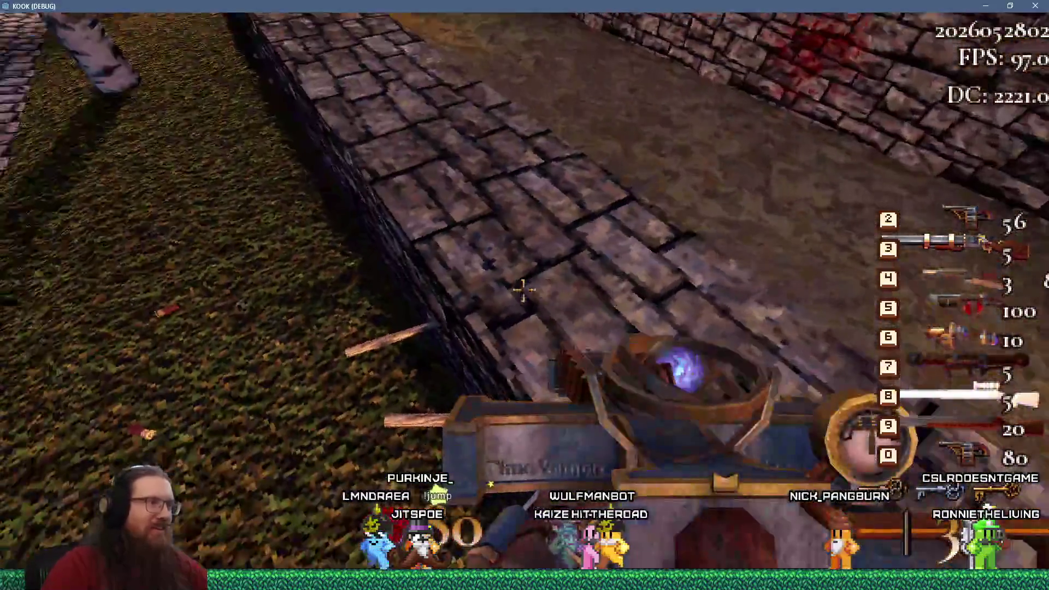
{"action": "key", "text": "w"}
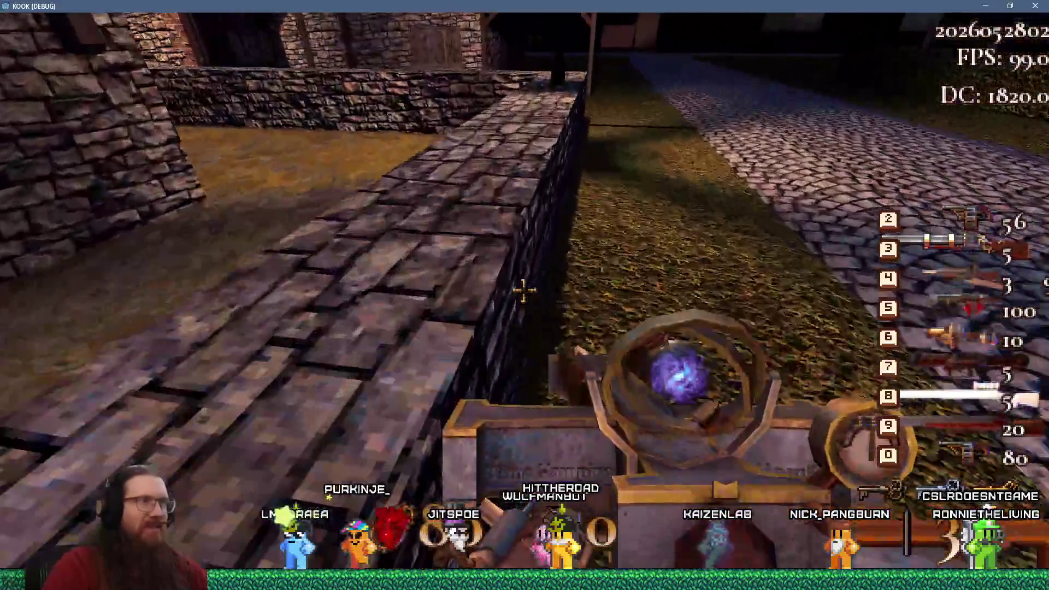
{"action": "key", "text": "w"}
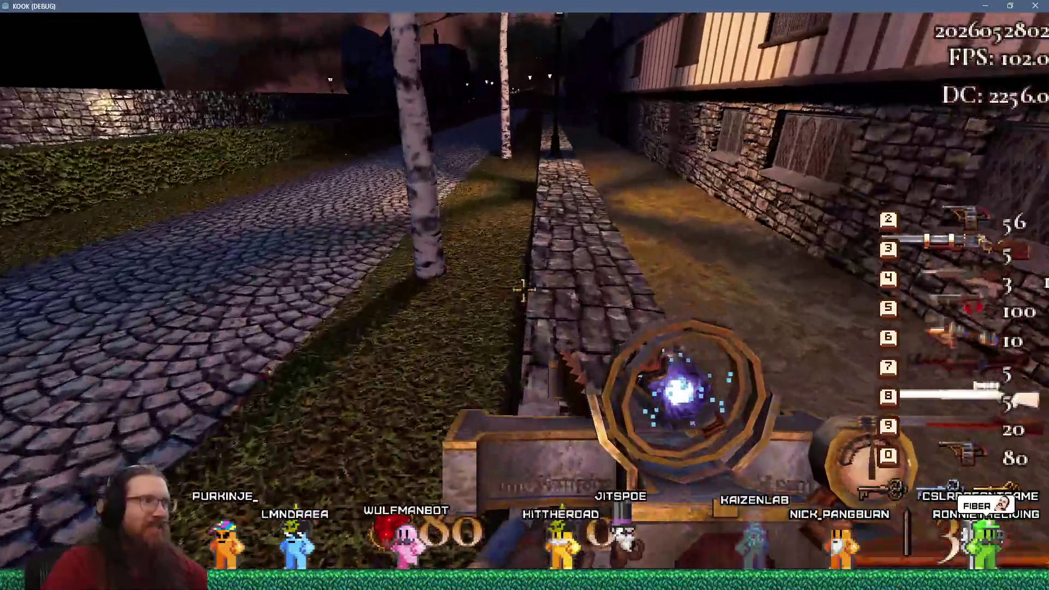
{"action": "key", "text": "w"}
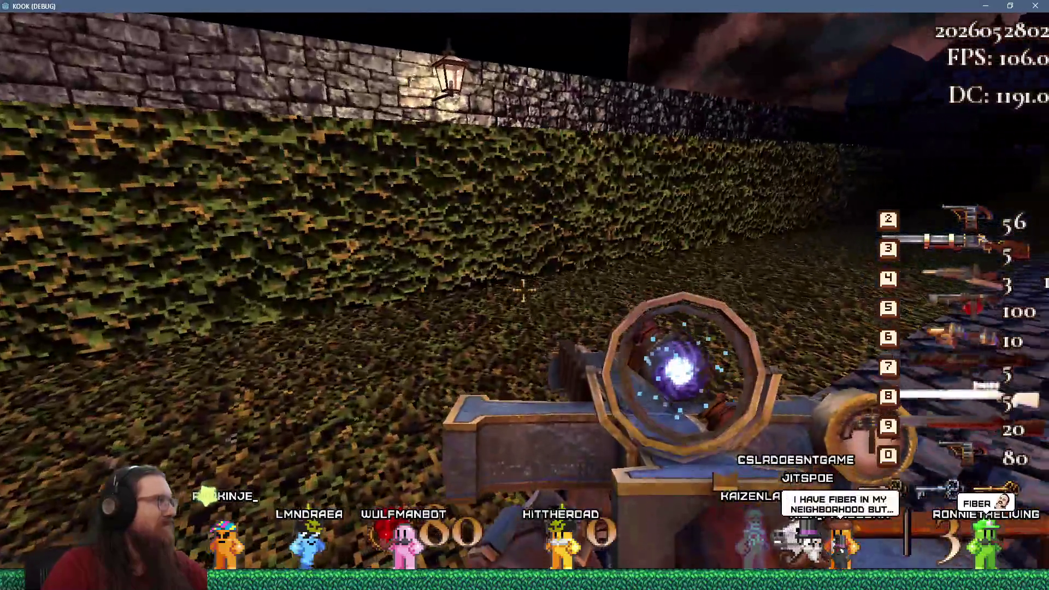
{"action": "key", "text": "w"}
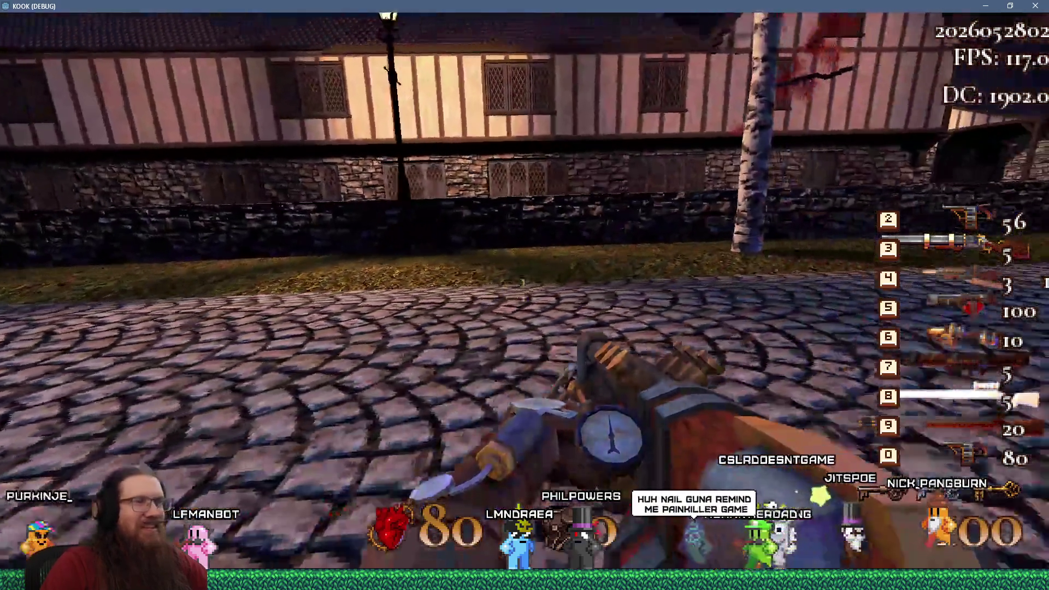
- Fire the nail gun repeatedly at the houses, gate and cobbles, draining its ammo to 17
{"action": "left_click", "coordinate": [523, 290]}
{"action": "left_click", "coordinate": [523, 290]}
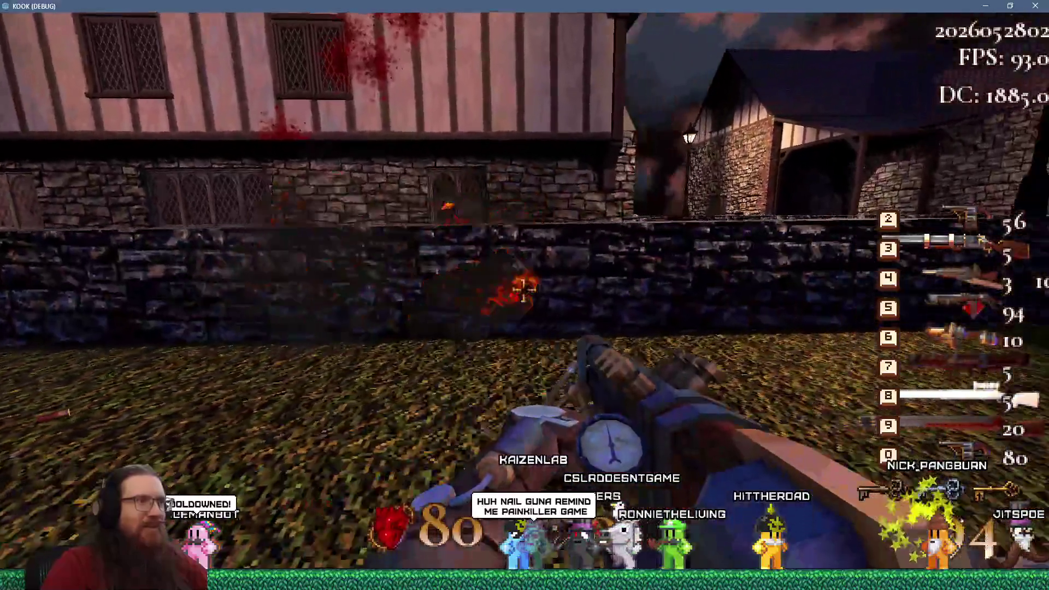
{"action": "left_click", "coordinate": [523, 289]}
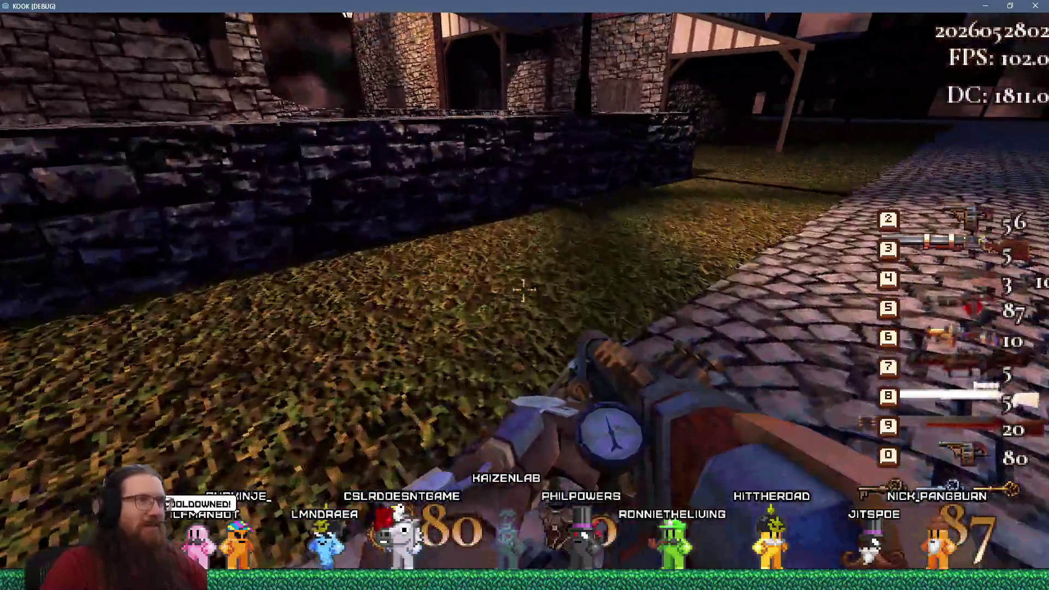
{"action": "left_click", "coordinate": [523, 290]}
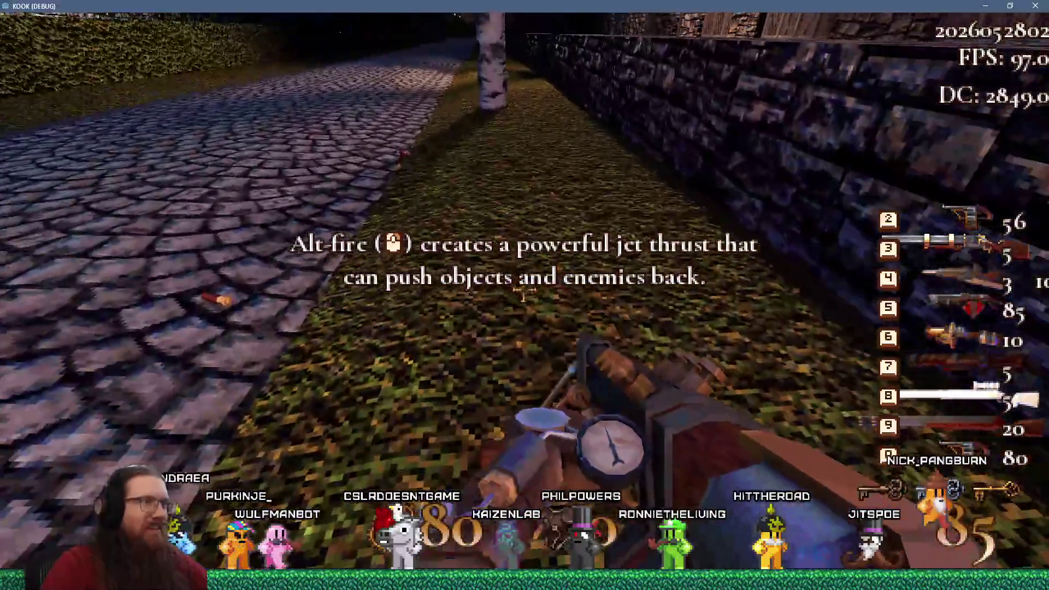
{"action": "left_click", "coordinate": [524, 290]}
{"action": "left_click", "coordinate": [523, 289]}
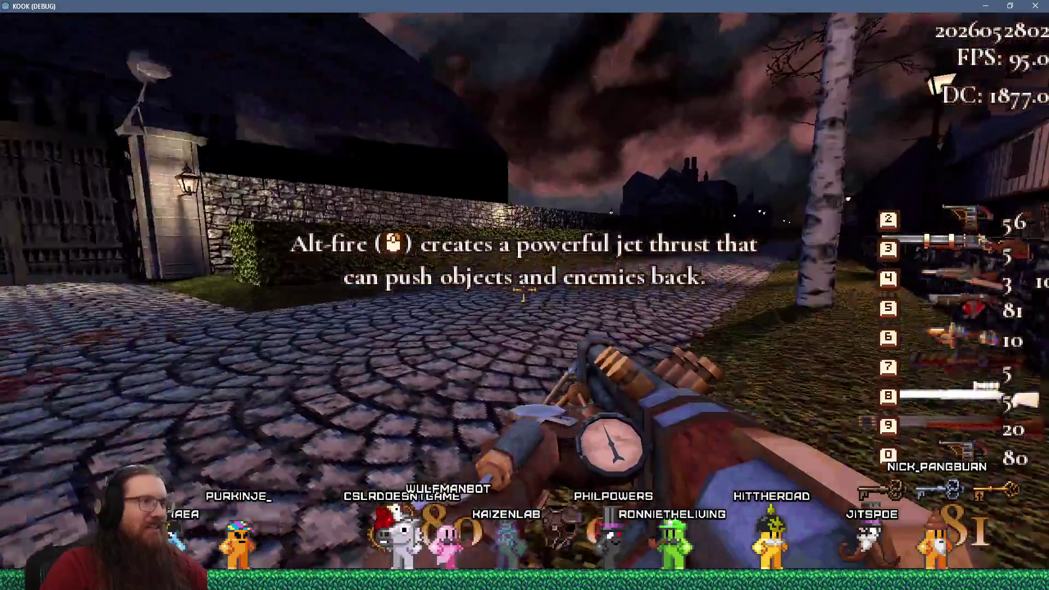
{"action": "left_click", "coordinate": [523, 289]}
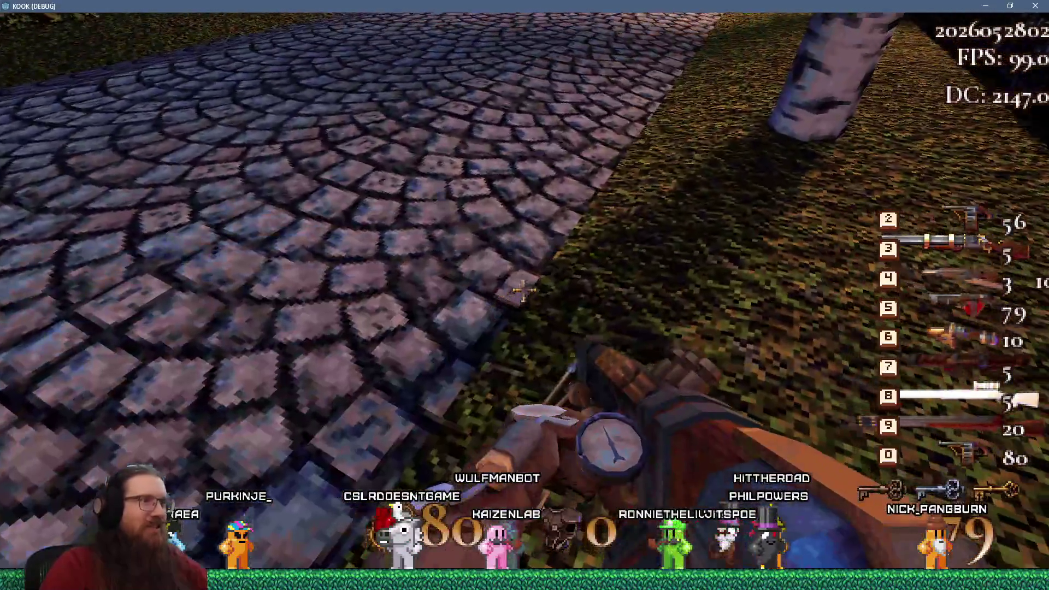
{"action": "left_click", "coordinate": [523, 290]}
{"action": "left_click", "coordinate": [524, 291]}
{"action": "left_click", "coordinate": [525, 290]}
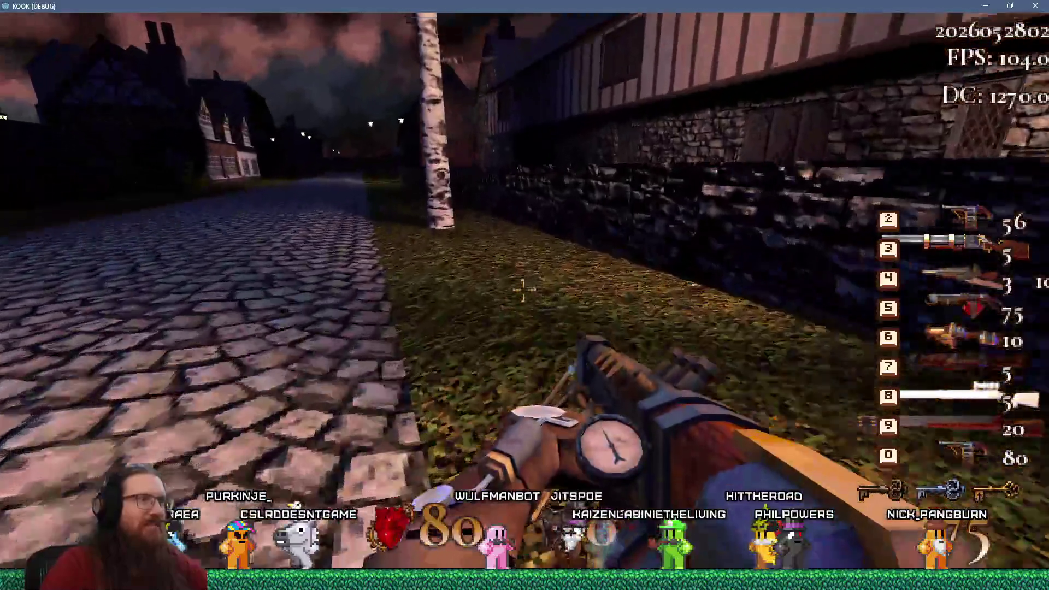
{"action": "left_click", "coordinate": [524, 290]}
{"action": "left_click", "coordinate": [524, 290]}
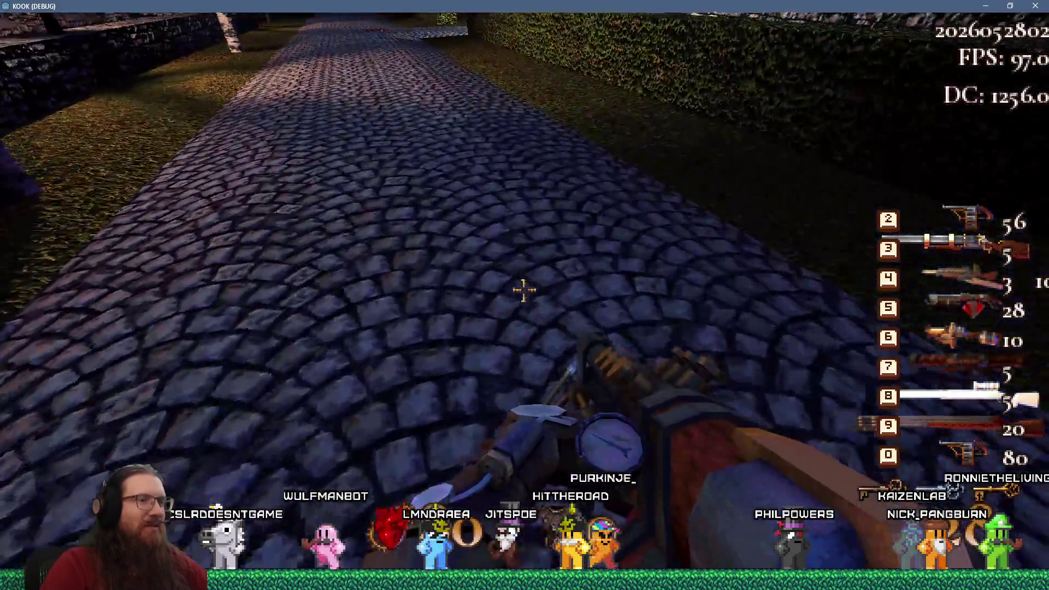
{"action": "left_click", "coordinate": [523, 291]}
{"action": "left_click", "coordinate": [524, 290]}
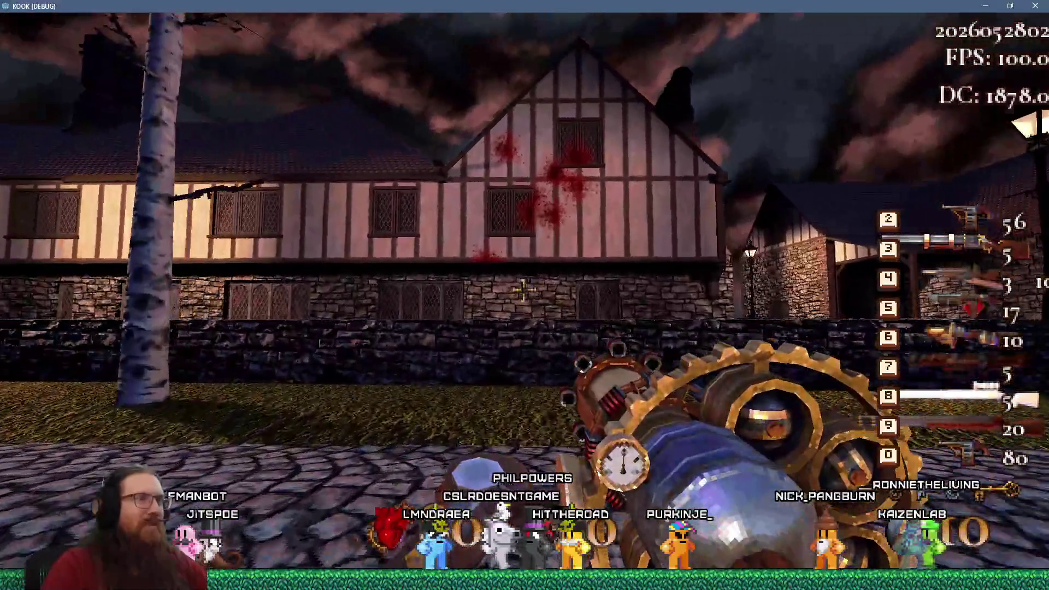
- Fire the clockwork gear gun at the timbered house, then equip the slot-7 launcher
{"action": "left_click", "coordinate": [524, 291]}
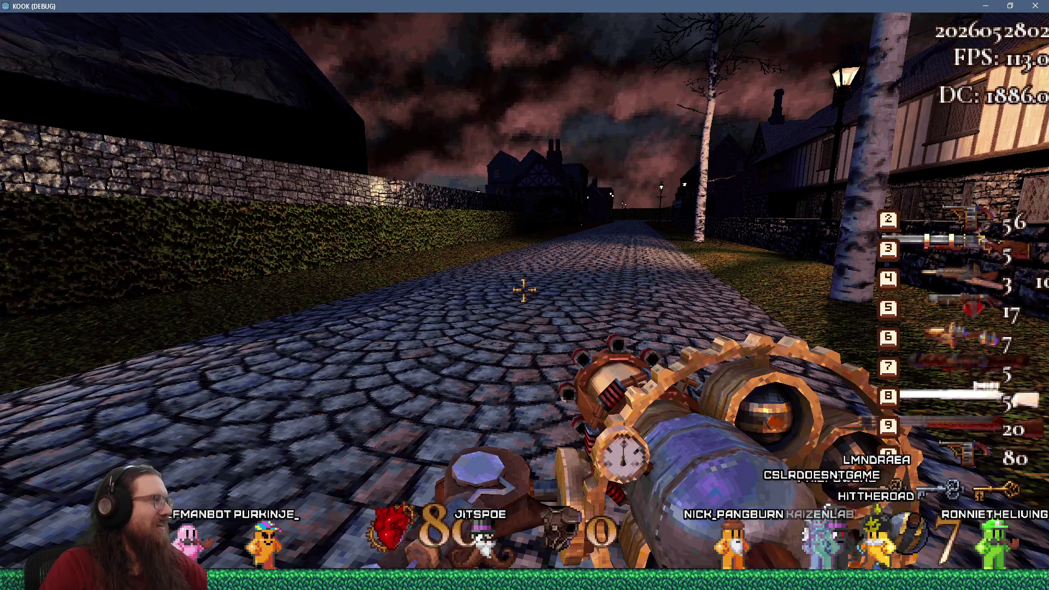
{"action": "key", "text": "7"}
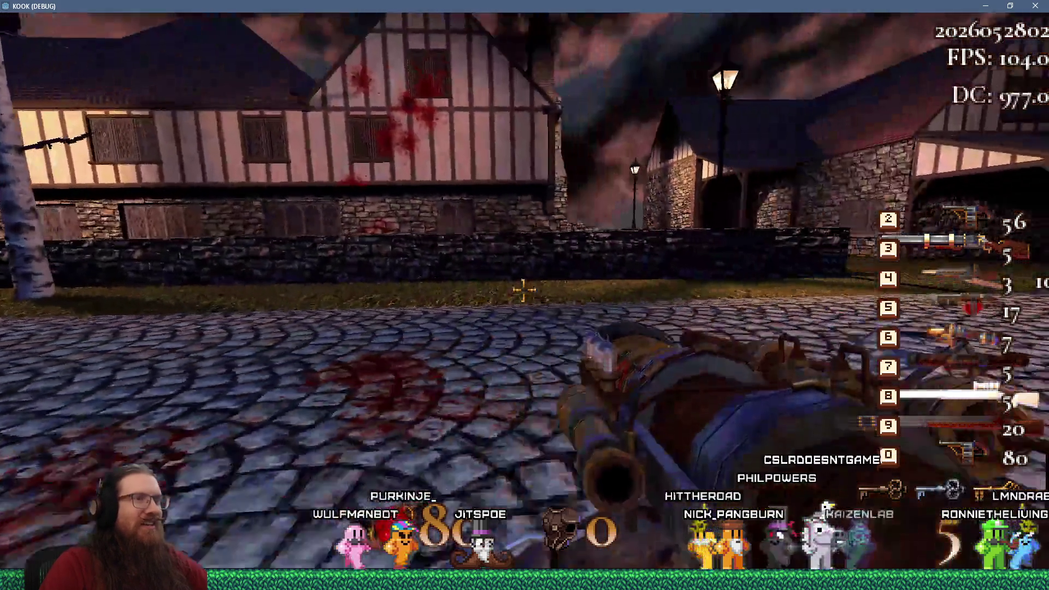
{"action": "key", "text": "grave"}
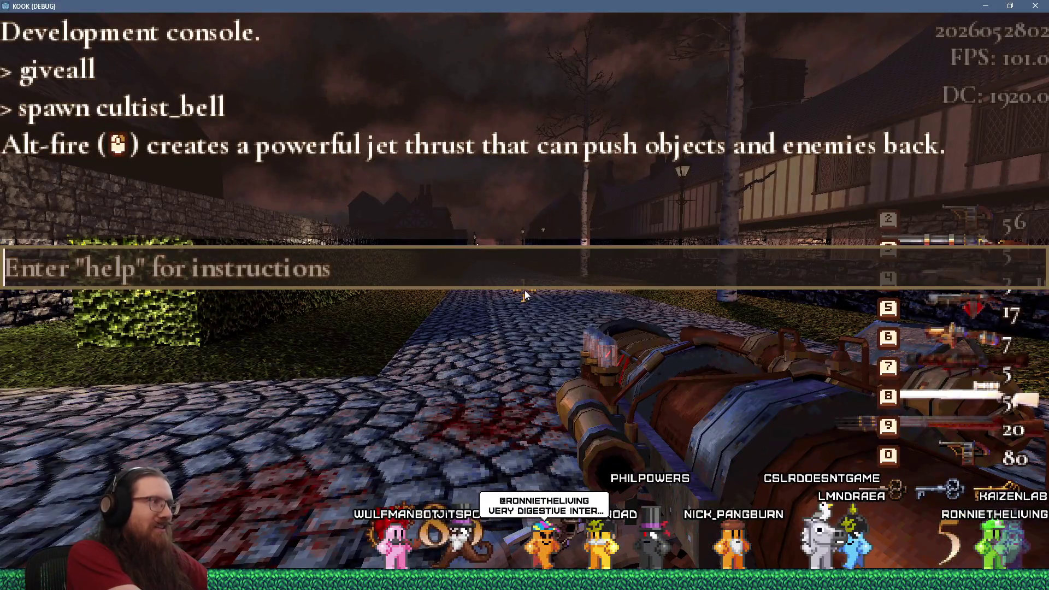
{"action": "type", "text": "spawn sewer_swan"}
- Spawn a sewer_swan from the console and launch fireballs at it until it dies
{"action": "key", "text": "Return"}
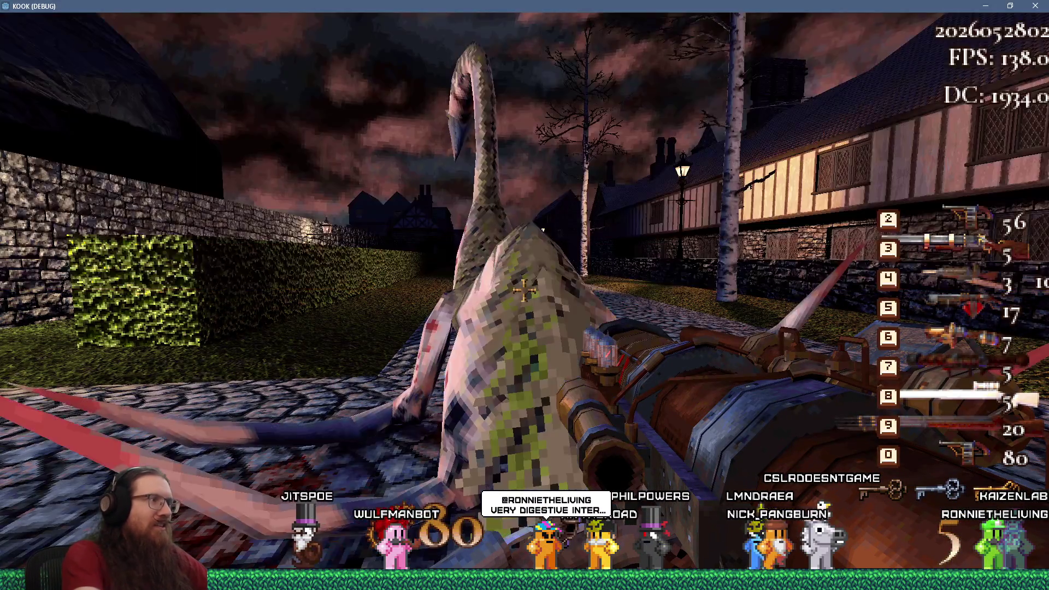
{"action": "key", "text": "s"}
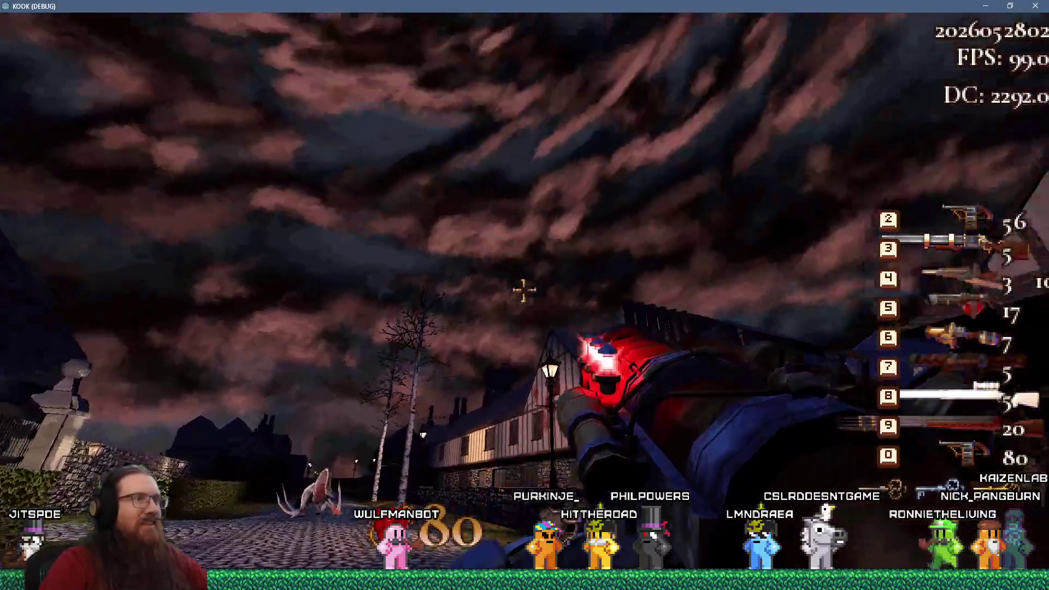
{"action": "left_click", "coordinate": [524, 290]}
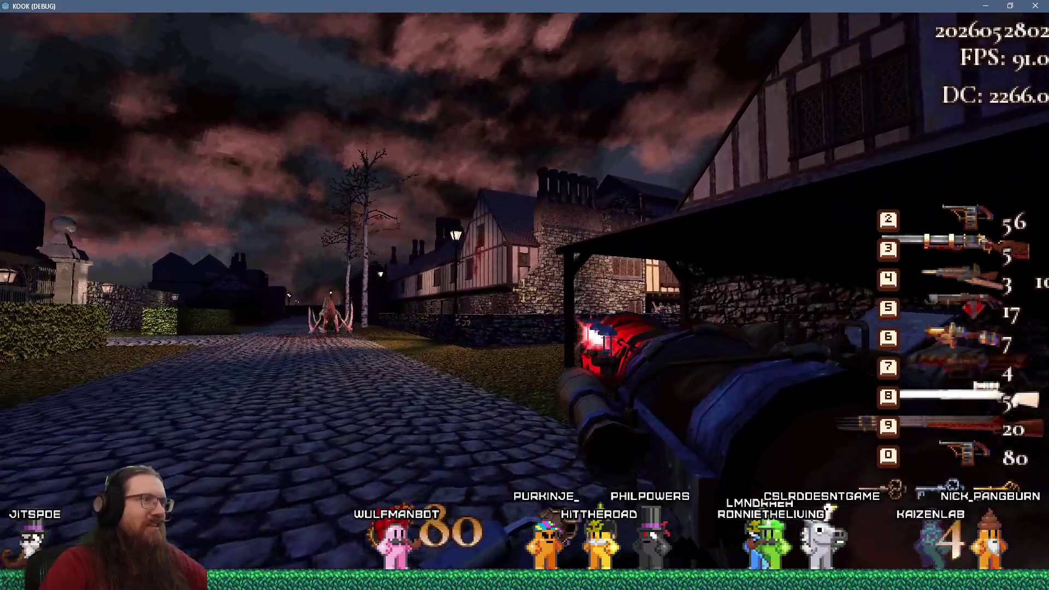
{"action": "left_click", "coordinate": [524, 289]}
{"action": "left_click", "coordinate": [524, 290]}
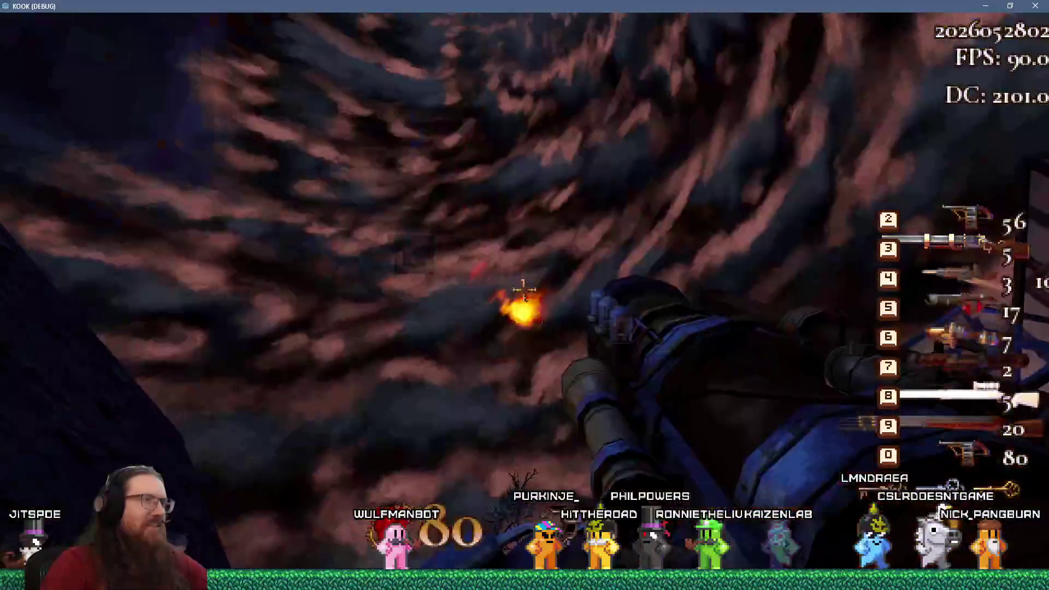
- Advance up the street firing the launcher's remaining rounds until it shows 'Insufficient ammo.'
{"action": "key", "text": "w"}
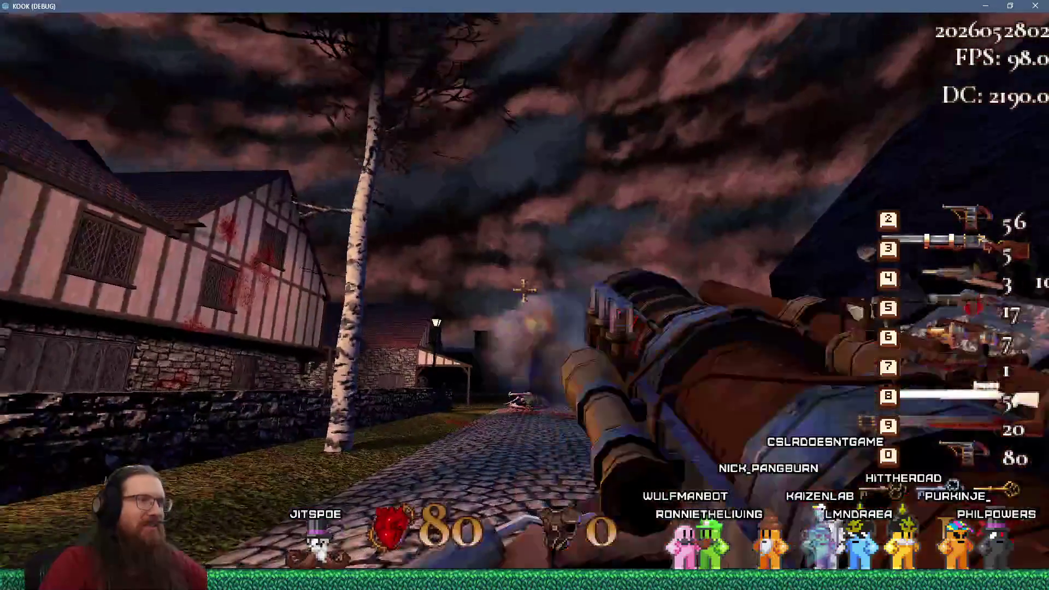
{"action": "left_click", "coordinate": [524, 290]}
{"action": "left_click", "coordinate": [524, 289]}
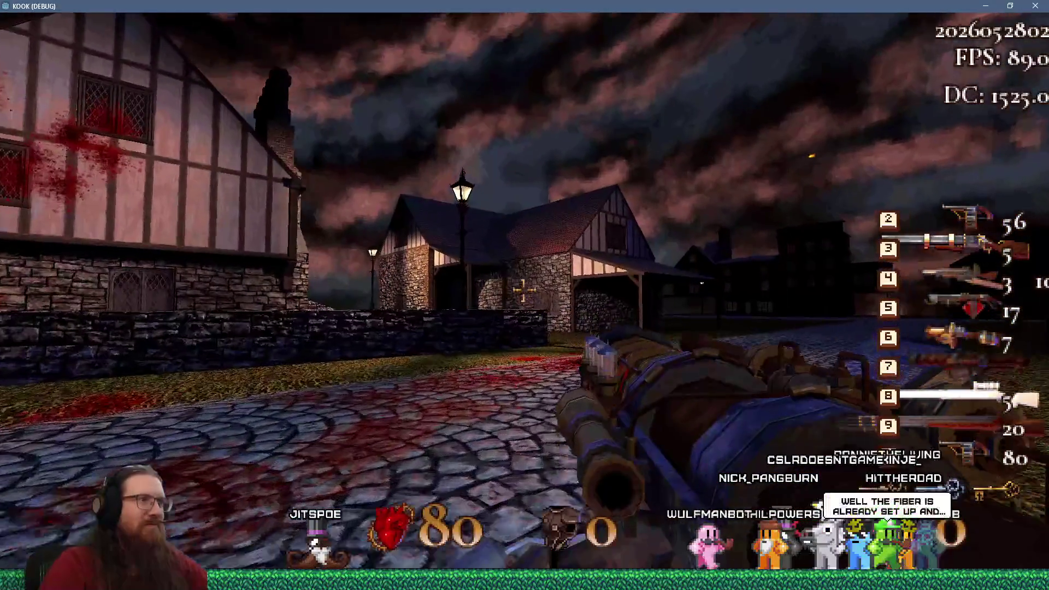
{"action": "left_click", "coordinate": [524, 289]}
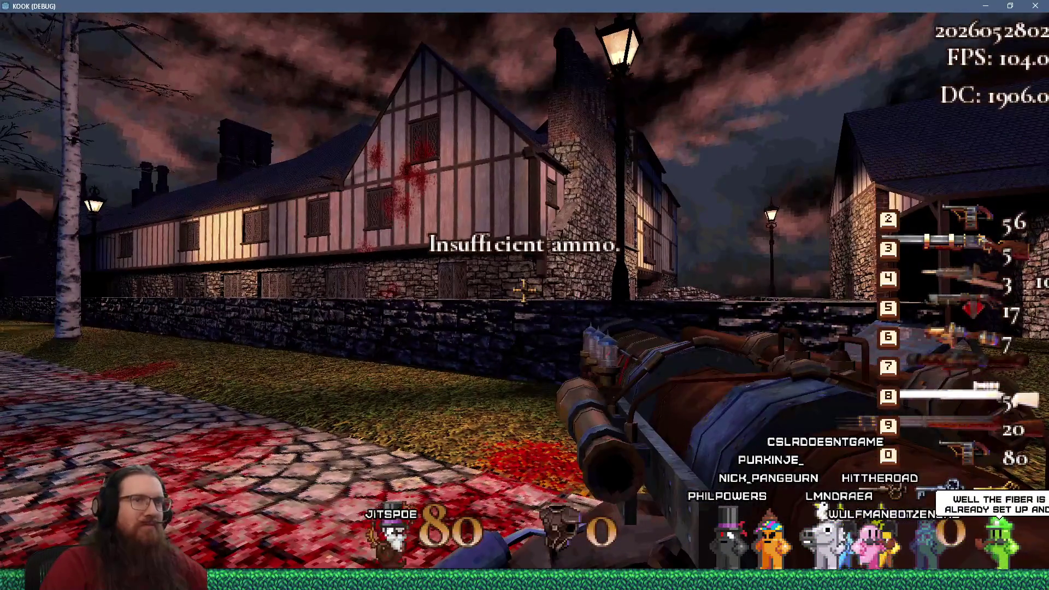
- Equip the white scoped rifle, walk up the cobbled street and leave the scope view
{"action": "key", "text": "8"}
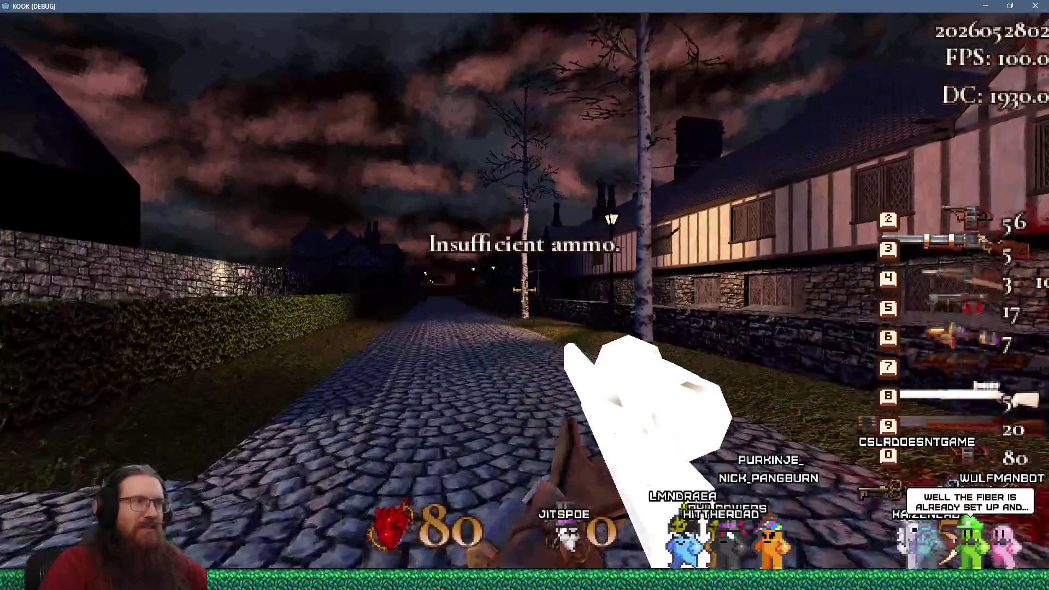
{"action": "key", "text": "w"}
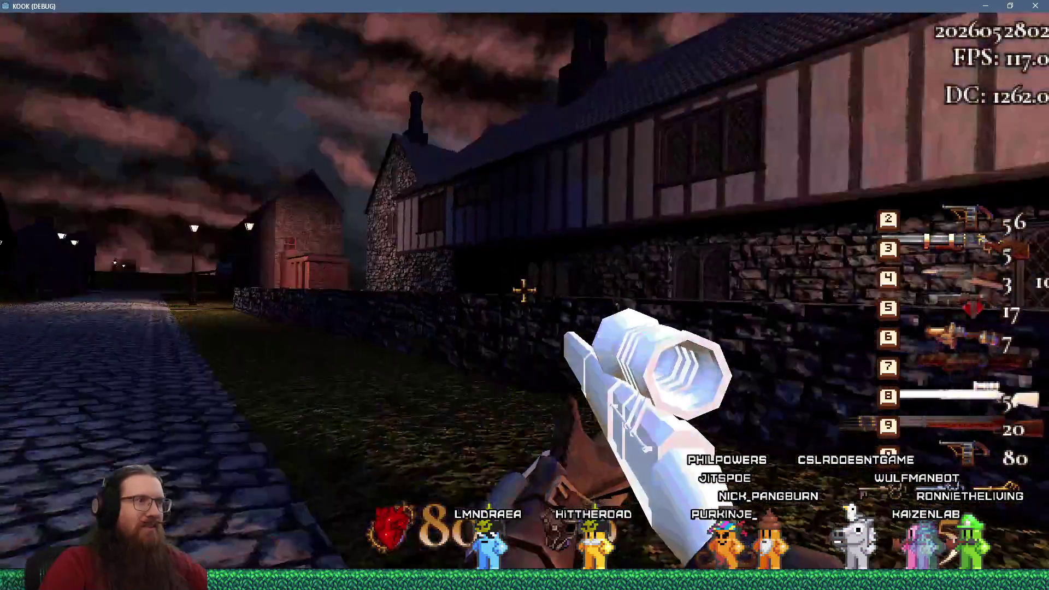
{"action": "key", "text": "w"}
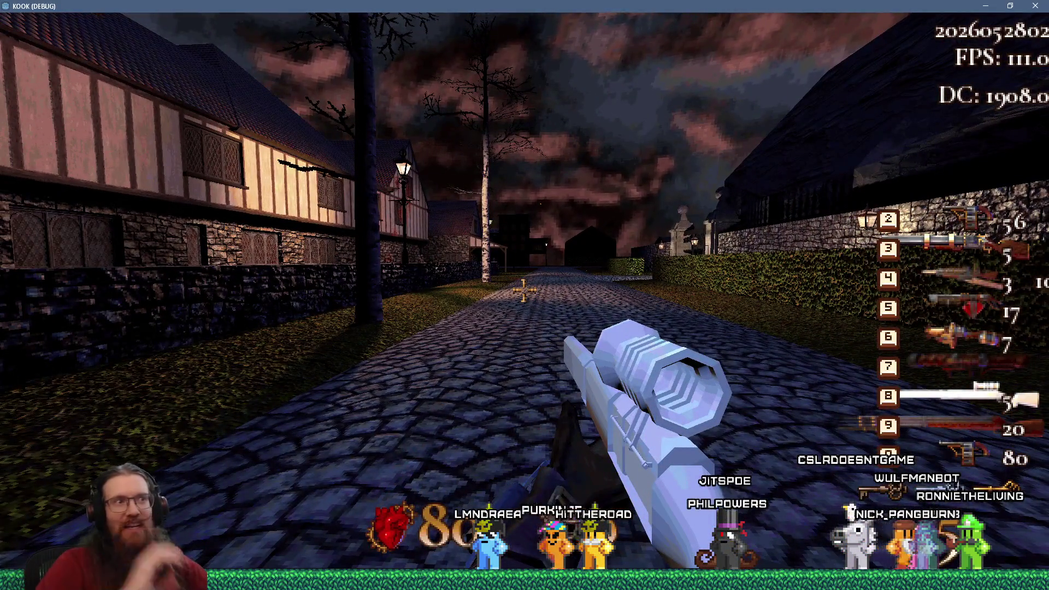
{"action": "key", "text": "w"}
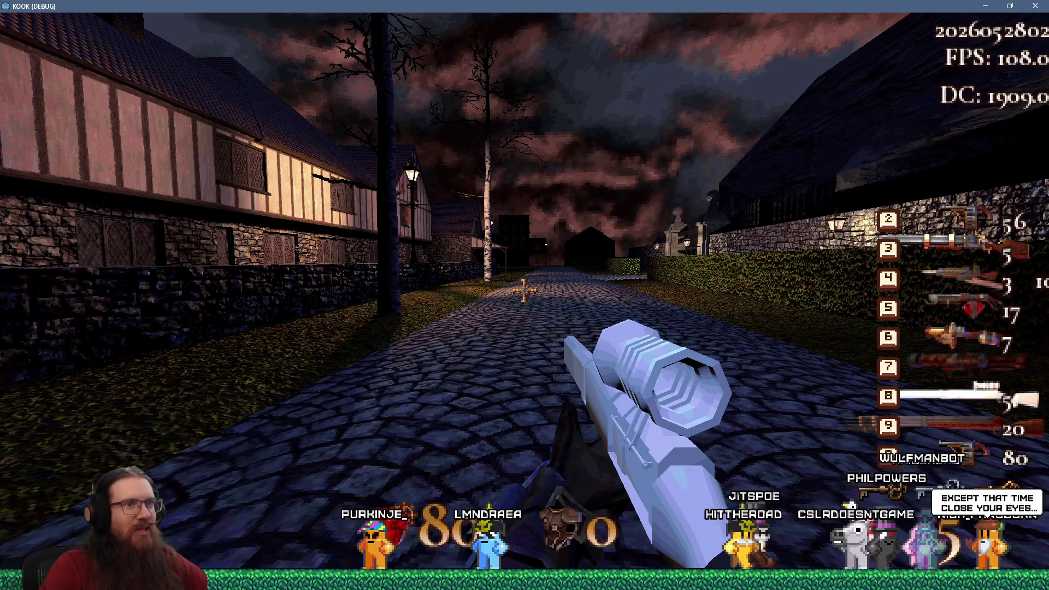
{"action": "key", "text": "w"}
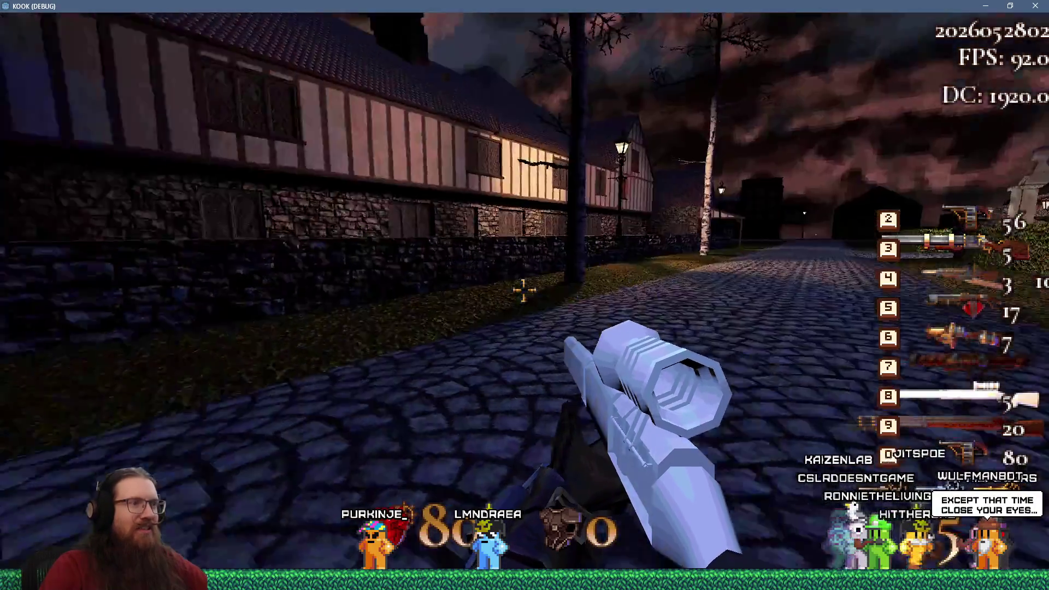
{"action": "key", "text": "w"}
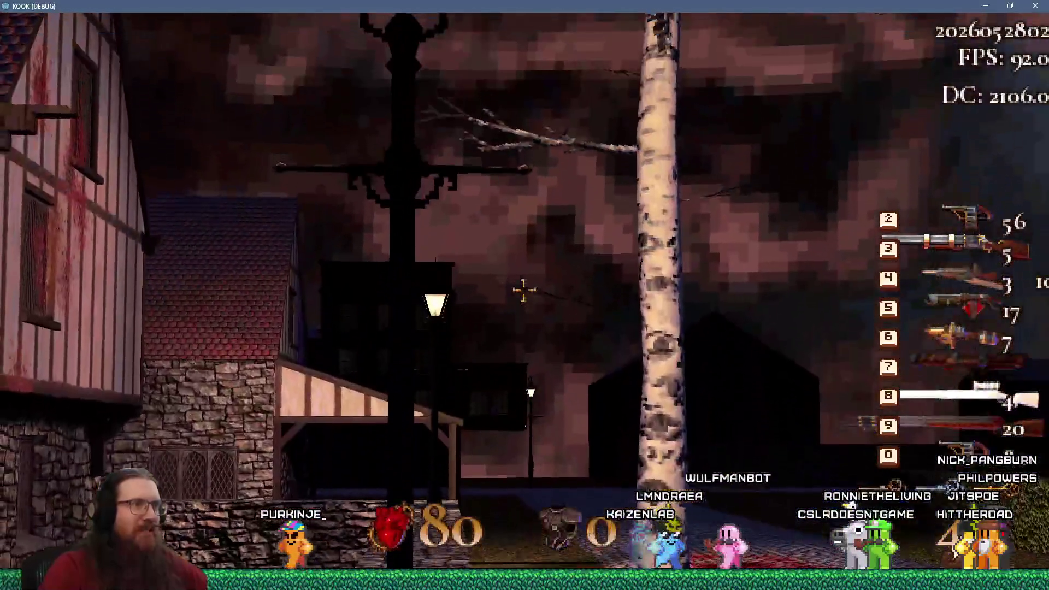
{"action": "right_click", "coordinate": [523, 290]}
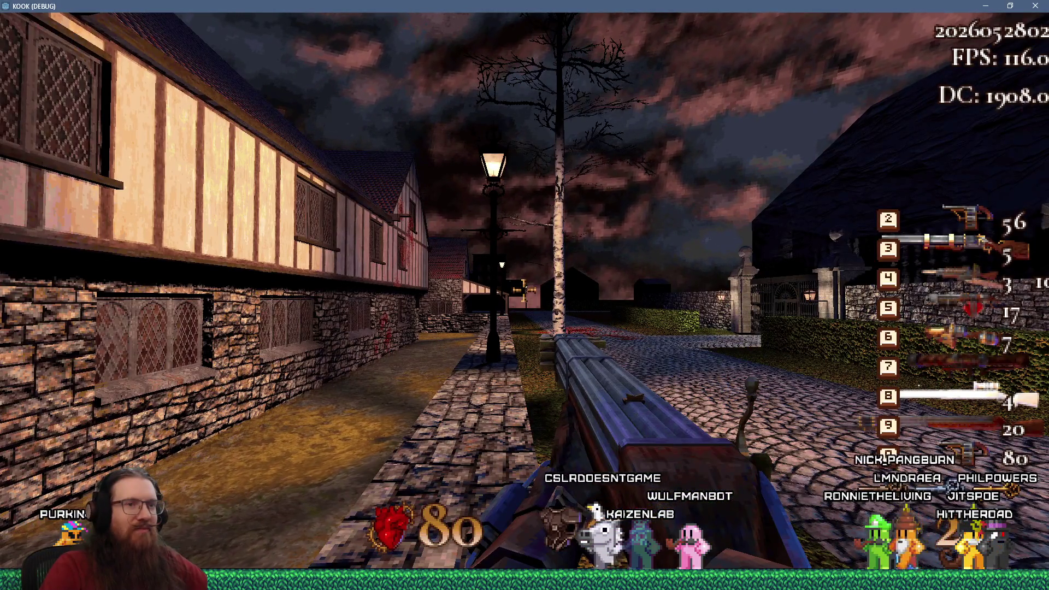
- Follow the stone wall back to the street, switch guns and shoot the timbered house
{"action": "key", "text": "w"}
{"action": "key", "text": "w"}
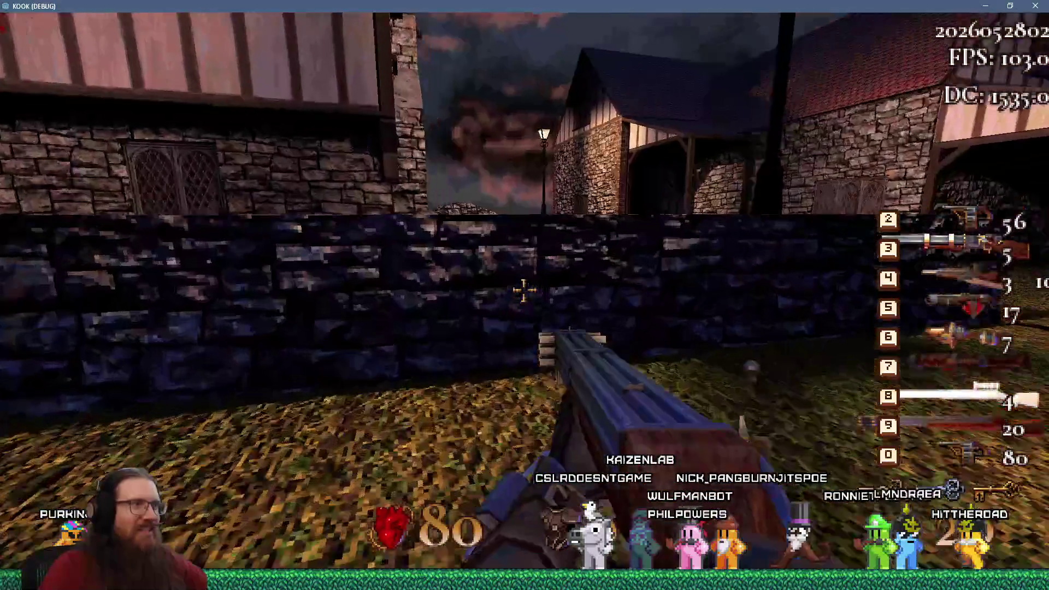
{"action": "key", "text": "w"}
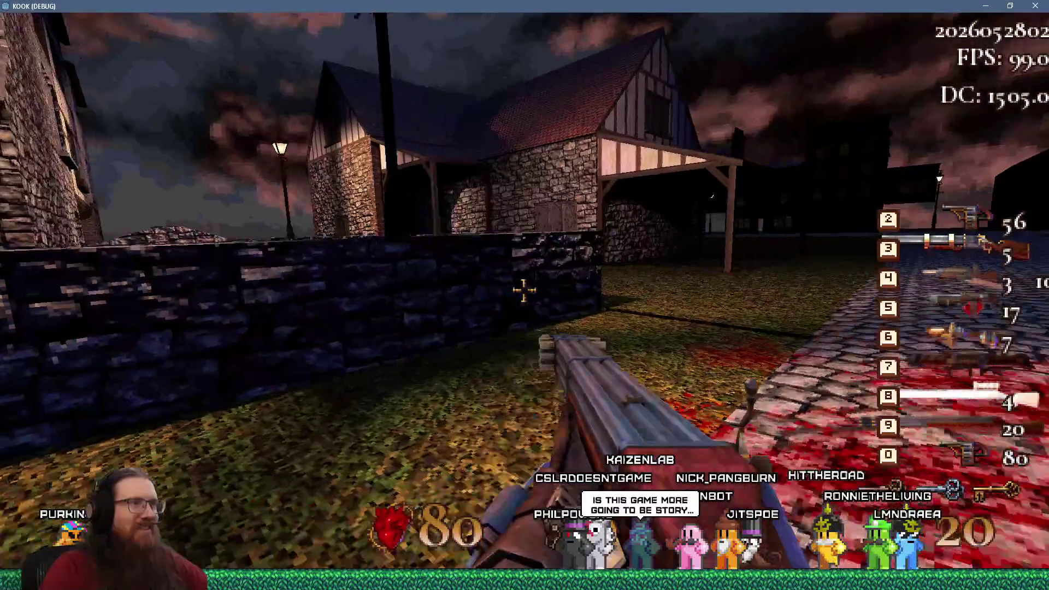
{"action": "key", "text": "w"}
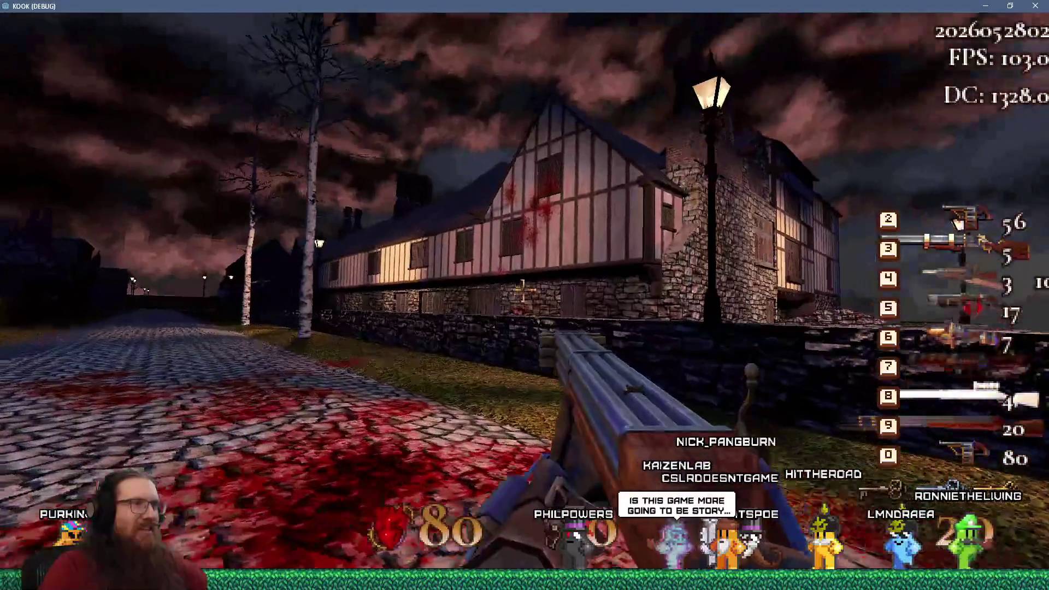
{"action": "key", "text": "s"}
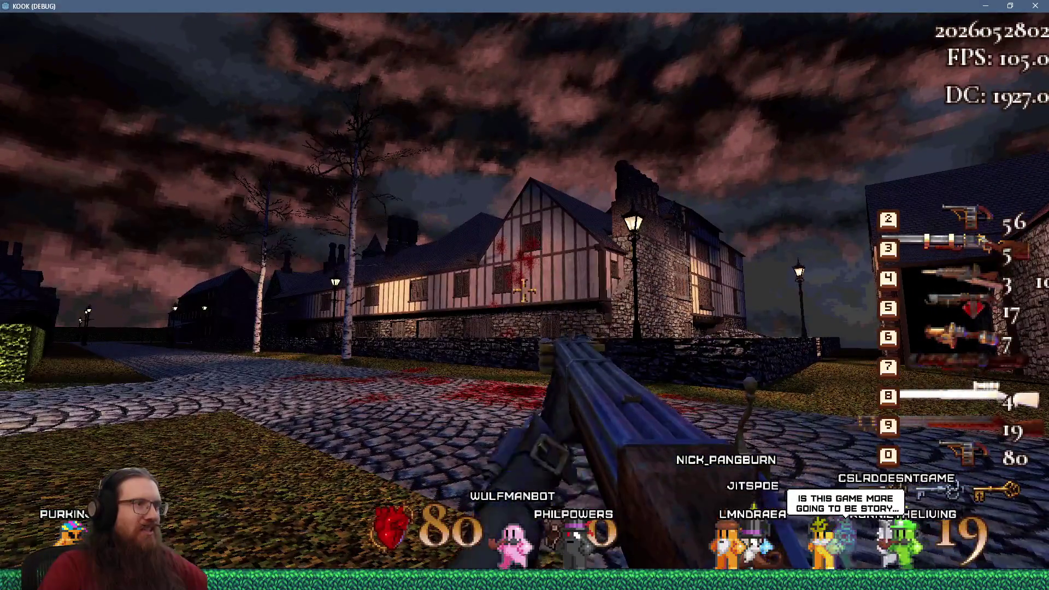
{"action": "key", "text": "w"}
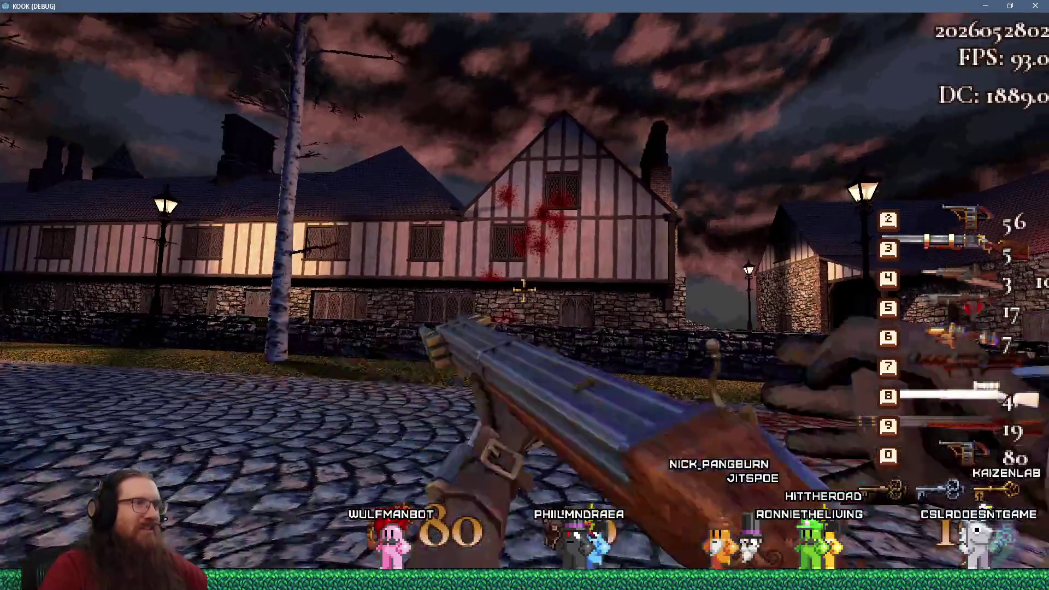
{"action": "left_click", "coordinate": [524, 293]}
{"action": "key", "text": "d"}
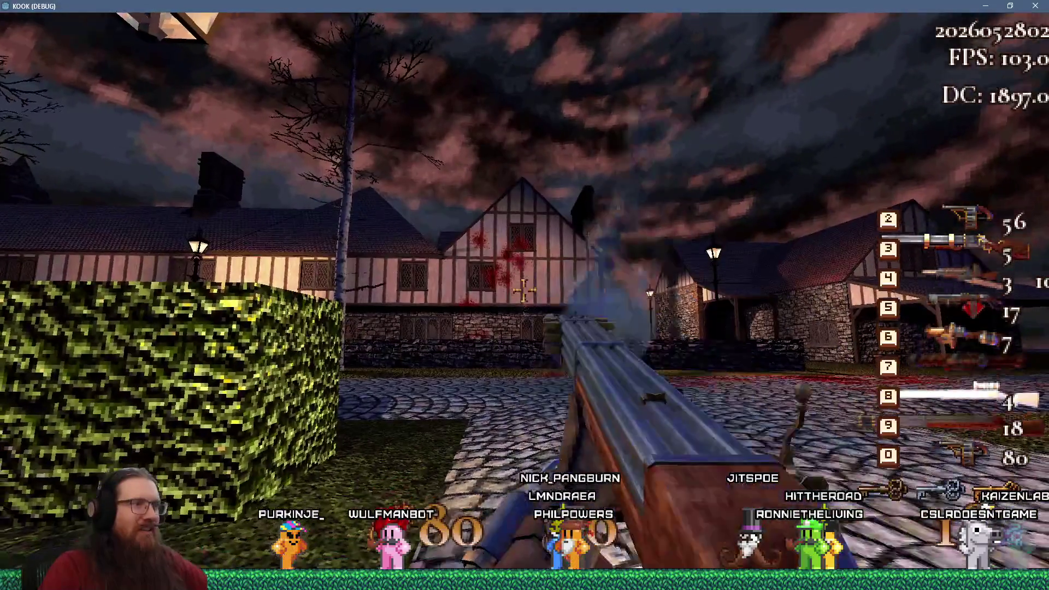
- Fire the ninth-slot rifle at the timbered house, dropping its ammo from 18 to 14
{"action": "key", "text": "d"}
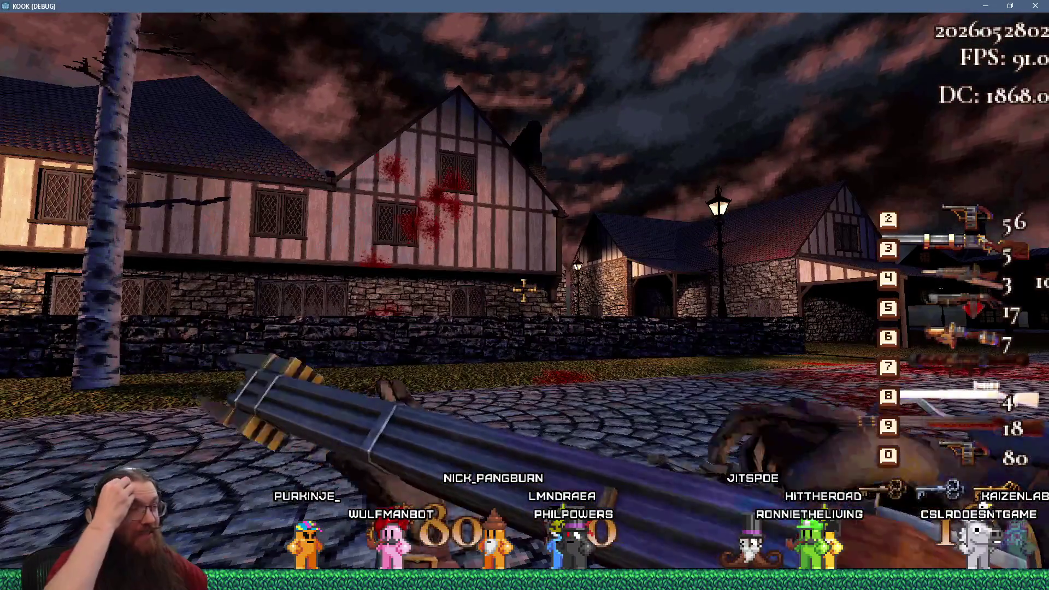
{"action": "key", "text": "a"}
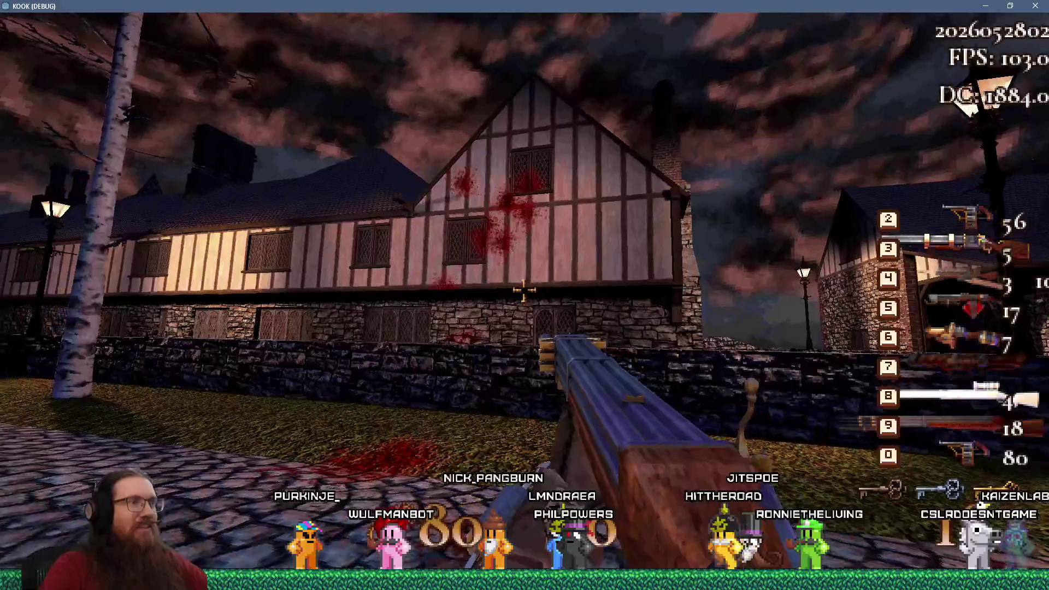
{"action": "left_click", "coordinate": [524, 292]}
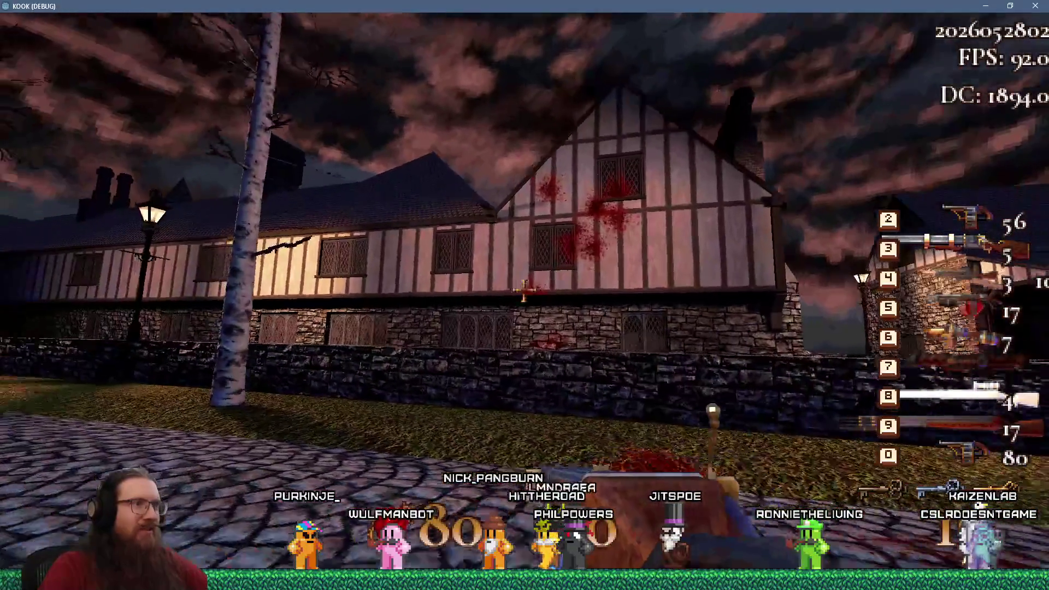
{"action": "key", "text": "d"}
{"action": "left_click", "coordinate": [524, 293]}
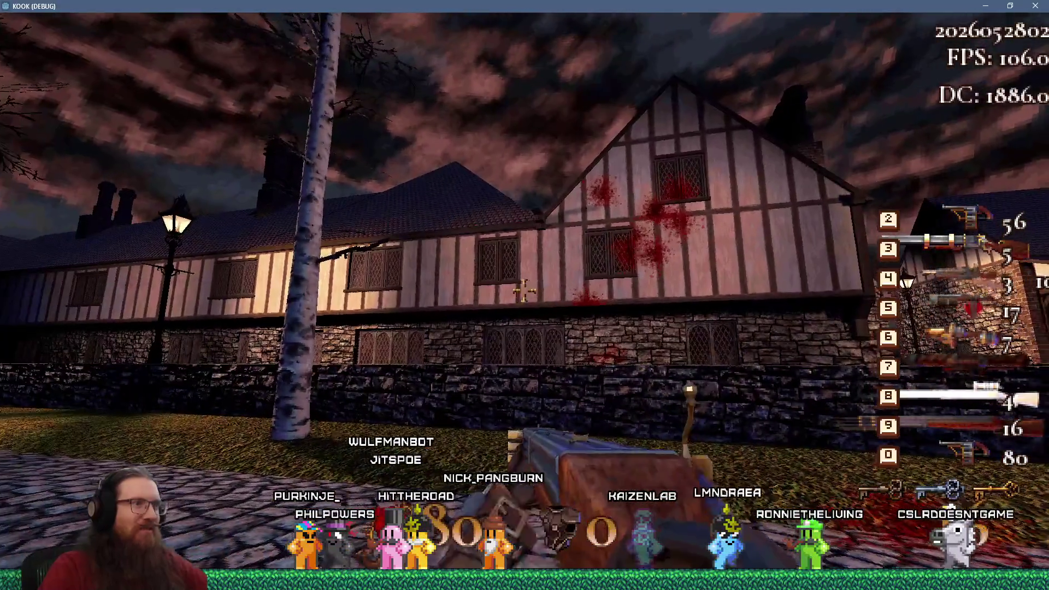
{"action": "mouse_move", "coordinate": [524, 293]}
{"action": "key", "text": "a"}
{"action": "key", "text": "d"}
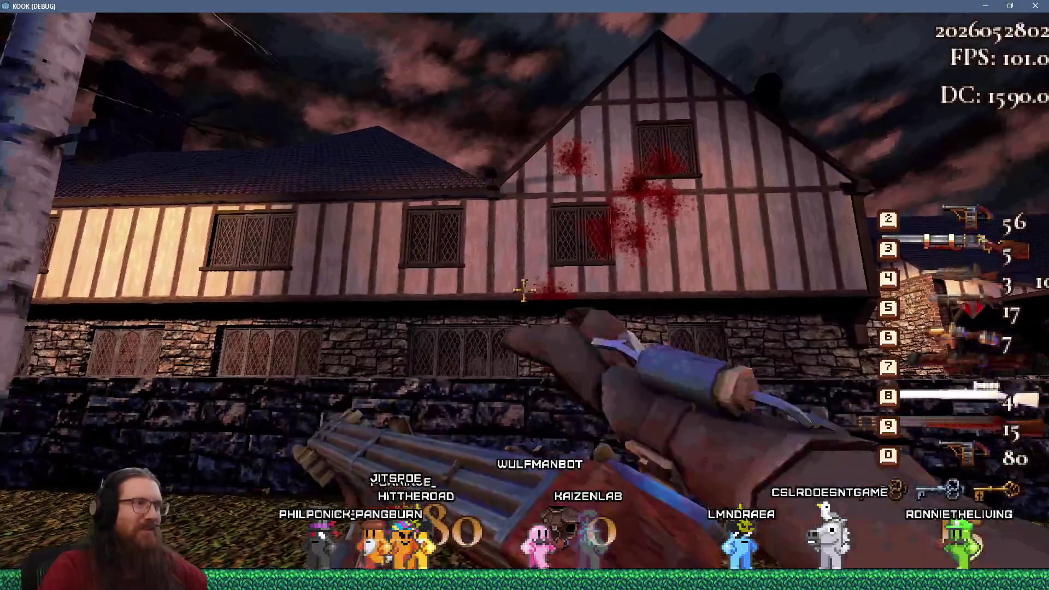
{"action": "left_click", "coordinate": [523, 293]}
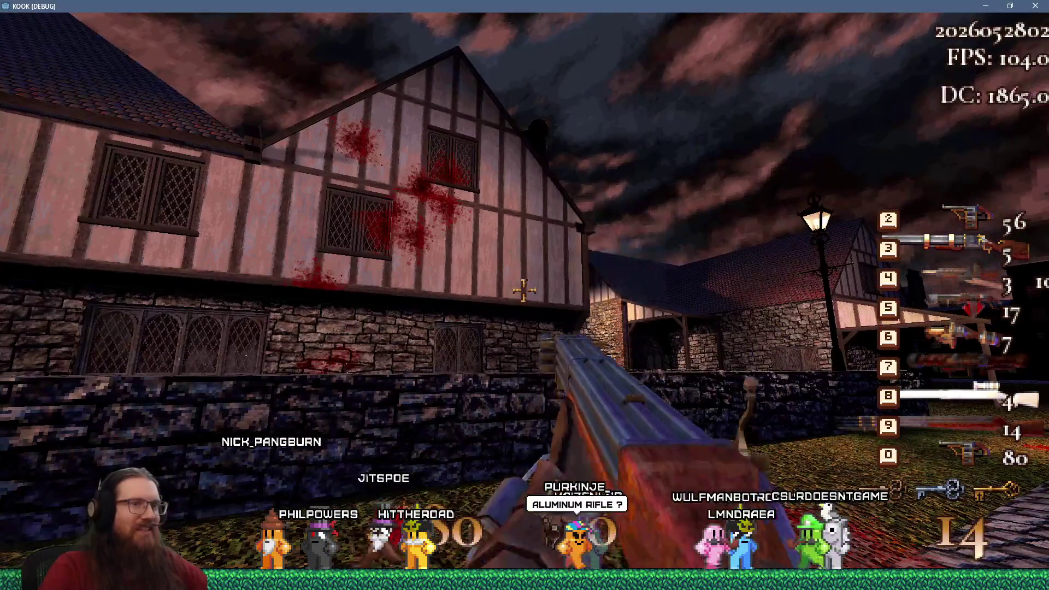